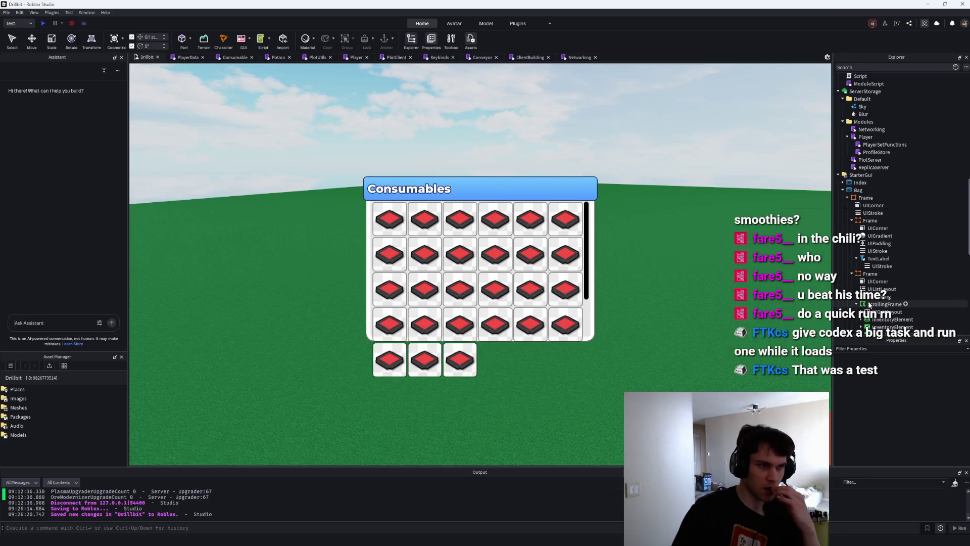
Insert a new Frame under Bag and move the Consumables ScrollingFrame inside it.
{"action": "left_click", "coordinate": [870, 274]}
{"action": "left_click", "coordinate": [881, 274]}
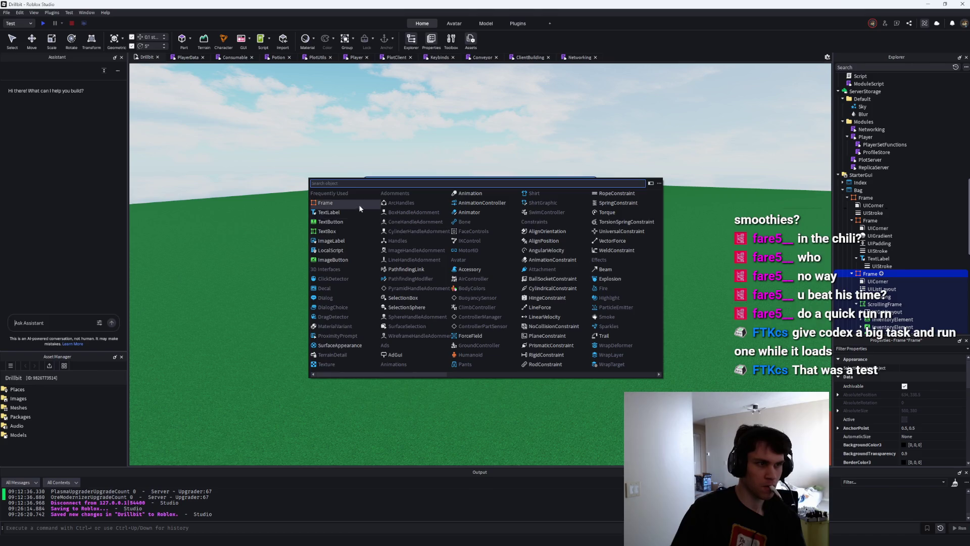
{"action": "left_click", "coordinate": [326, 203]}
{"action": "left_click_drag", "start_coordinate": [887, 312], "coordinate": [877, 306]}
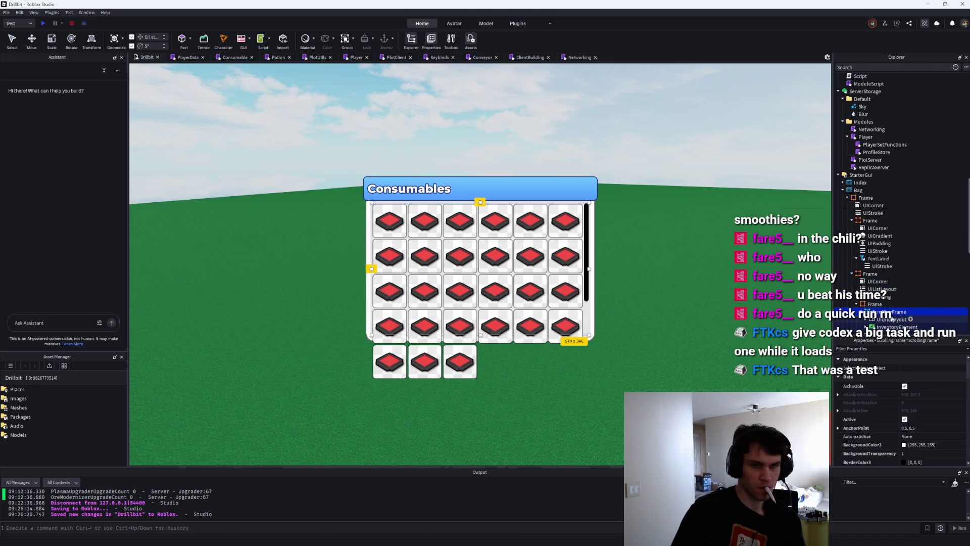
{"action": "scroll", "coordinate": [905, 392], "scroll_direction": "down", "scroll_amount": 5}
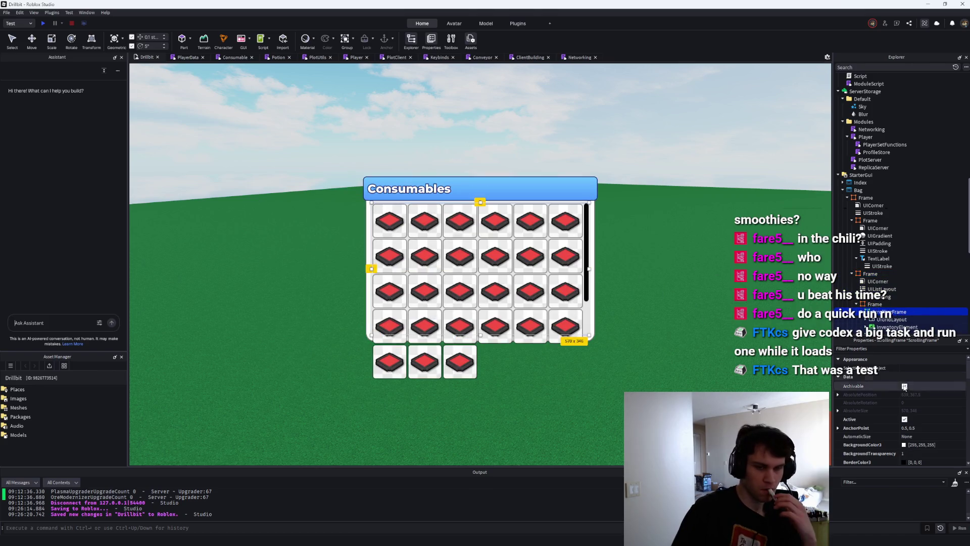
{"action": "scroll", "coordinate": [898, 374], "scroll_direction": "up", "scroll_amount": 4}
Turn on ClipsDescendants on the wrapper Frame to hide the overflow row.
{"action": "left_click", "coordinate": [874, 304]}
{"action": "scroll", "coordinate": [897, 408], "scroll_direction": "down", "scroll_amount": 2}
{"action": "scroll", "coordinate": [923, 390], "scroll_direction": "up", "scroll_amount": 4}
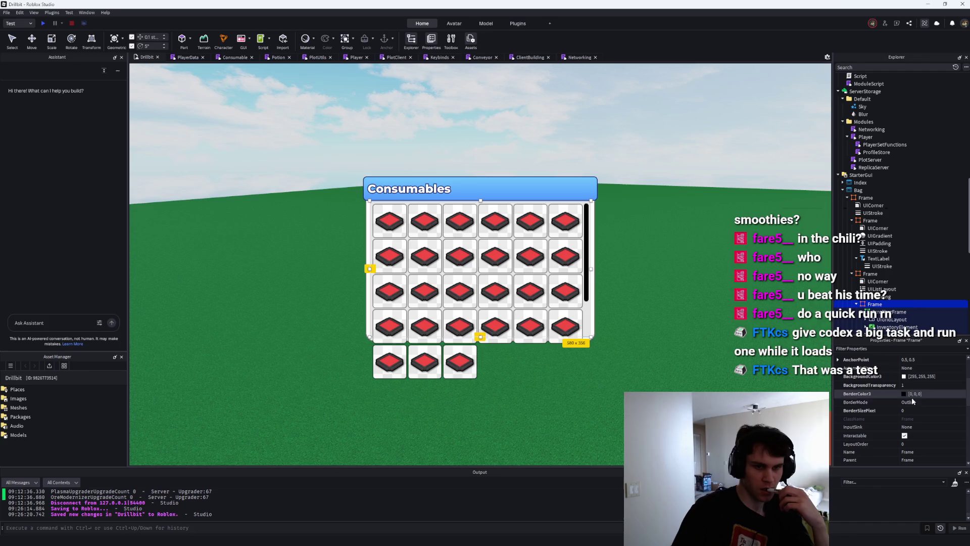
{"action": "left_click", "coordinate": [891, 350]}
{"action": "type", "text": "clip"}
{"action": "left_click", "coordinate": [907, 370]}
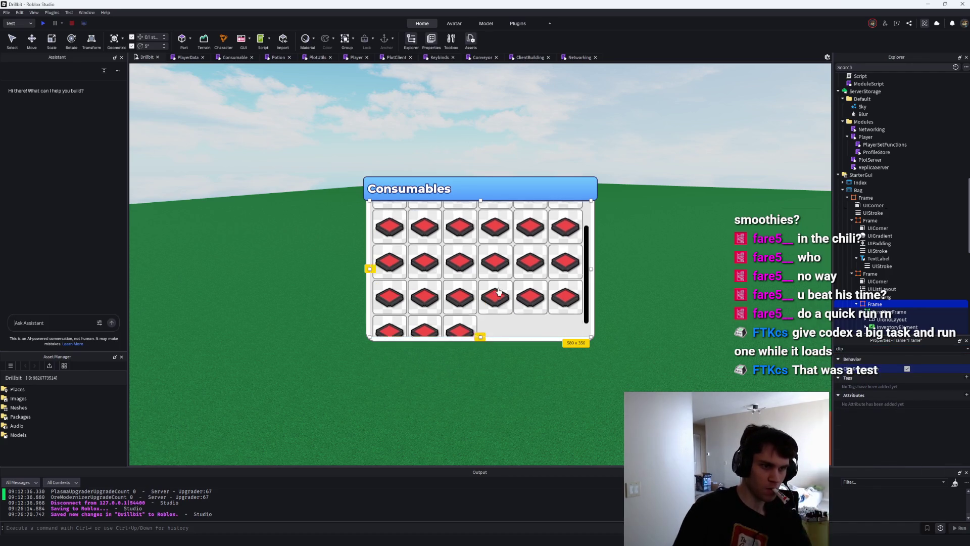
{"action": "left_click", "coordinate": [631, 328]}
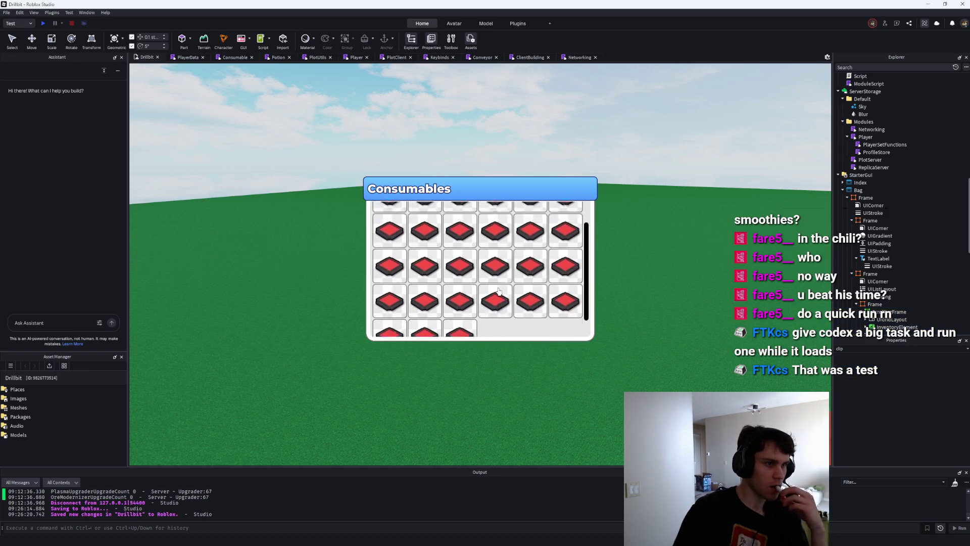
Set the ScrollingFrame's ScrollBarImageTransparency to 0.7.
{"action": "scroll", "coordinate": [896, 288], "scroll_direction": "down", "scroll_amount": 2}
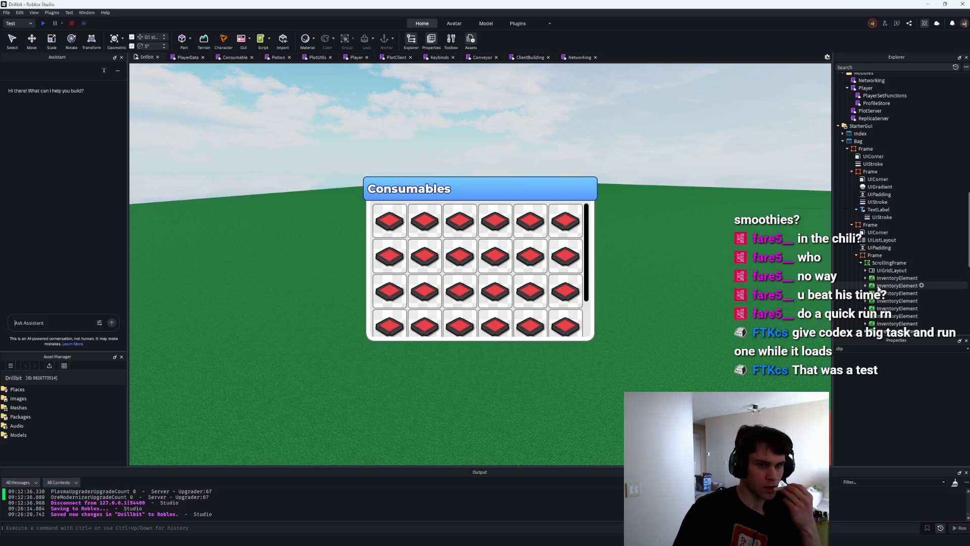
{"action": "left_click", "coordinate": [889, 263]}
{"action": "key", "text": "BackSpace"}
{"action": "key", "text": "BackSpace"}
{"action": "key", "text": "BackSpace"}
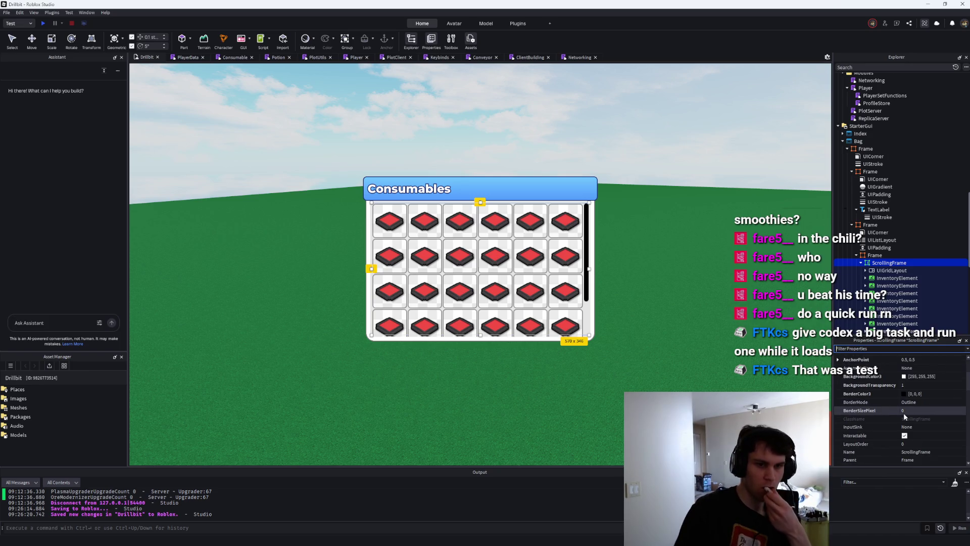
{"action": "scroll", "coordinate": [904, 413], "scroll_direction": "up", "scroll_amount": 3}
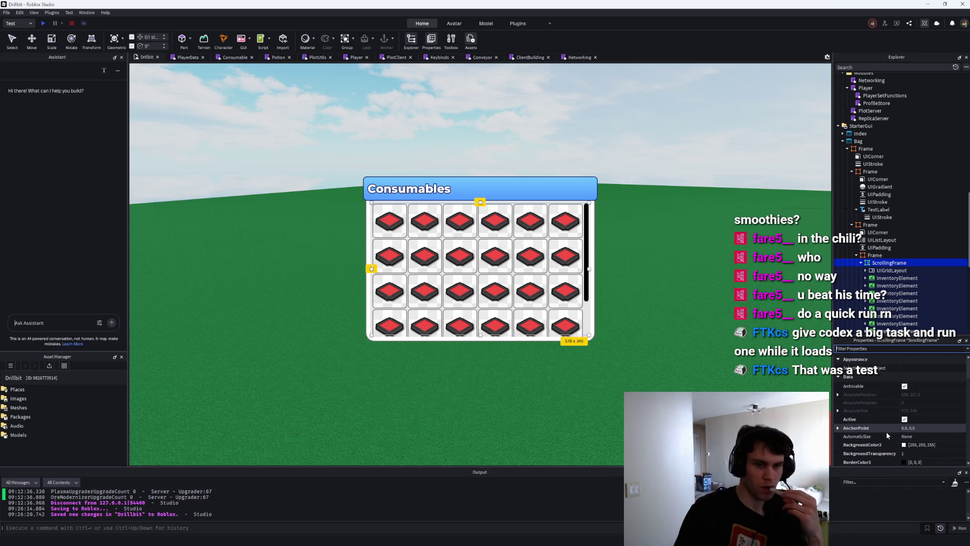
{"action": "scroll", "coordinate": [887, 432], "scroll_direction": "down", "scroll_amount": 5}
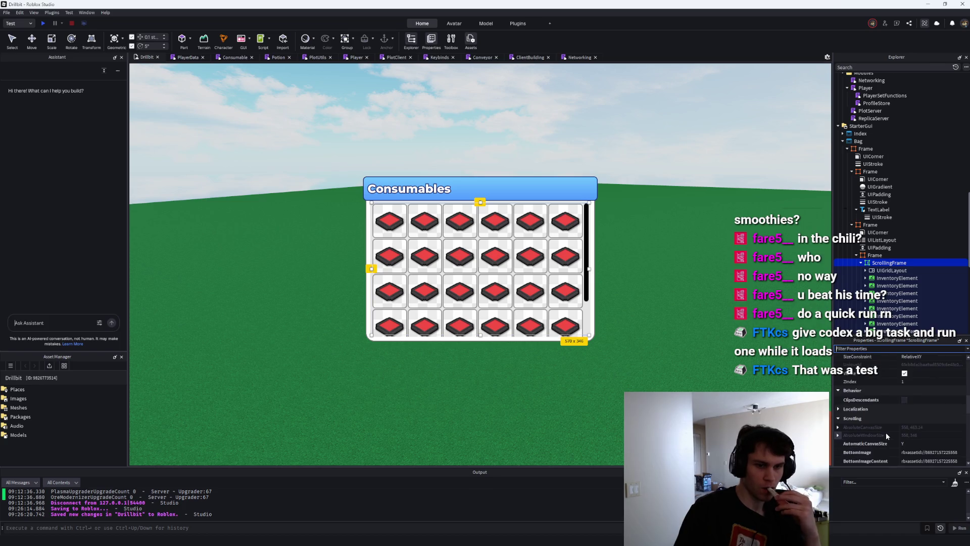
{"action": "scroll", "coordinate": [886, 432], "scroll_direction": "down", "scroll_amount": 5}
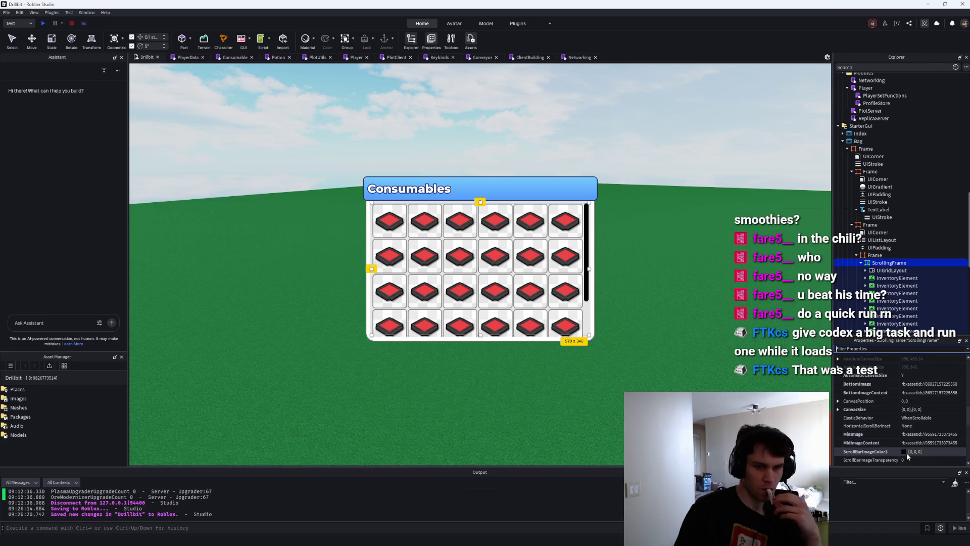
{"action": "left_click", "coordinate": [912, 459]}
{"action": "type", "text": ".7"}
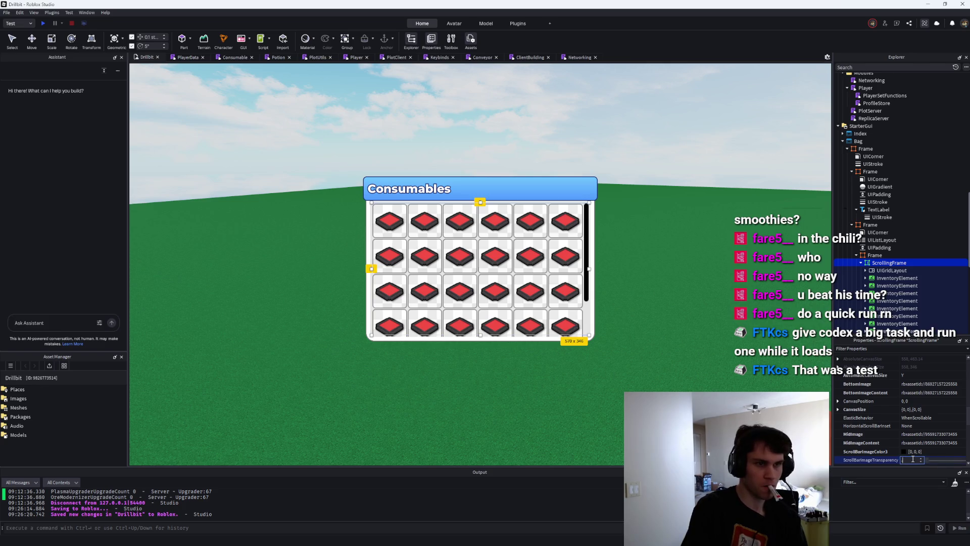
{"action": "scroll", "coordinate": [495, 243], "scroll_direction": "down", "scroll_amount": 3}
{"action": "scroll", "coordinate": [496, 243], "scroll_direction": "up", "scroll_amount": 3}
{"action": "scroll", "coordinate": [496, 243], "scroll_direction": "up", "scroll_amount": 2}
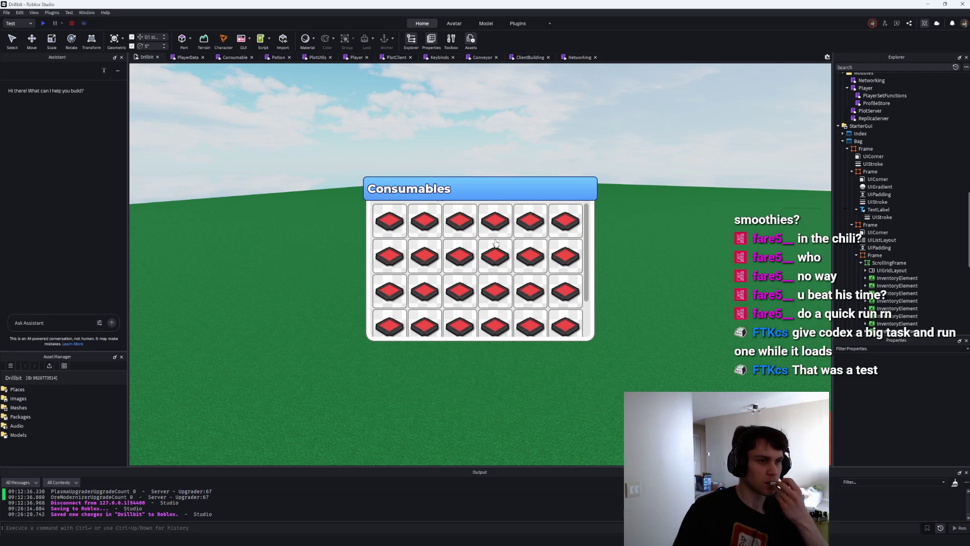
{"action": "scroll", "coordinate": [496, 243], "scroll_direction": "down", "scroll_amount": 1}
{"action": "scroll", "coordinate": [496, 243], "scroll_direction": "up", "scroll_amount": 1}
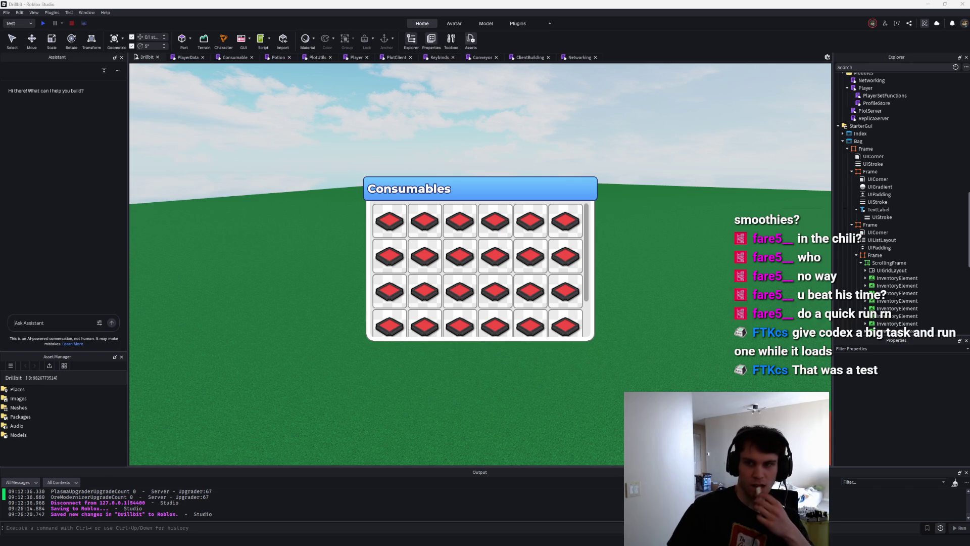
{"action": "left_click", "coordinate": [858, 141]}
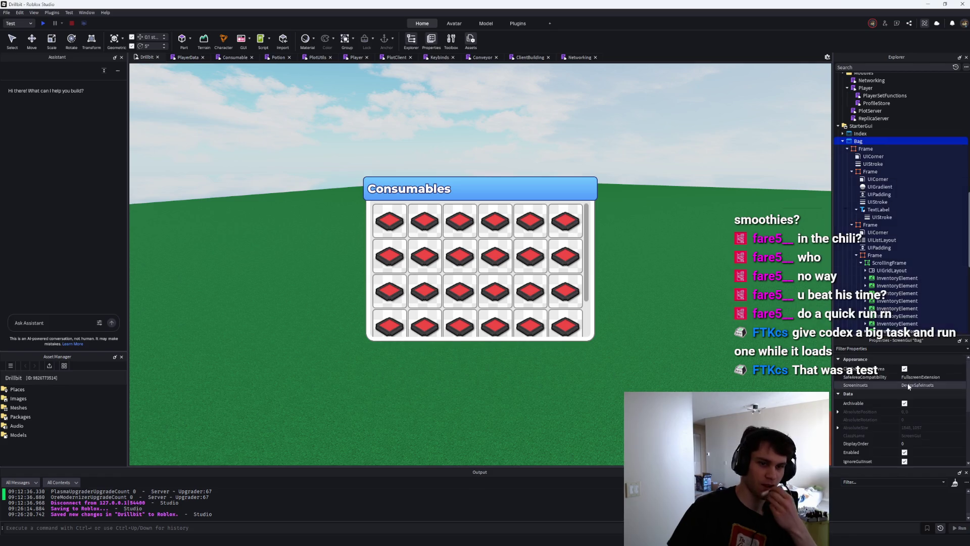
Uncheck the Bag ScreenGui's Enabled property and start a playtest, walking toward the crate.
{"action": "left_click", "coordinate": [904, 453]}
{"action": "key", "text": "F5"}
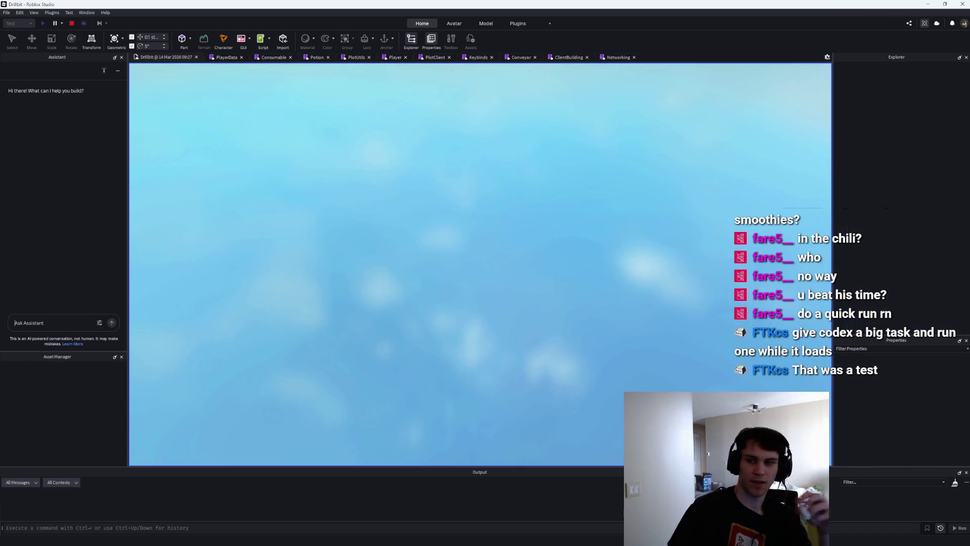
{"action": "key", "text": "w"}
{"action": "key", "text": "w"}
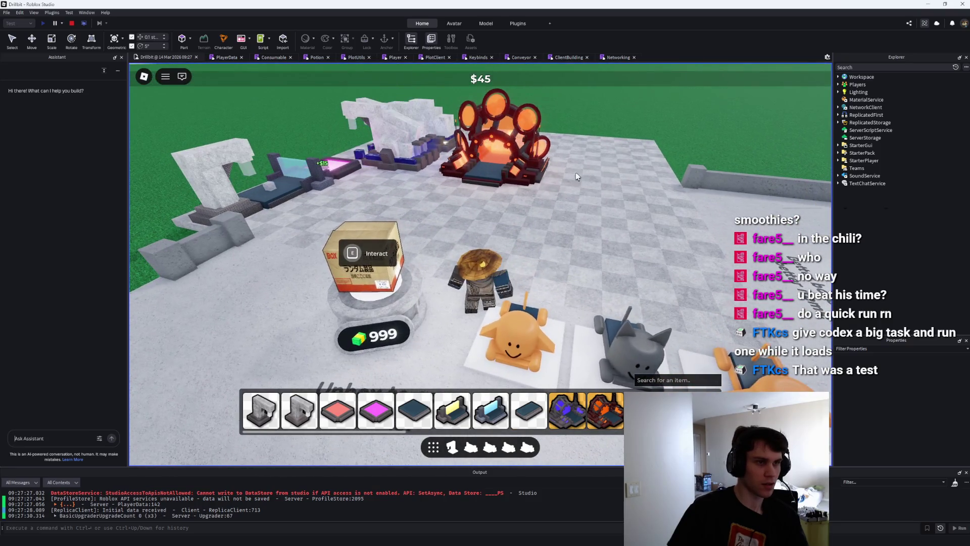
{"action": "key", "text": "grave"}
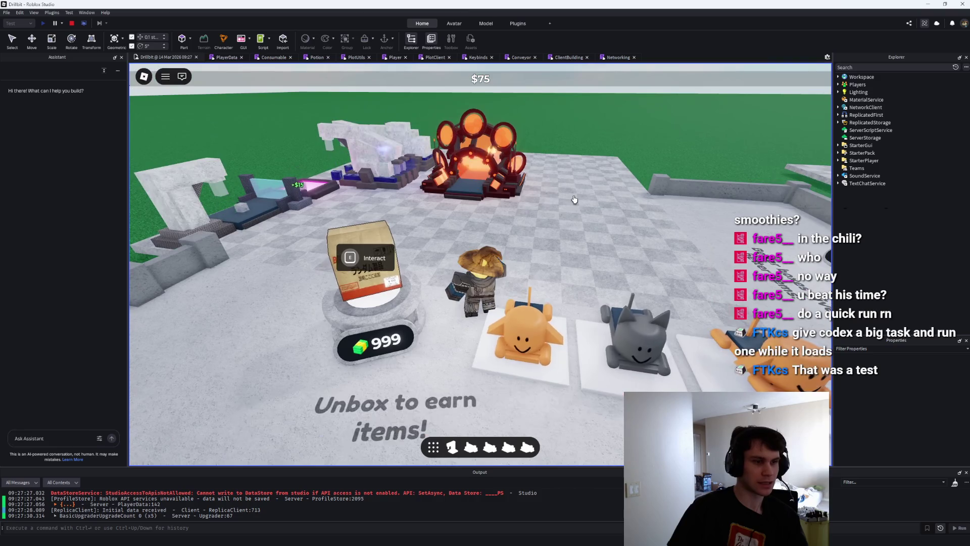
Place two more upgrader machines on the plot, then stop the playtest.
{"action": "left_click", "coordinate": [521, 196]}
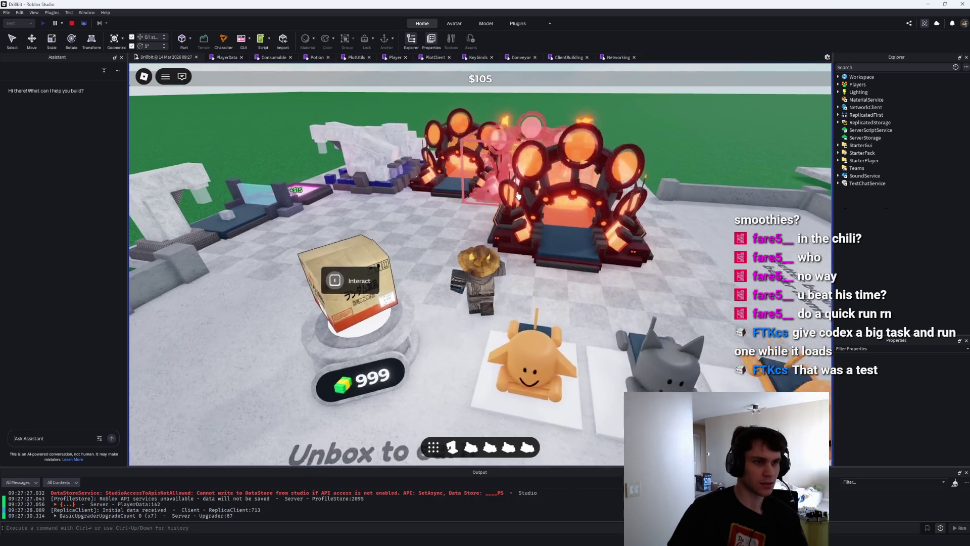
{"action": "scroll", "coordinate": [443, 225], "scroll_direction": "down", "scroll_amount": 3}
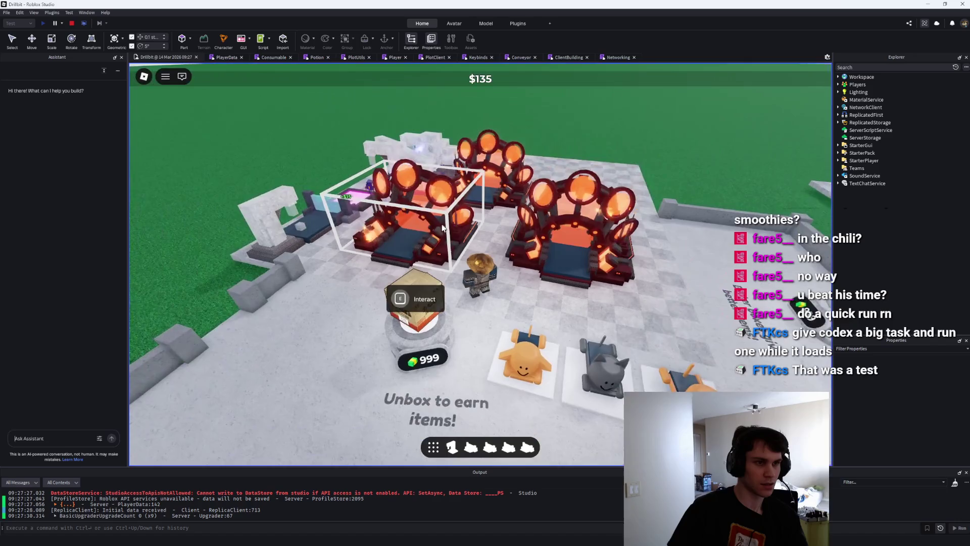
{"action": "left_click", "coordinate": [443, 226]}
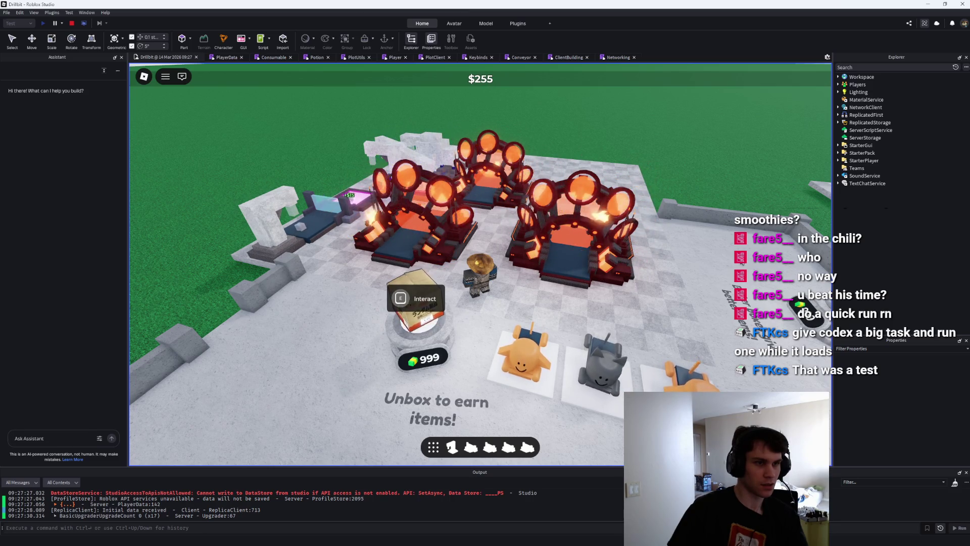
{"action": "key", "text": "Right"}
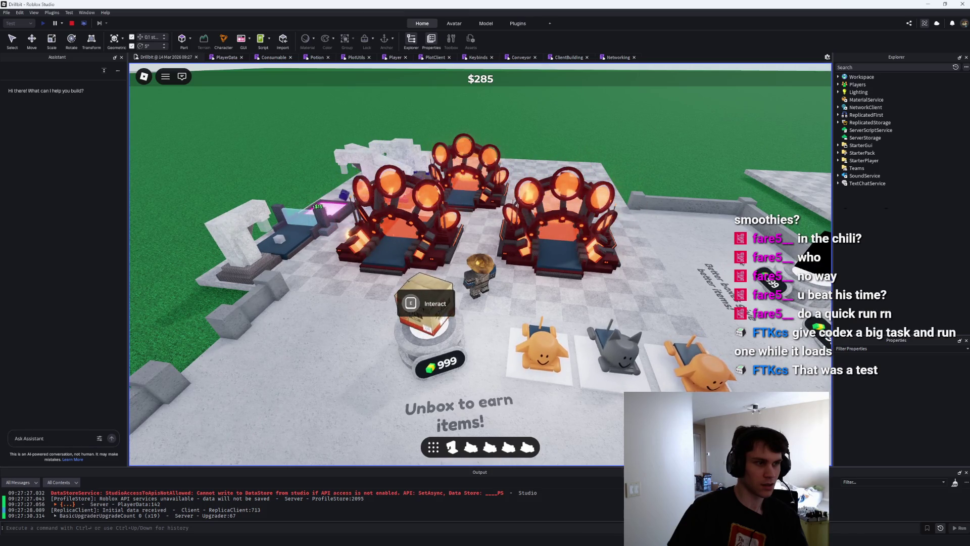
{"action": "key", "text": "w"}
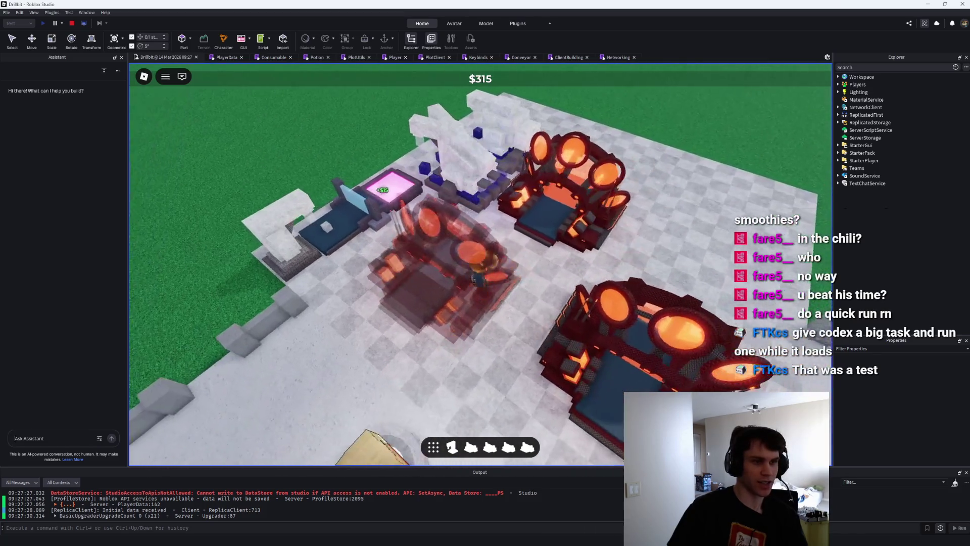
{"action": "key", "text": "b"}
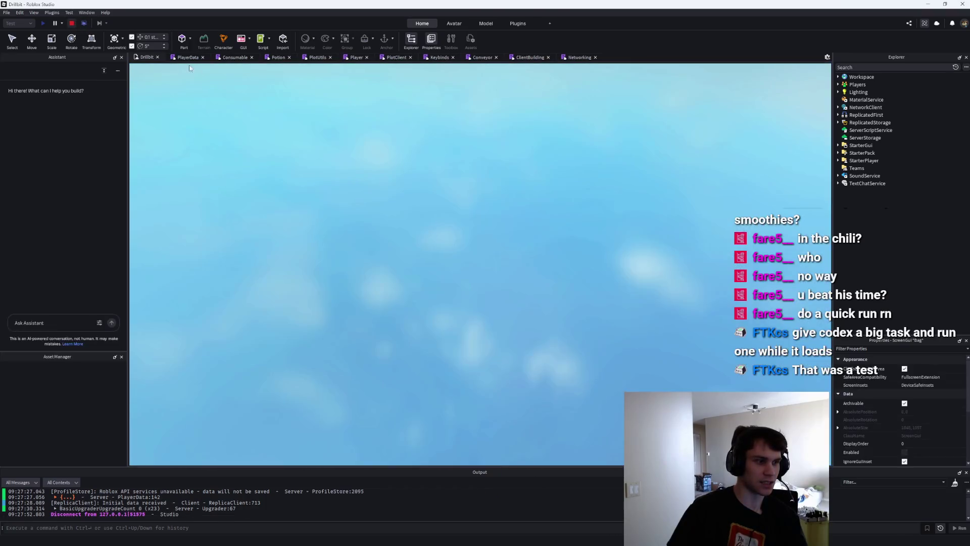
{"action": "key", "text": "shift+F5"}
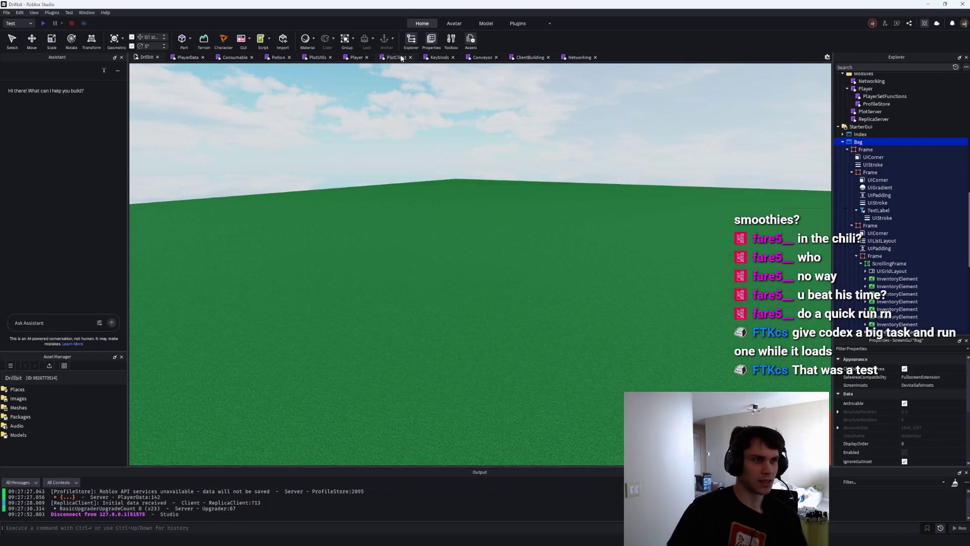
Open PlotClient and jump to the applyServerStateToPlot and syncPlotRender definitions.
{"action": "left_click", "coordinate": [396, 57]}
{"action": "scroll", "coordinate": [812, 146], "scroll_direction": "up", "scroll_amount": 10}
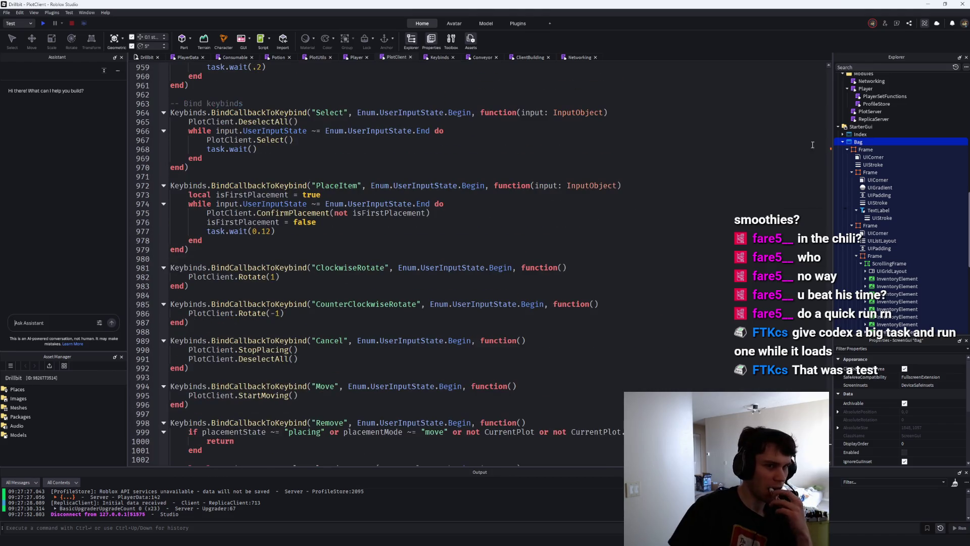
{"action": "scroll", "coordinate": [812, 146], "scroll_direction": "up", "scroll_amount": 20}
{"action": "scroll", "coordinate": [814, 126], "scroll_direction": "down", "scroll_amount": 20}
{"action": "scroll", "coordinate": [781, 175], "scroll_direction": "down", "scroll_amount": 10}
{"action": "scroll", "coordinate": [763, 186], "scroll_direction": "up", "scroll_amount": 14}
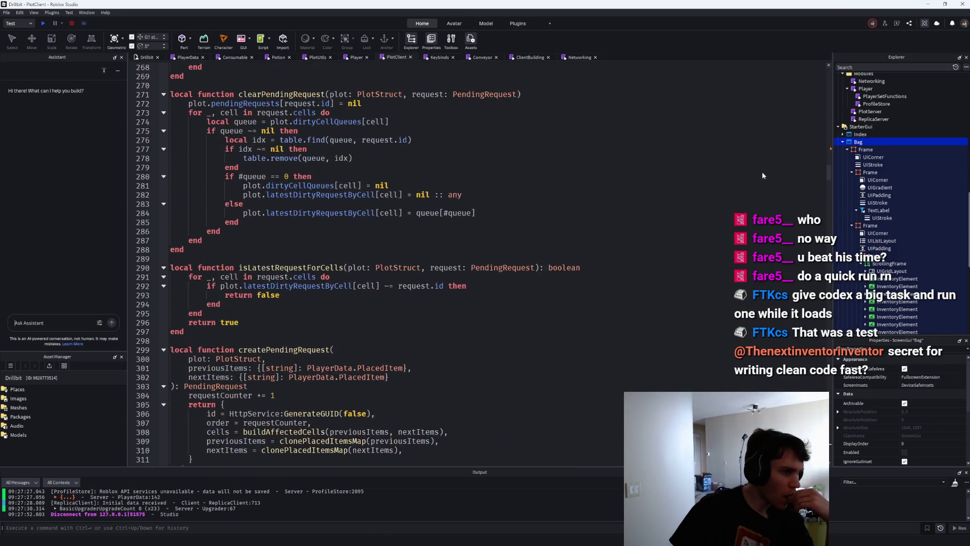
{"action": "scroll", "coordinate": [762, 175], "scroll_direction": "down", "scroll_amount": 16}
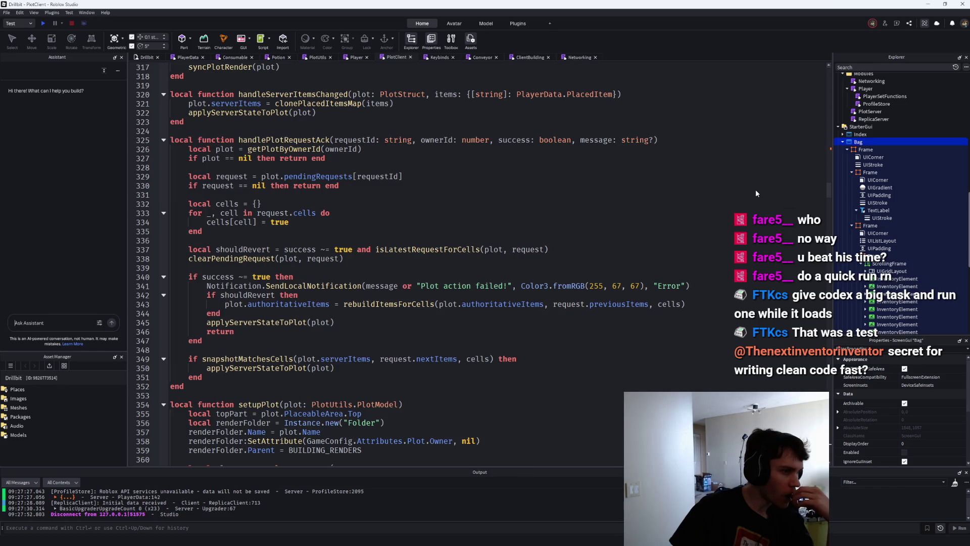
{"action": "left_click", "coordinate": [237, 322], "text": "ctrl"}
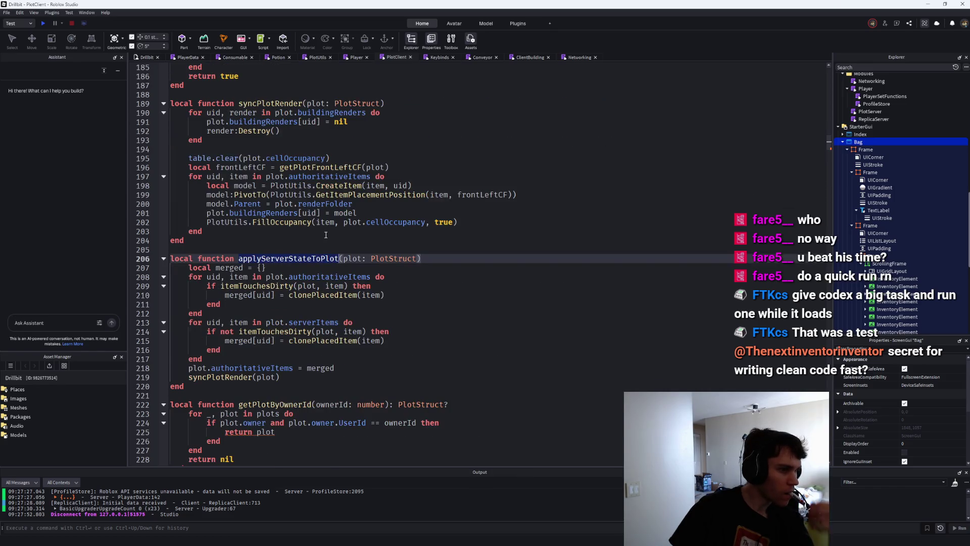
{"action": "scroll", "coordinate": [325, 235], "scroll_direction": "down", "scroll_amount": 5}
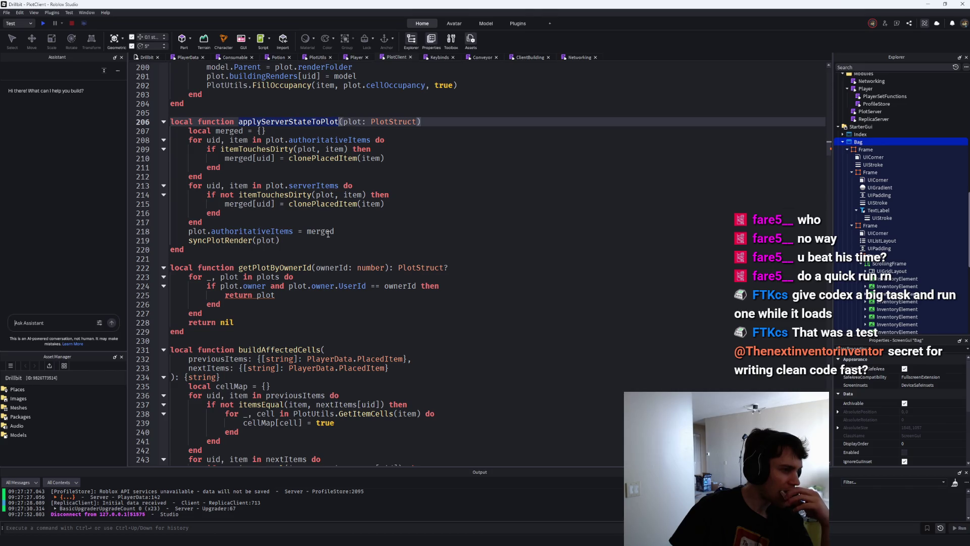
{"action": "left_click", "coordinate": [242, 241], "text": "ctrl"}
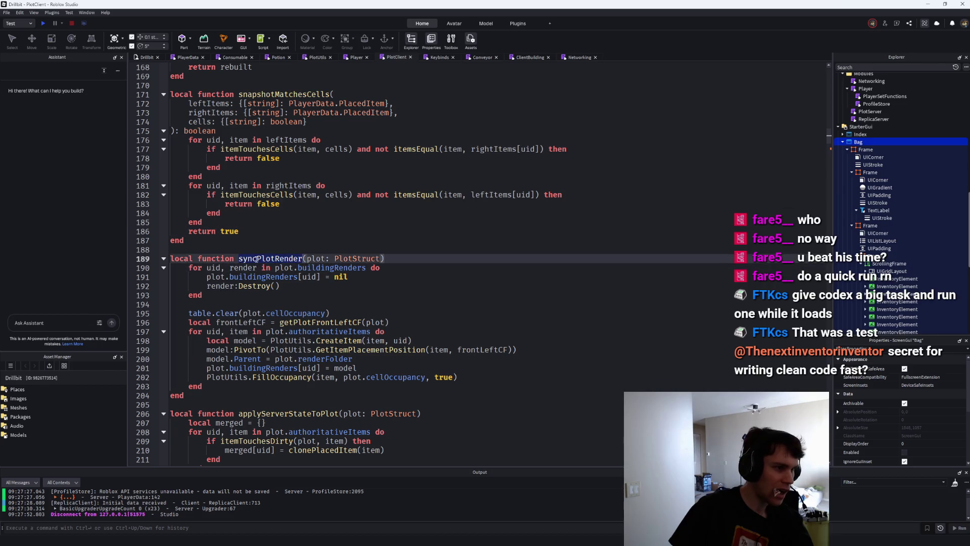
{"action": "left_click", "coordinate": [365, 237]}
Search for syncPlotRender and step through all five matches back to line 189.
{"action": "key", "text": "ctrl+f"}
{"action": "key", "text": "Return"}
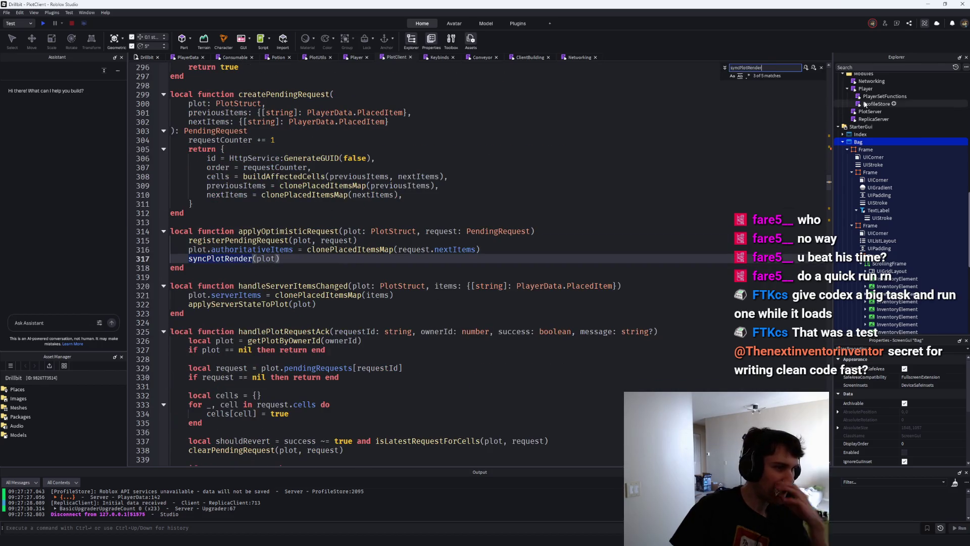
{"action": "left_click", "coordinate": [813, 72]}
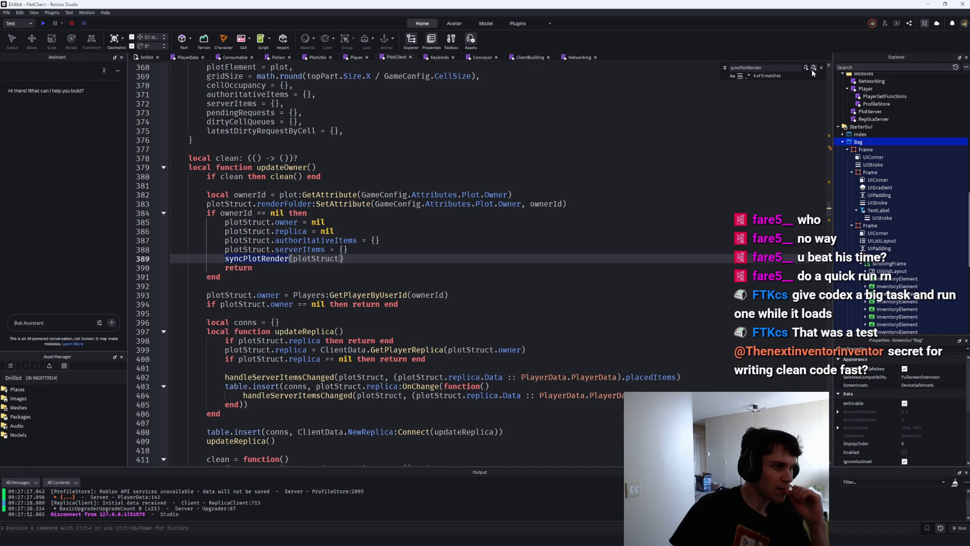
{"action": "left_click", "coordinate": [813, 71]}
{"action": "left_click", "coordinate": [813, 71]}
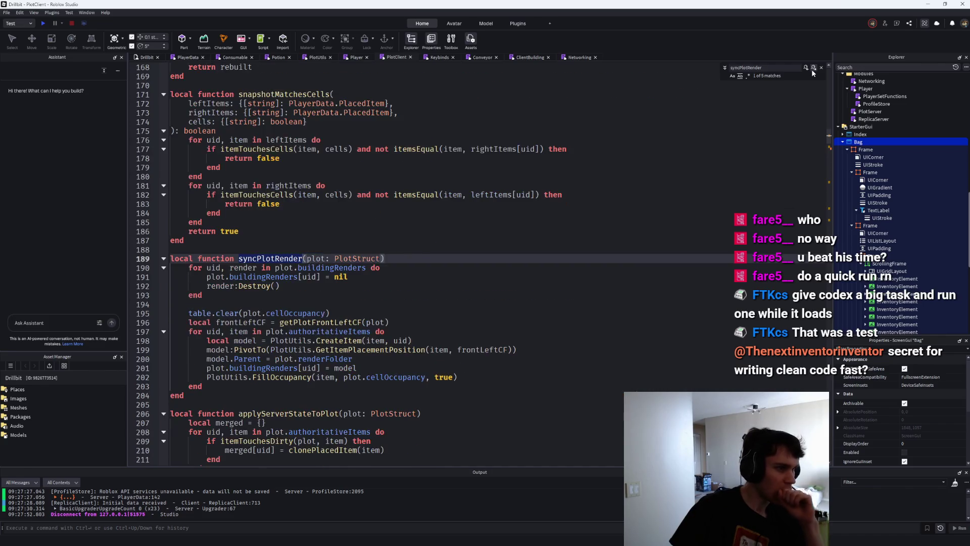
{"action": "left_click", "coordinate": [813, 72]}
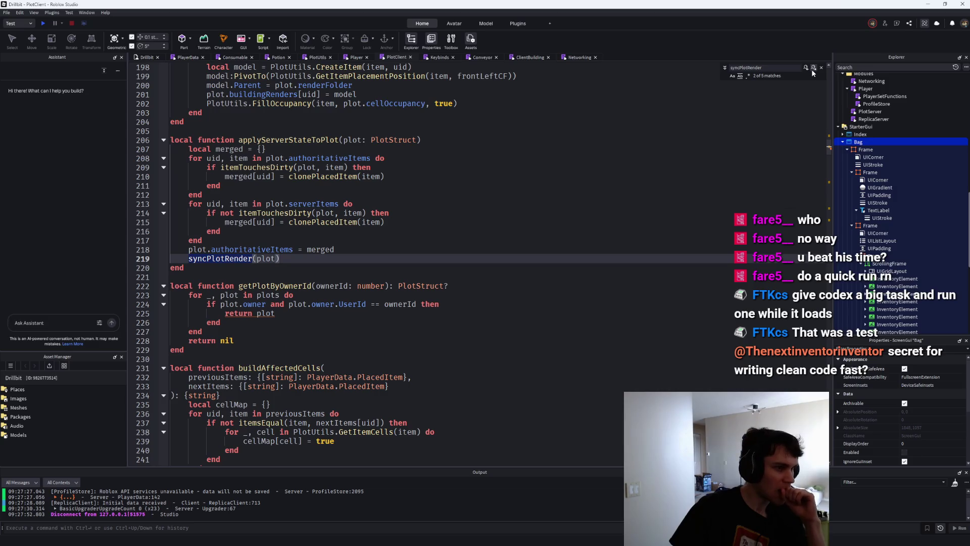
{"action": "left_click", "coordinate": [813, 67]}
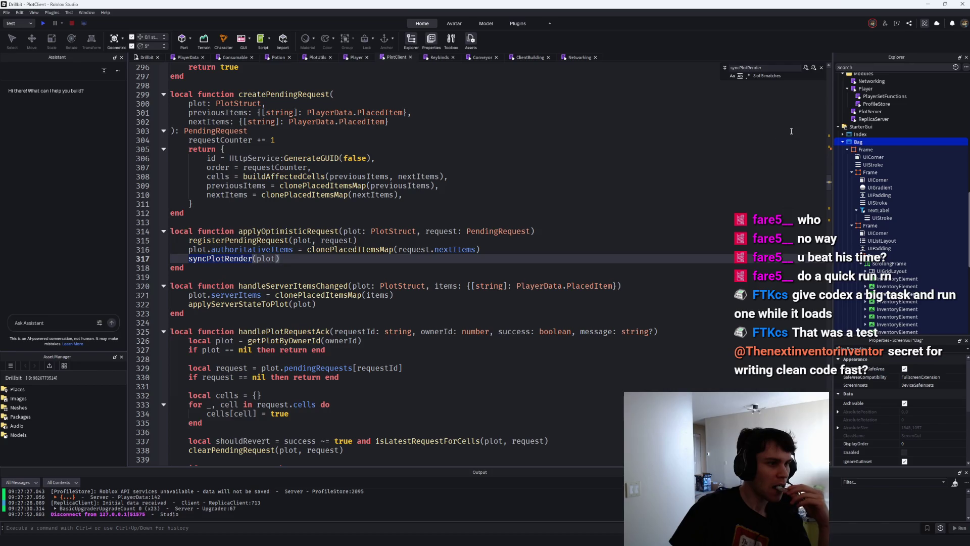
{"action": "left_click", "coordinate": [814, 67]}
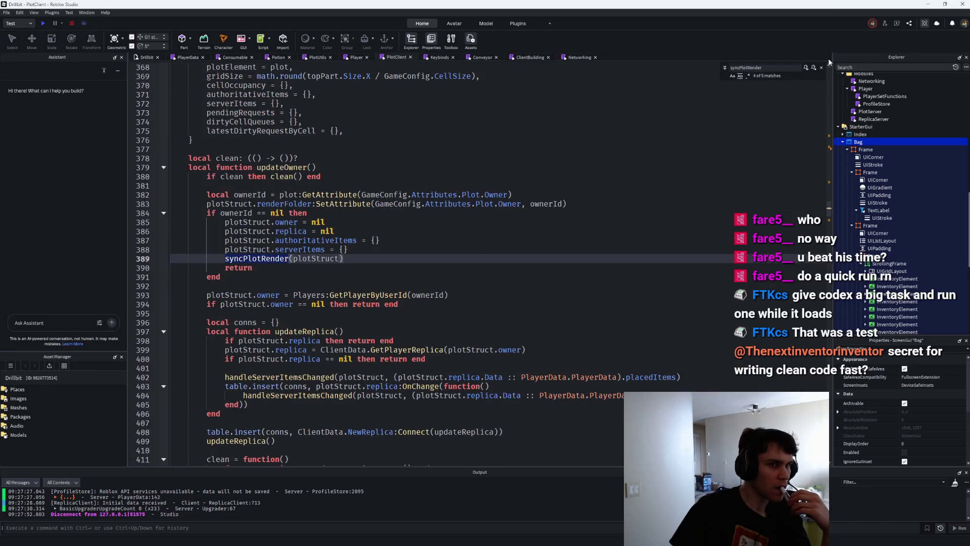
{"action": "left_click", "coordinate": [812, 67]}
{"action": "left_click", "coordinate": [813, 67]}
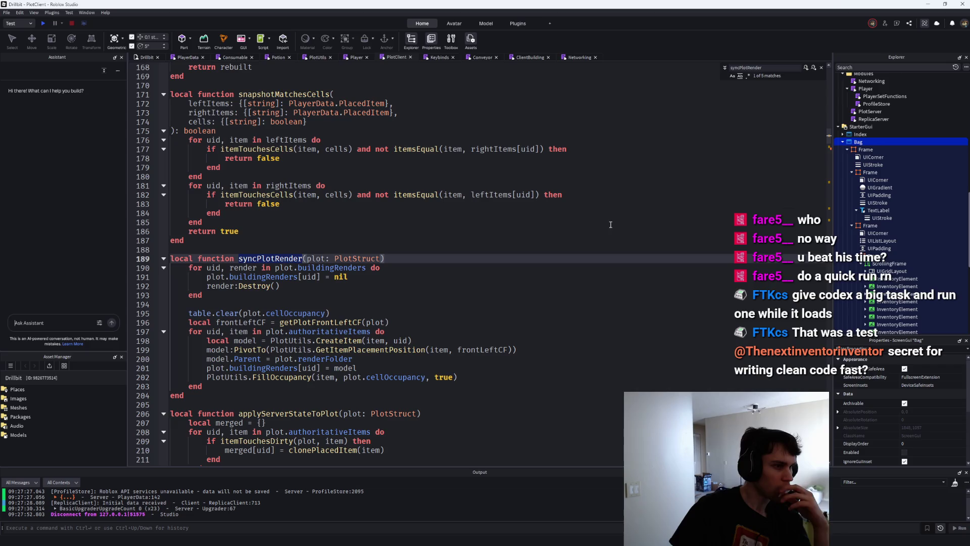
{"action": "left_click", "coordinate": [429, 259]}
Add a 'print(debug' line inside syncPlotRender, then delete it again.
{"action": "key", "text": "Return"}
{"action": "type", "text": "print("}
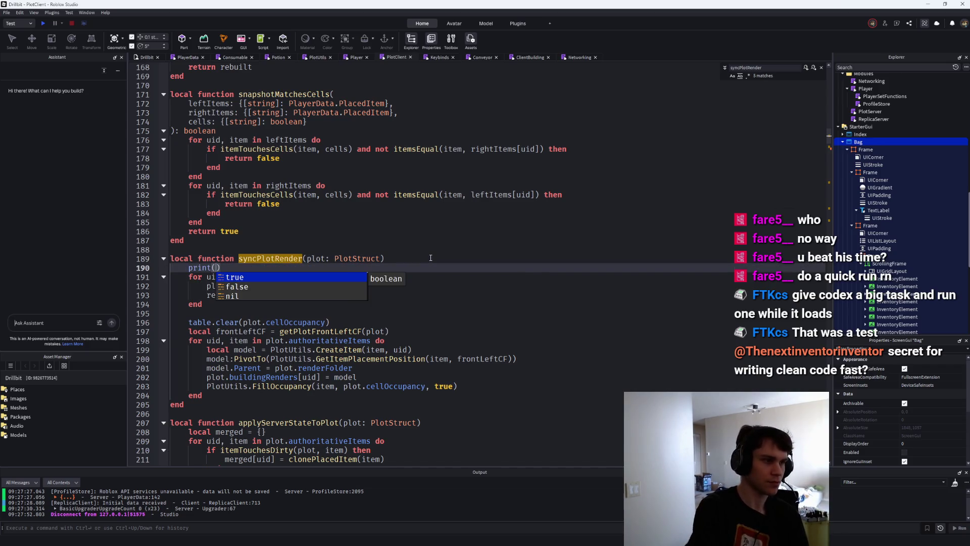
{"action": "type", "text": "debug.t"}
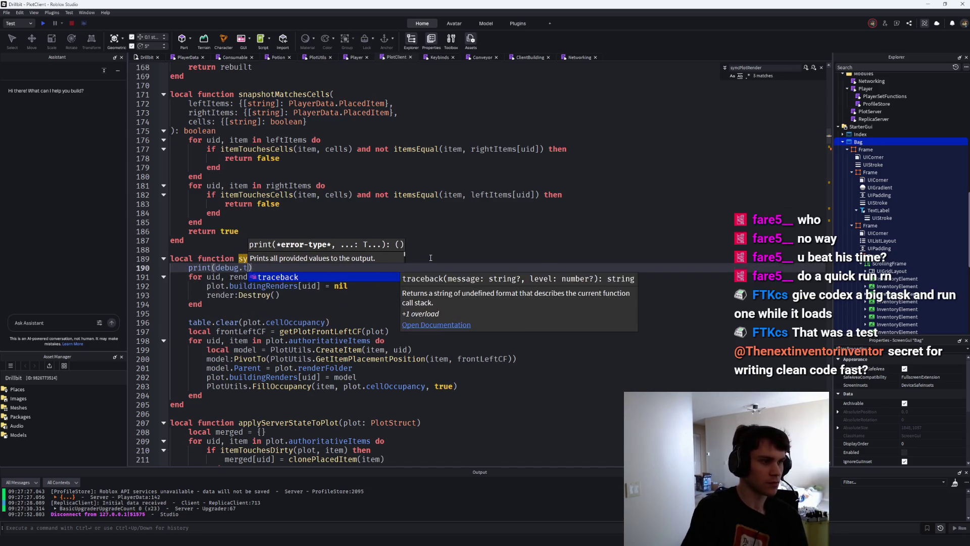
{"action": "key", "text": "BackSpace"}
{"action": "key", "text": "BackSpace"}
{"action": "key", "text": "BackSpace"}
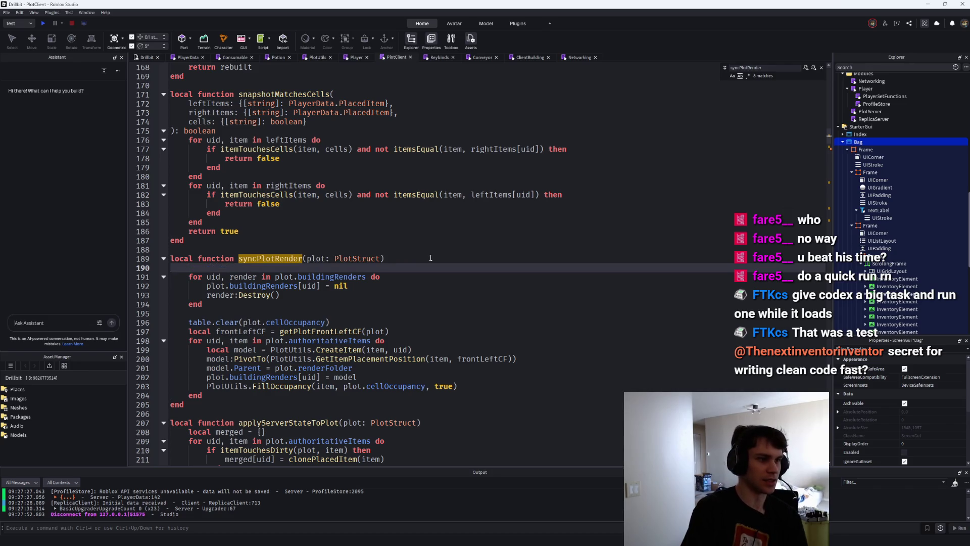
{"action": "key", "text": "BackSpace"}
{"action": "key", "text": "BackSpace"}
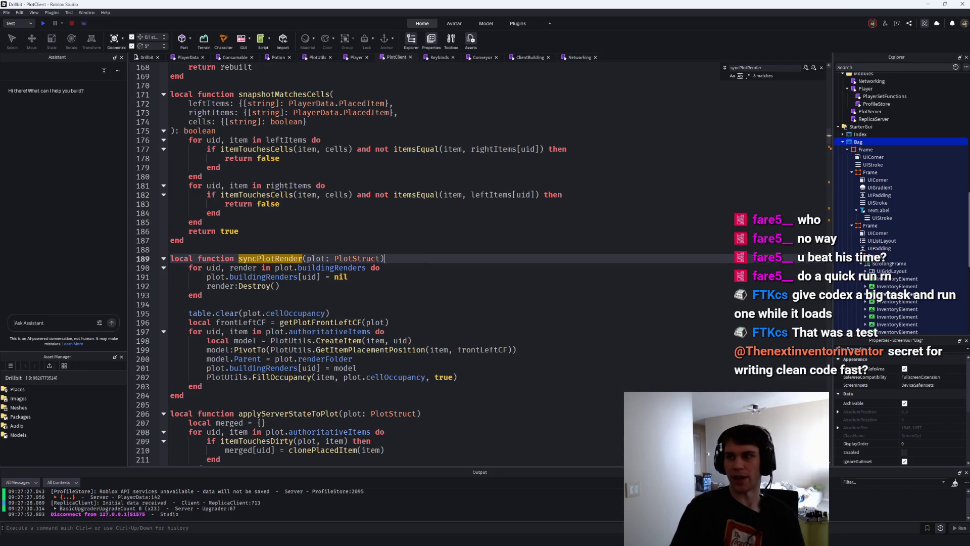
Close the search and select the whole syncPlotRender function, lines 189–204.
{"action": "key", "text": "Escape"}
{"action": "left_click", "coordinate": [238, 391]}
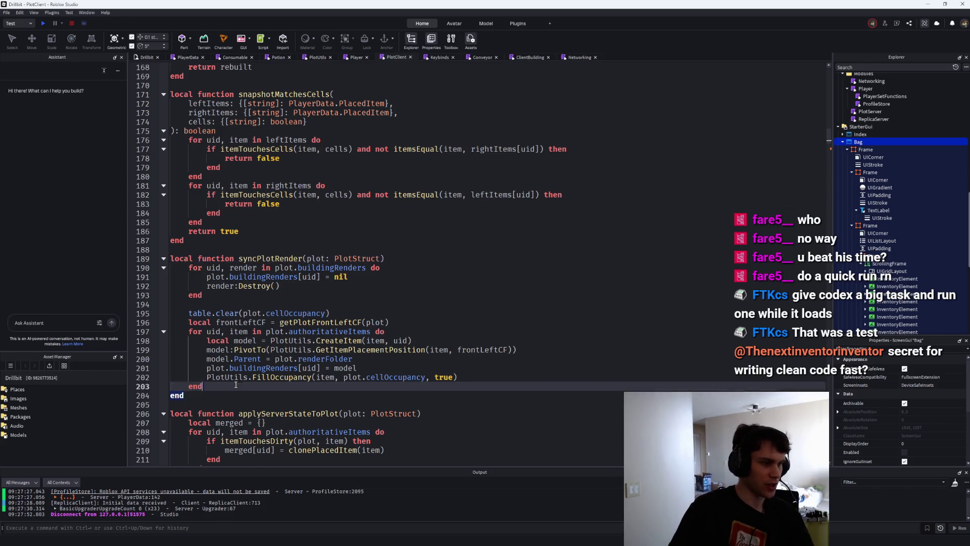
{"action": "left_click_drag", "start_coordinate": [237, 391], "coordinate": [172, 250]}
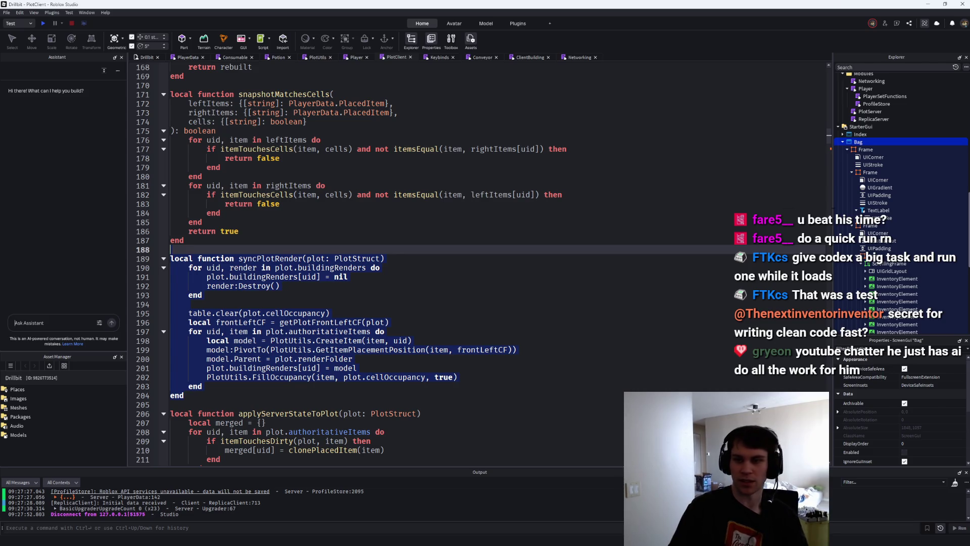
{"action": "key", "text": "alt+Tab"}
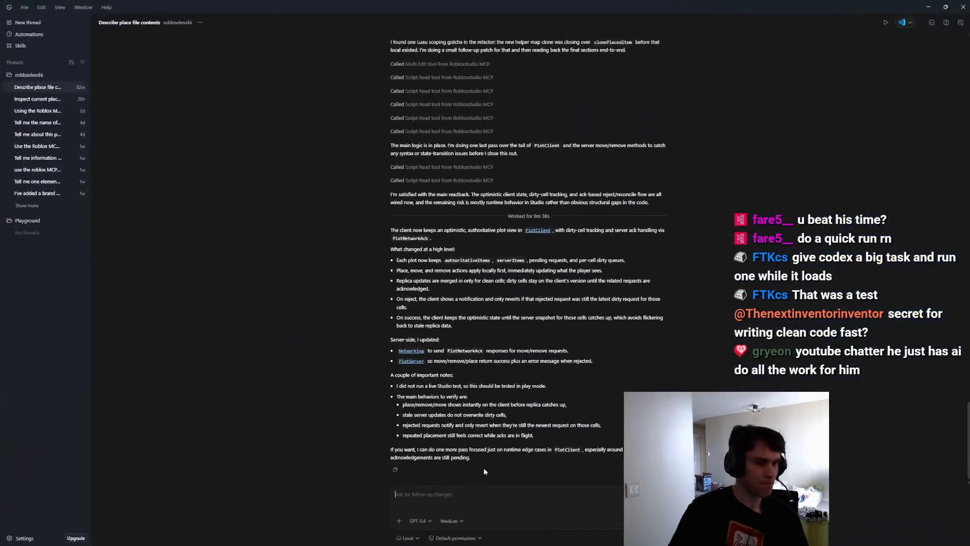
Tell Codex rendering keeps rewriting everything and should redraw only changed cells once synced.
{"action": "type", "text": "It lo"}
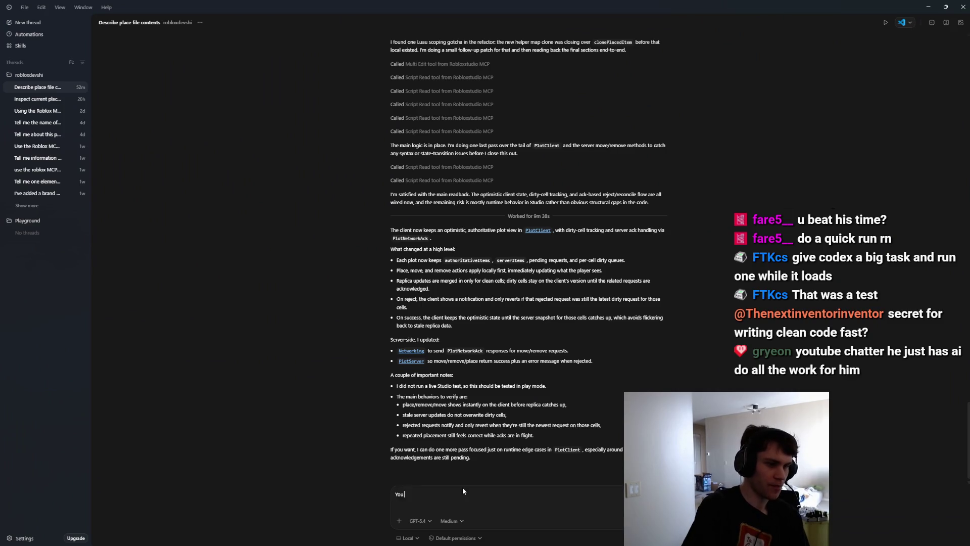
{"action": "type", "text": "oks like it is constantly "}
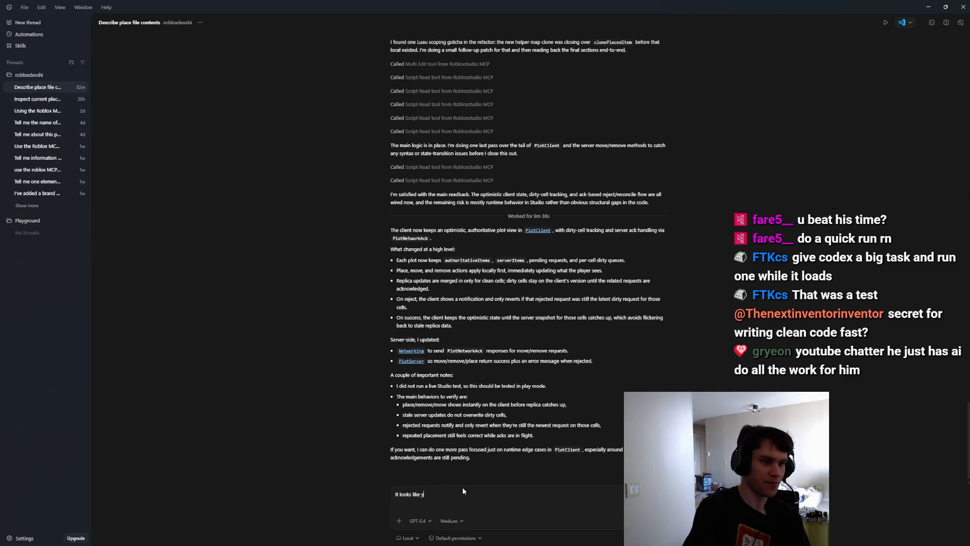
{"action": "type", "text": "rewriting over and over and over again. This s"}
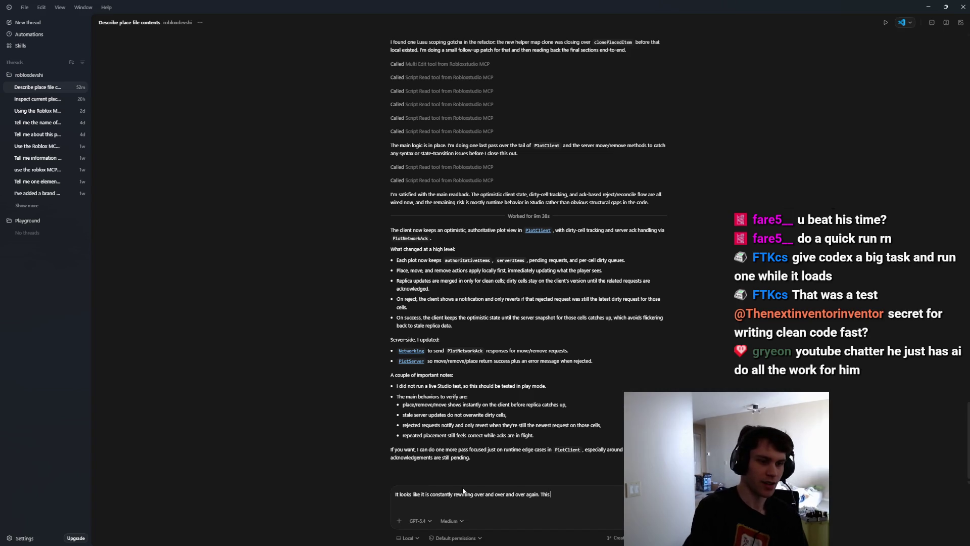
{"action": "type", "text": "hould not be the c"}
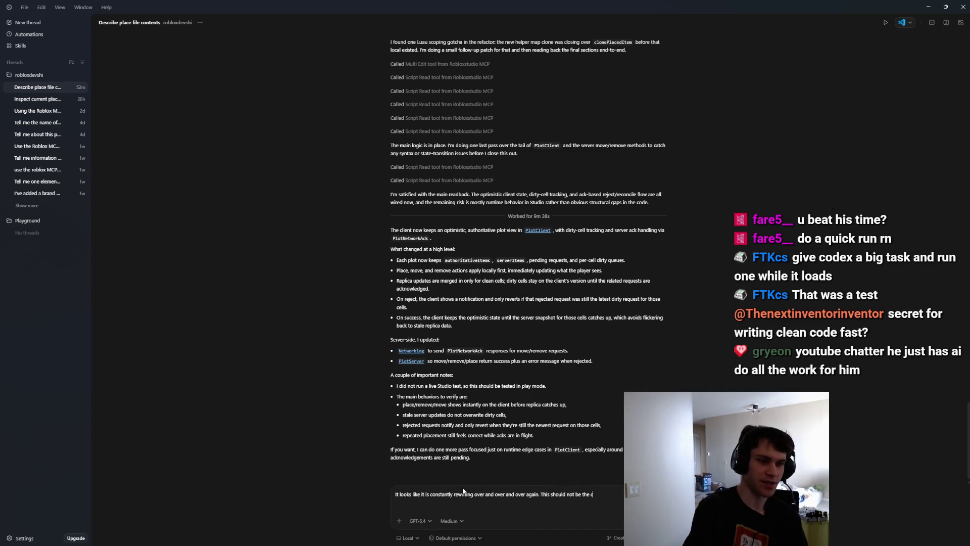
{"action": "type", "text": "ase.  You sho"}
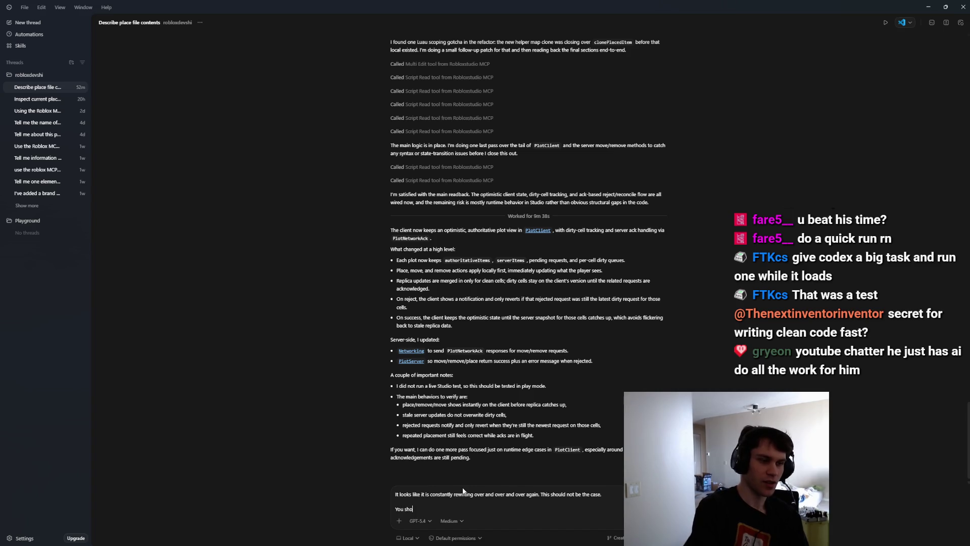
{"action": "type", "text": "uld only update"}
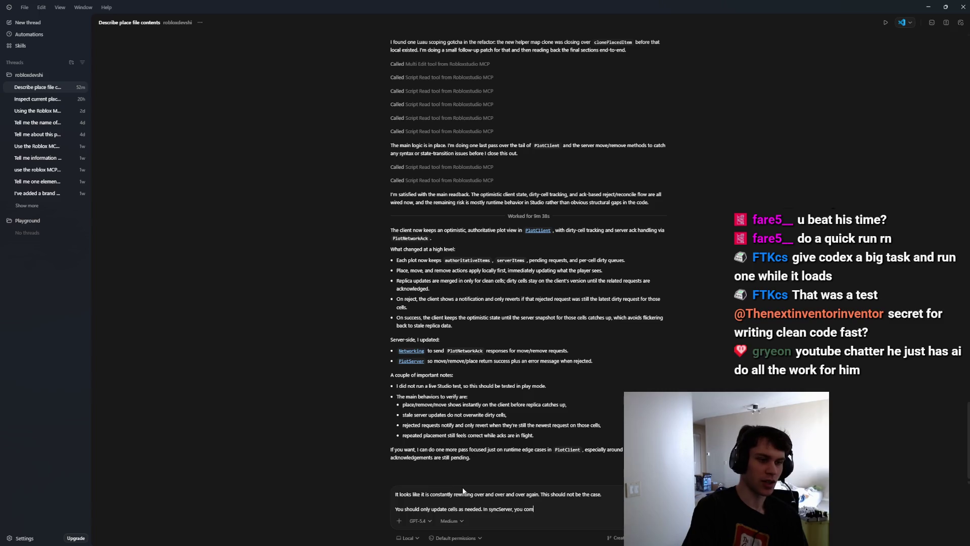
{"action": "type", "text": "everything and recreate it all. That is"}
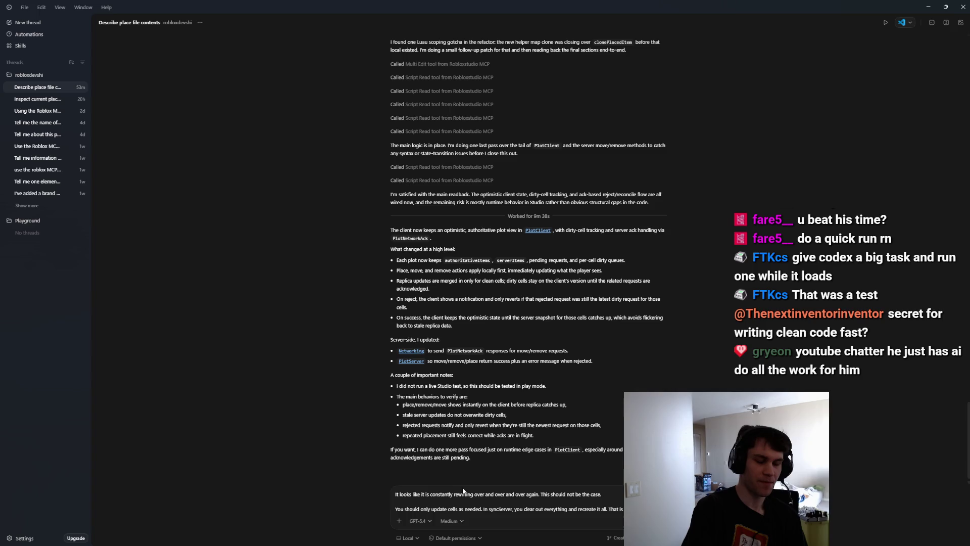
{"action": "type", "text": "hould work"}
{"action": "type", "text": ". If th"}
{"action": "type", "text": "nt is synce"}
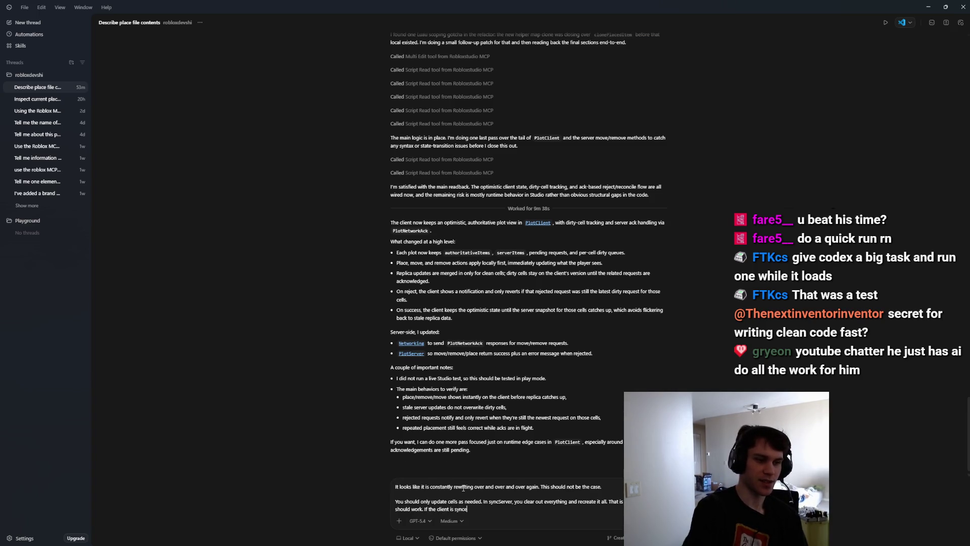
{"action": "type", "text": "d wihti"}
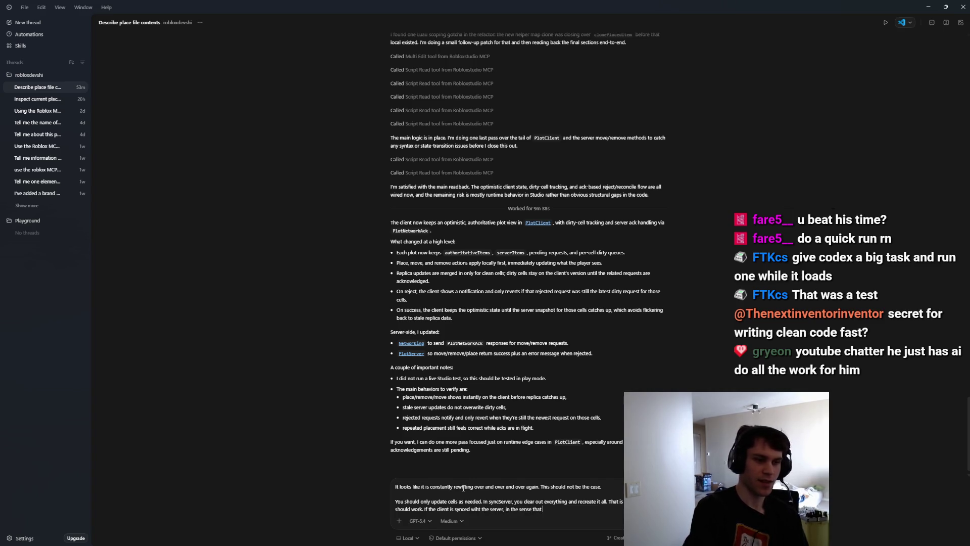
{"action": "type", "text": "ing exists on both, you"}
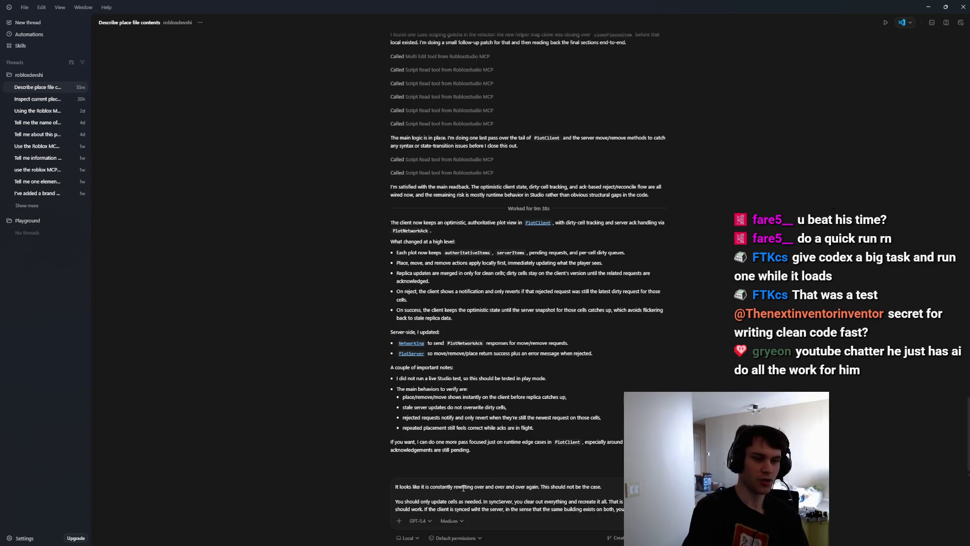
{"action": "type", "text": "redraw it."}
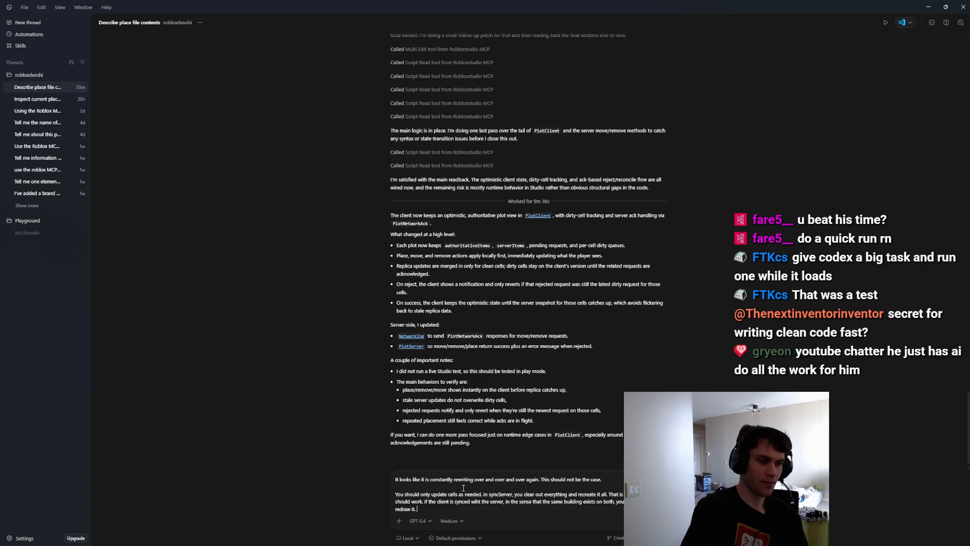
{"action": "type", "text": "t"}
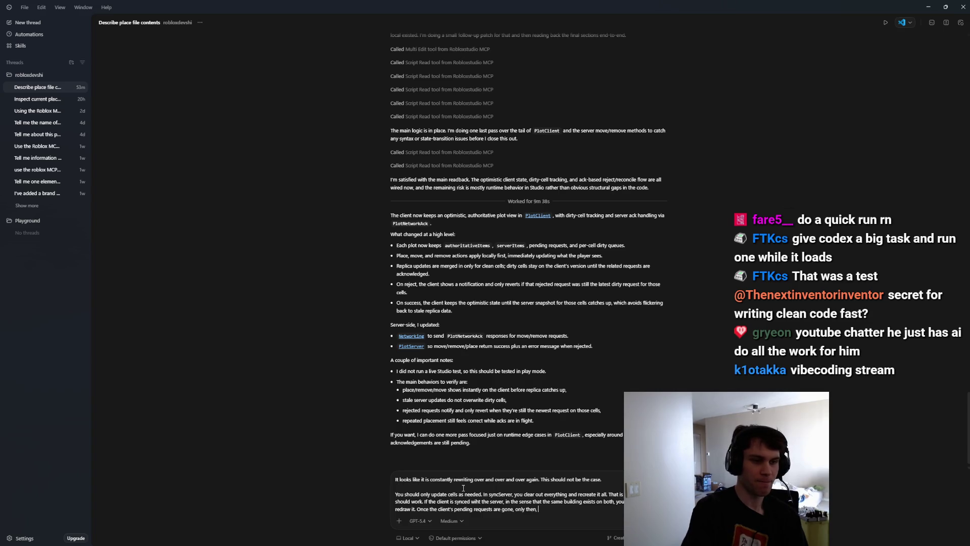
{"action": "type", "text": "should attempt to sync, but if"}
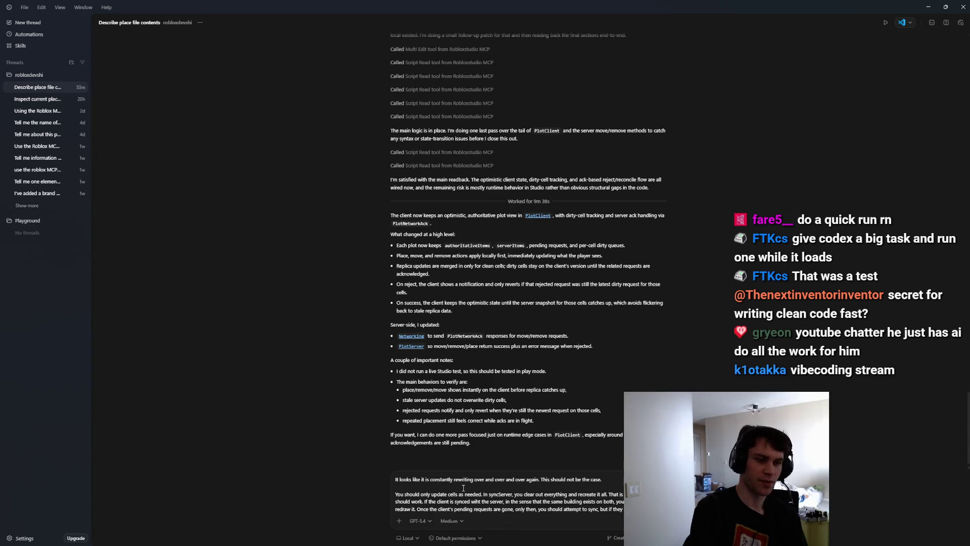
{"action": "type", "text": "there's no need to sync."}
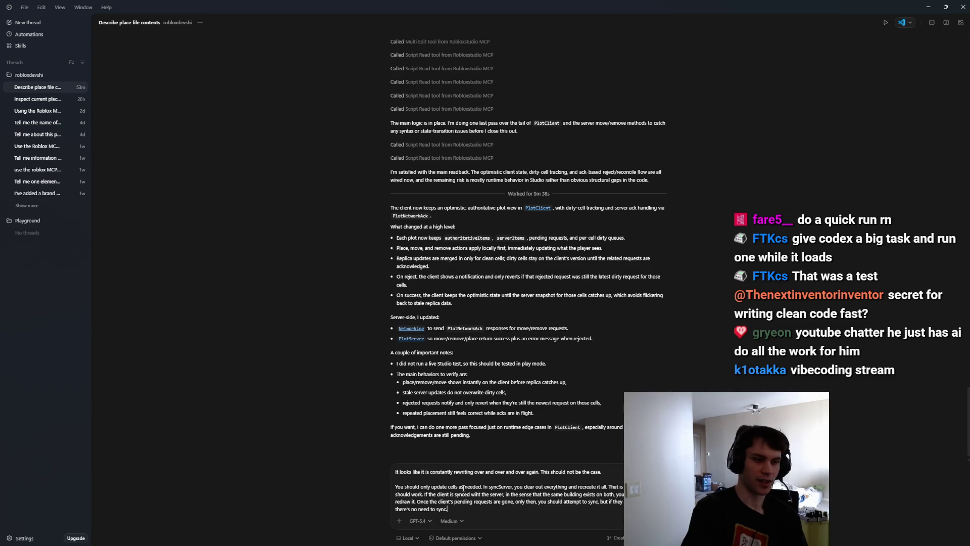
{"action": "key", "text": "shift+Return"}
{"action": "key", "text": "shift+Return"}
{"action": "key", "text": "Return"}
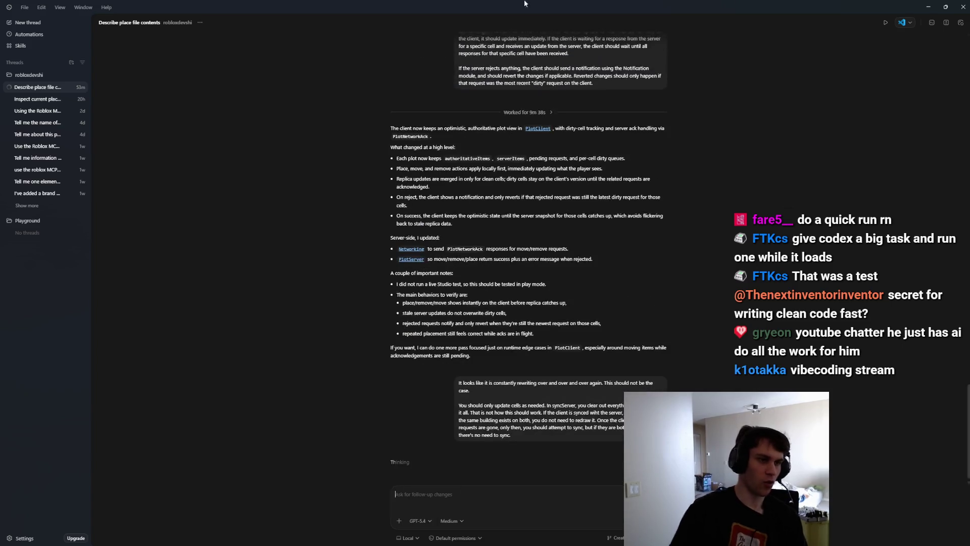
{"action": "key", "text": "alt+Tab"}
{"action": "key", "text": "F5"}
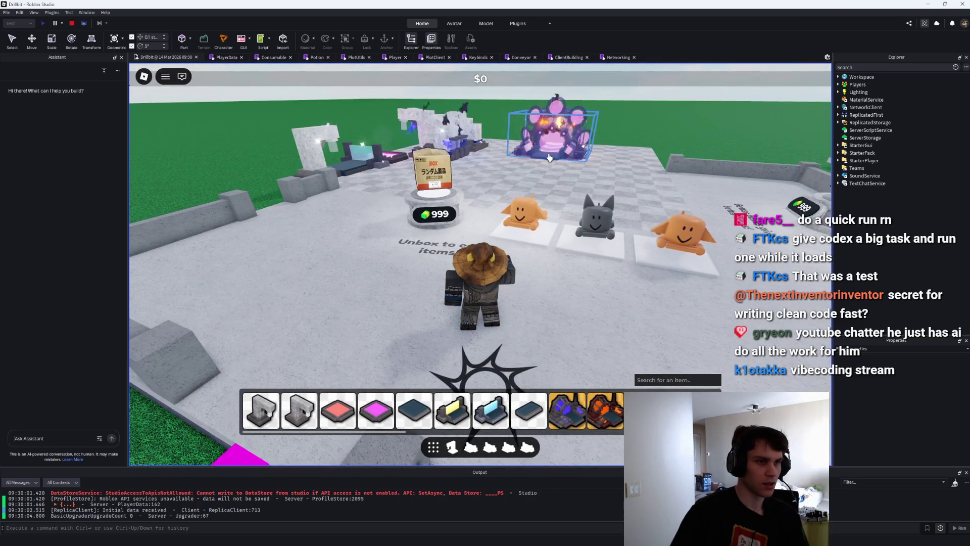
Walk around the plot in the playtest, restart it once, then stop it.
{"action": "key", "text": "w"}
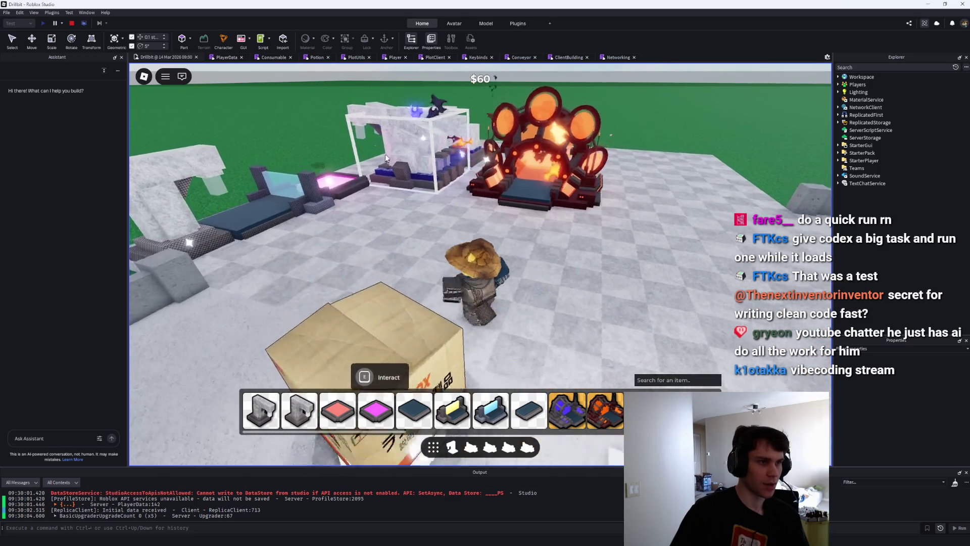
{"action": "left_click", "coordinate": [71, 23]}
{"action": "left_click", "coordinate": [43, 23]}
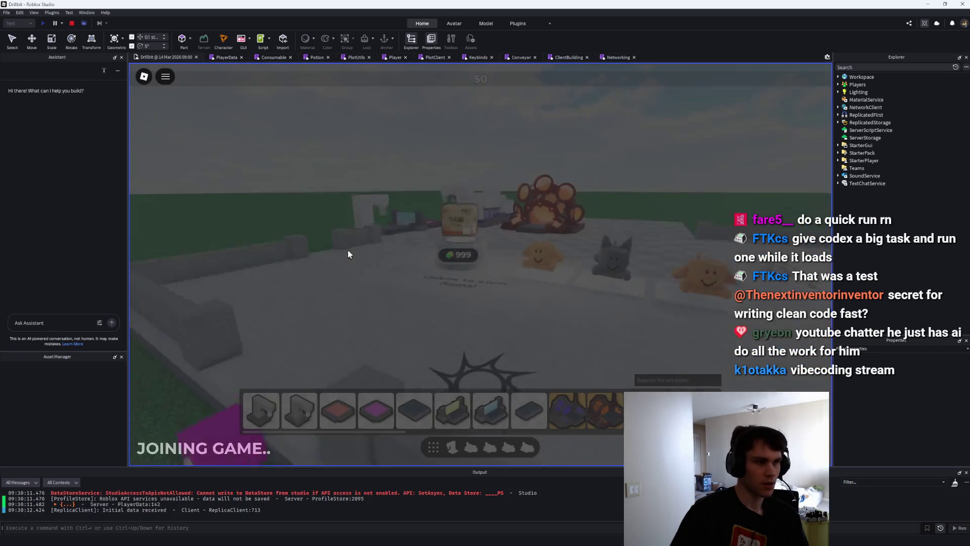
{"action": "key", "text": "w"}
{"action": "key", "text": "a"}
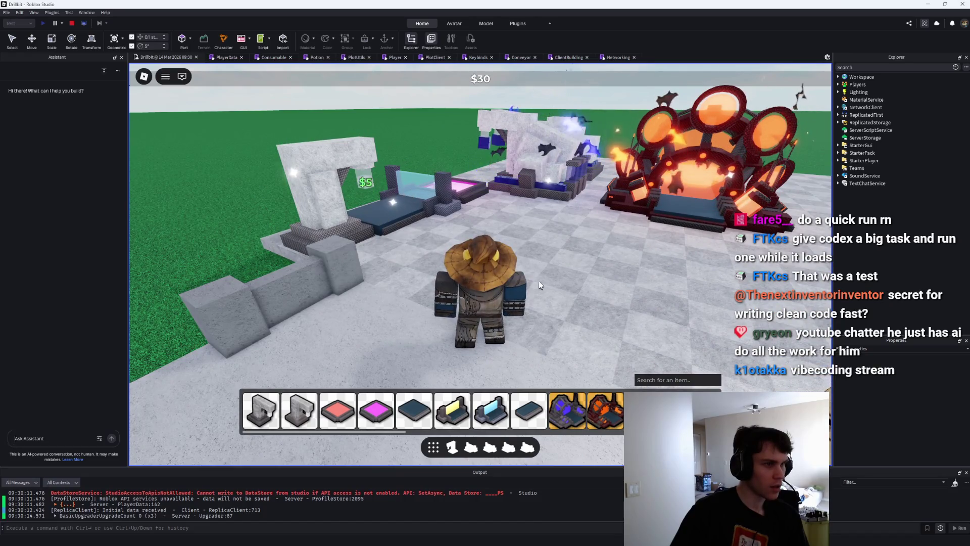
{"action": "left_click", "coordinate": [72, 24]}
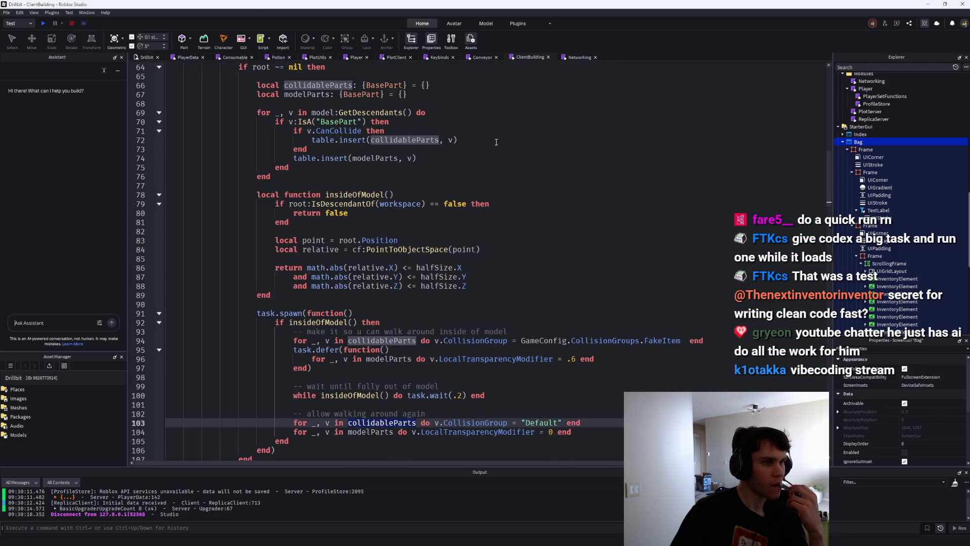
Add print(debug.traceback()) as the first line of syncPlotRender and launch a playtest.
{"action": "scroll", "coordinate": [587, 62], "scroll_direction": "up", "scroll_amount": 2}
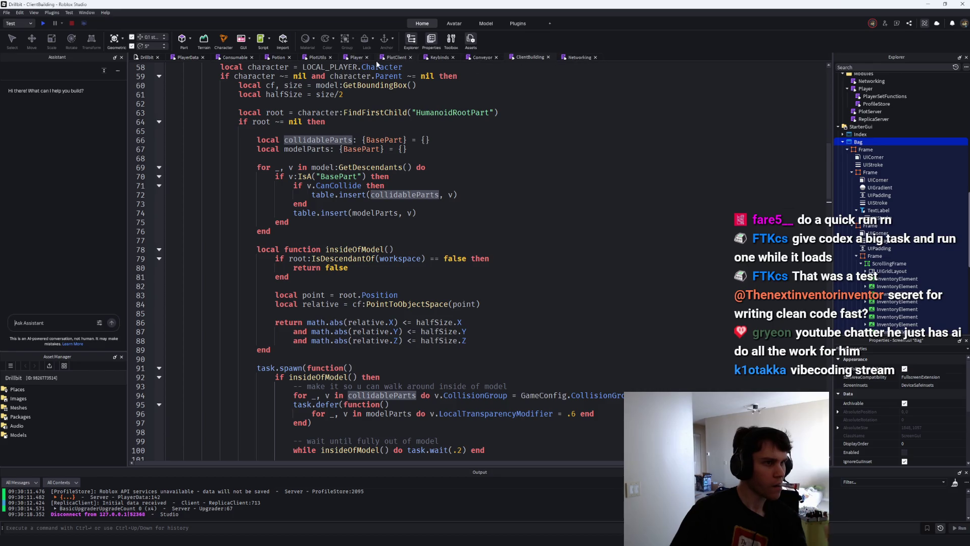
{"action": "left_click", "coordinate": [394, 57]}
{"action": "double_click", "coordinate": [251, 259]}
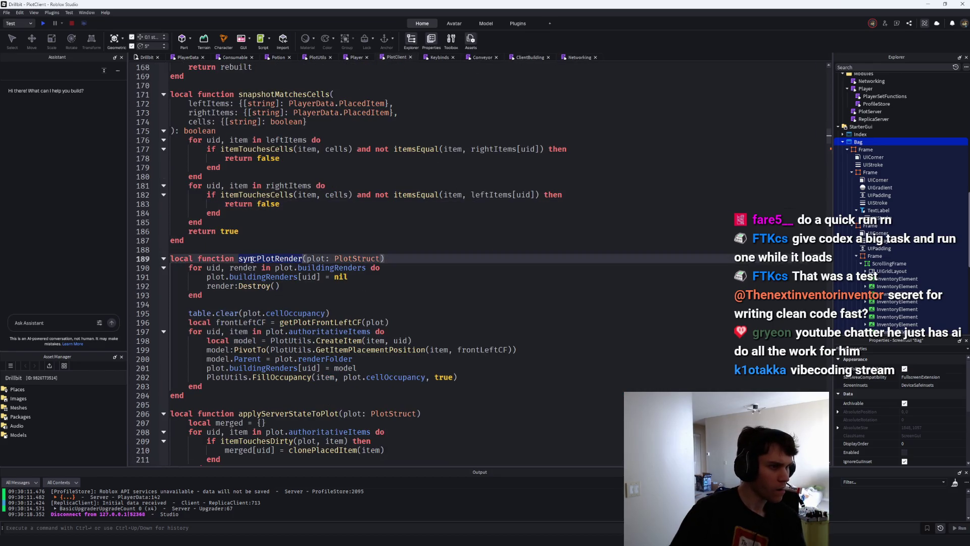
{"action": "left_click", "coordinate": [406, 259]}
{"action": "key", "text": "Return"}
{"action": "type", "text": "print"}
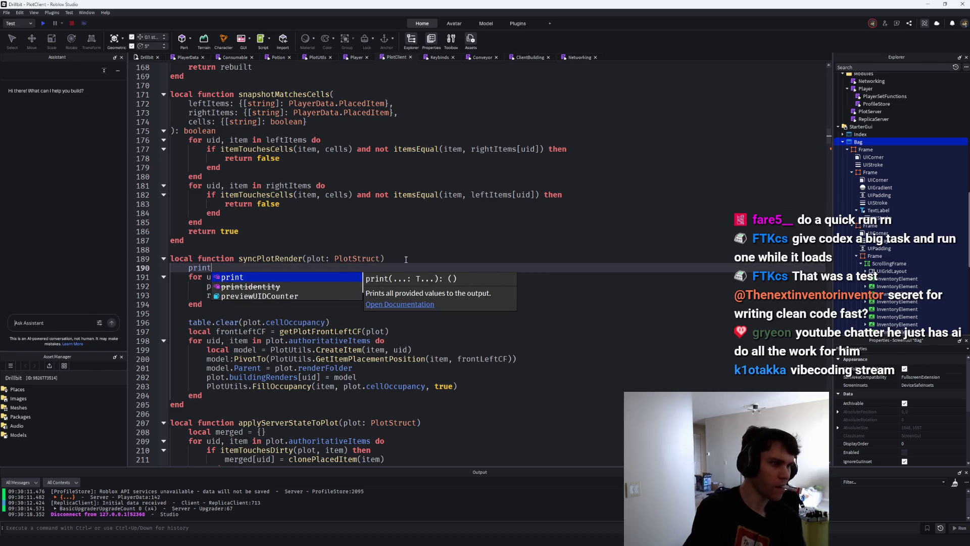
{"action": "type", "text": "(debug.traceback("}
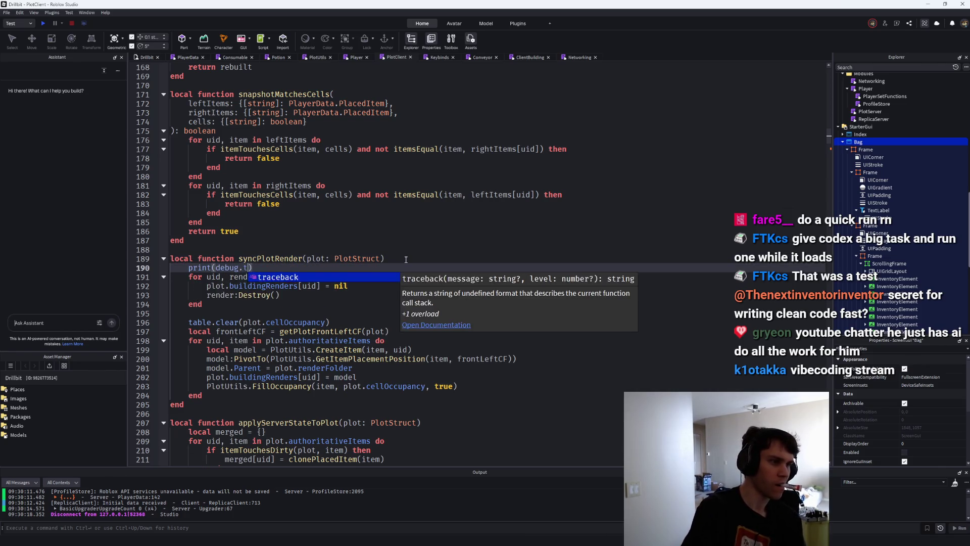
{"action": "left_click", "coordinate": [41, 26]}
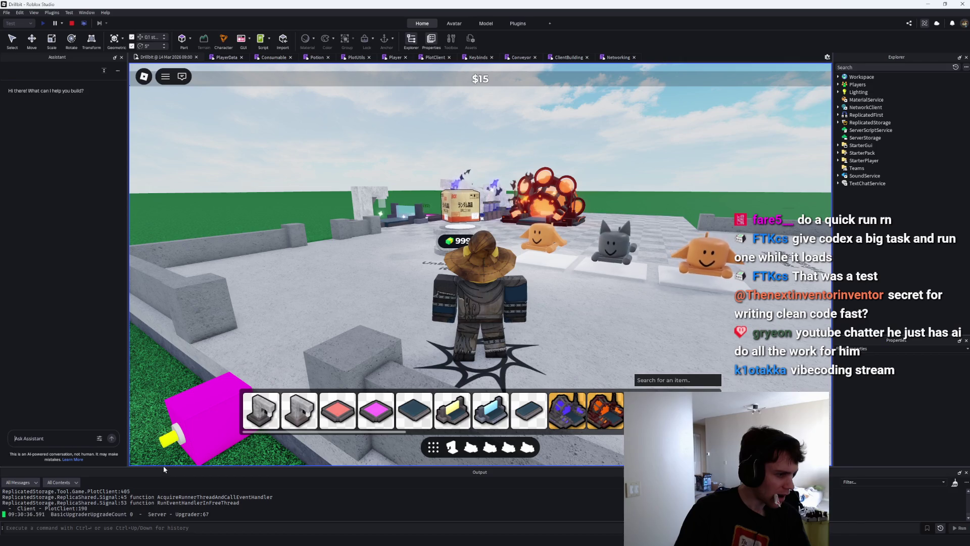
Enlarge the Output panel to read the tracebacks, check line 190 in PlotClient, then stop.
{"action": "left_click_drag", "start_coordinate": [163, 468], "coordinate": [151, 366]}
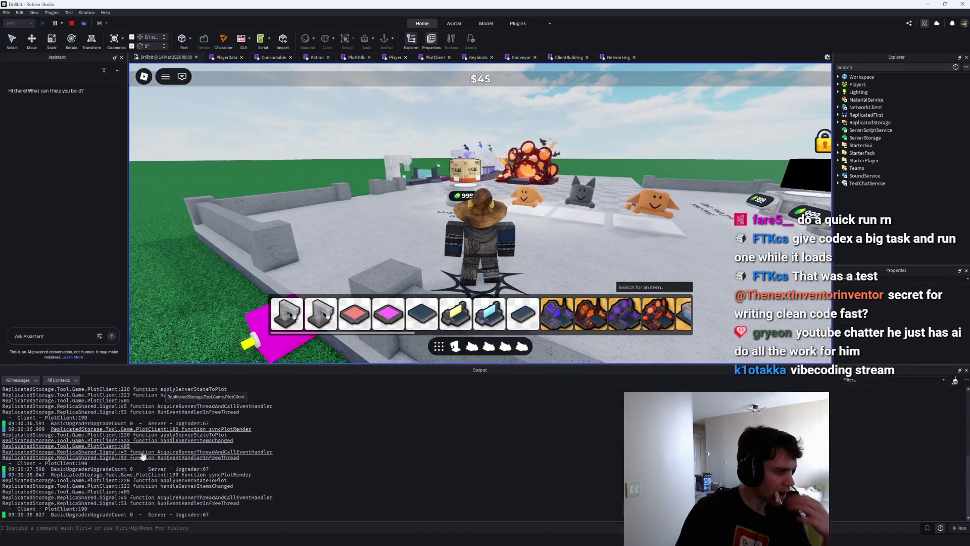
{"action": "left_click", "coordinate": [126, 437]}
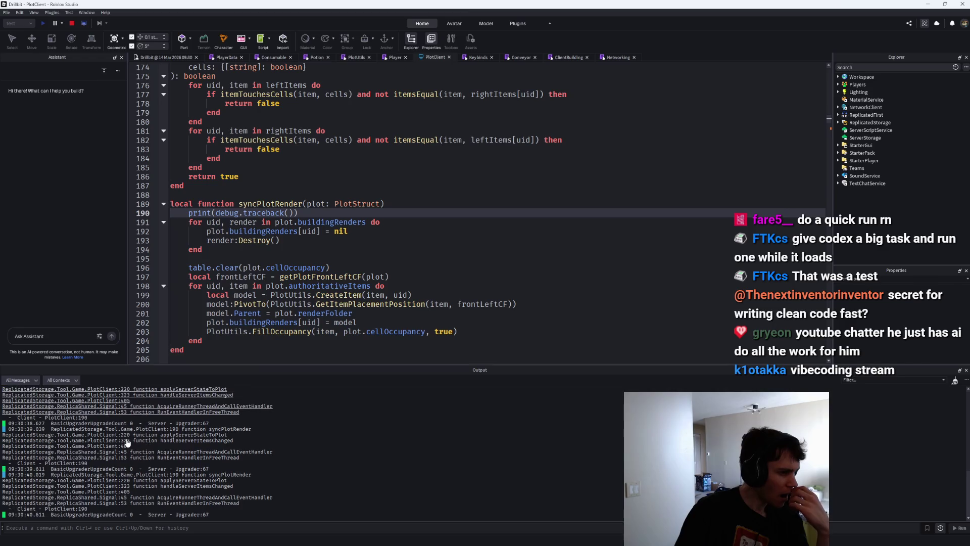
{"action": "mouse_move", "coordinate": [322, 286]}
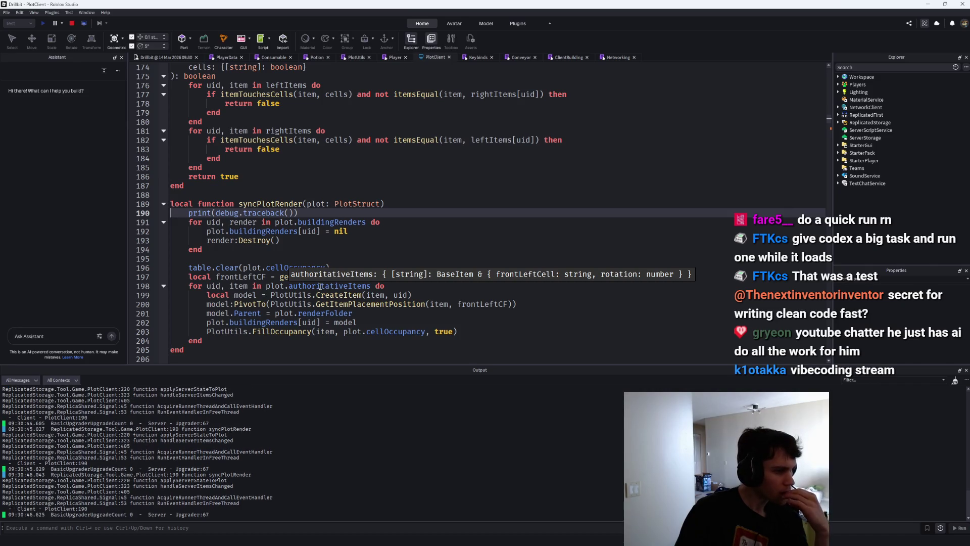
{"action": "key", "text": "shift+F5"}
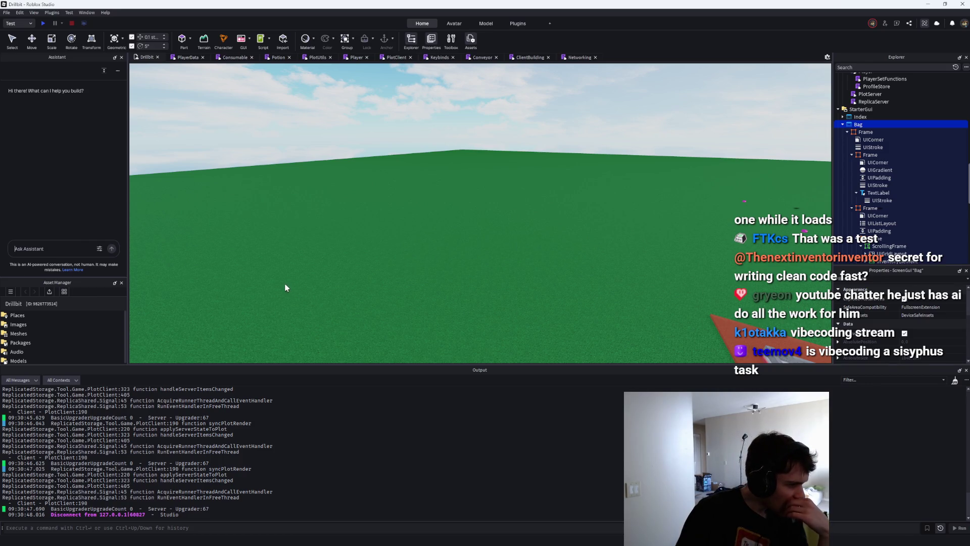
Search PlotClient for 'handleserve' and inspect the clonePlacedItemsMap definition.
{"action": "left_click", "coordinate": [883, 67]}
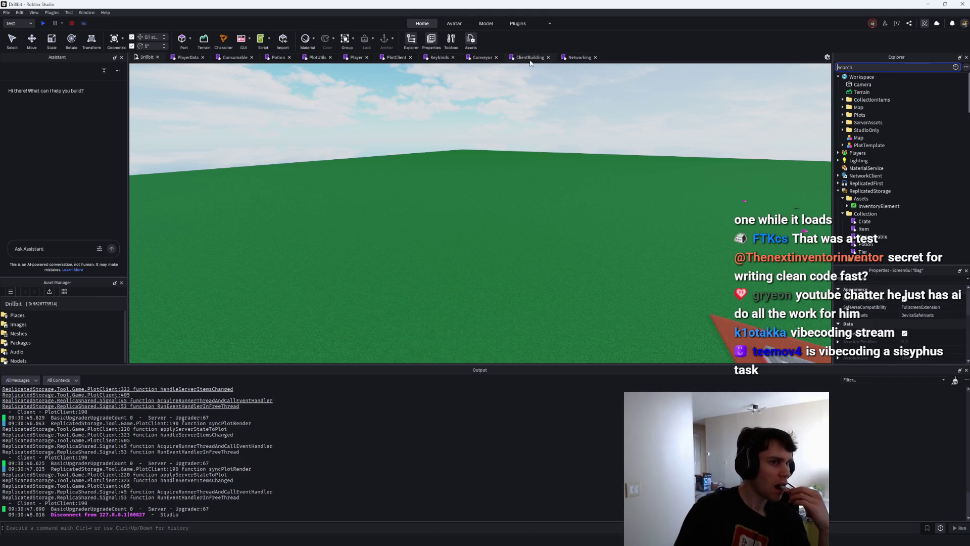
{"action": "left_click", "coordinate": [399, 57]}
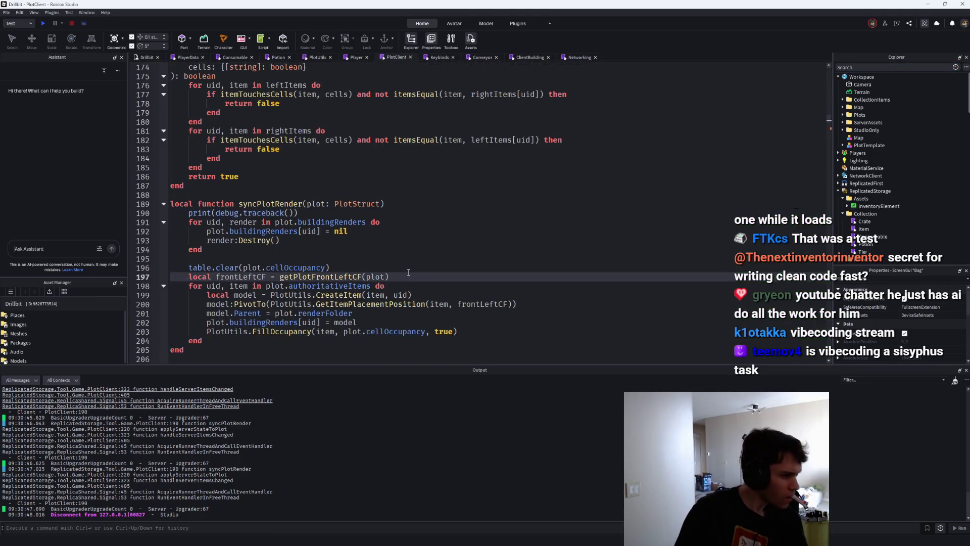
{"action": "key", "text": "ctrl+f"}
{"action": "type", "text": "h"}
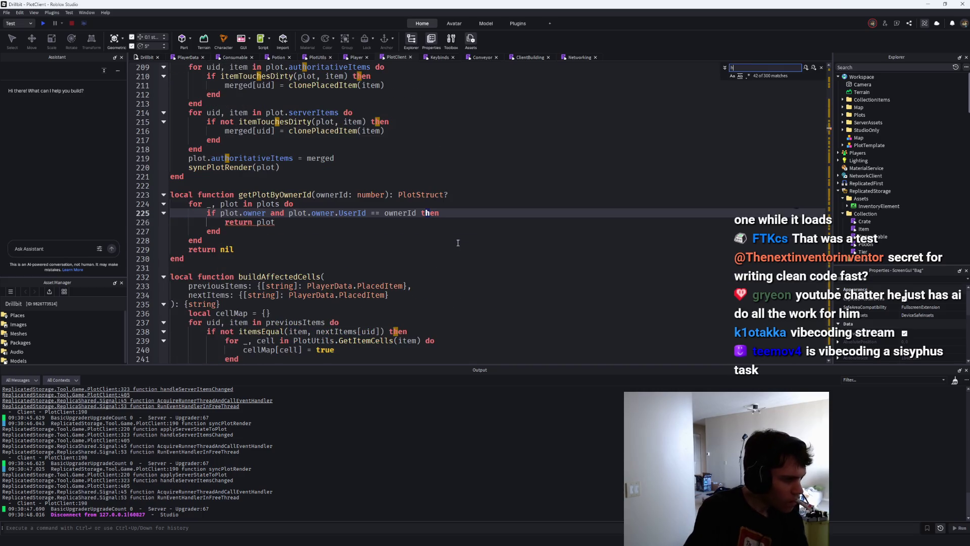
{"action": "type", "text": "andleserver"}
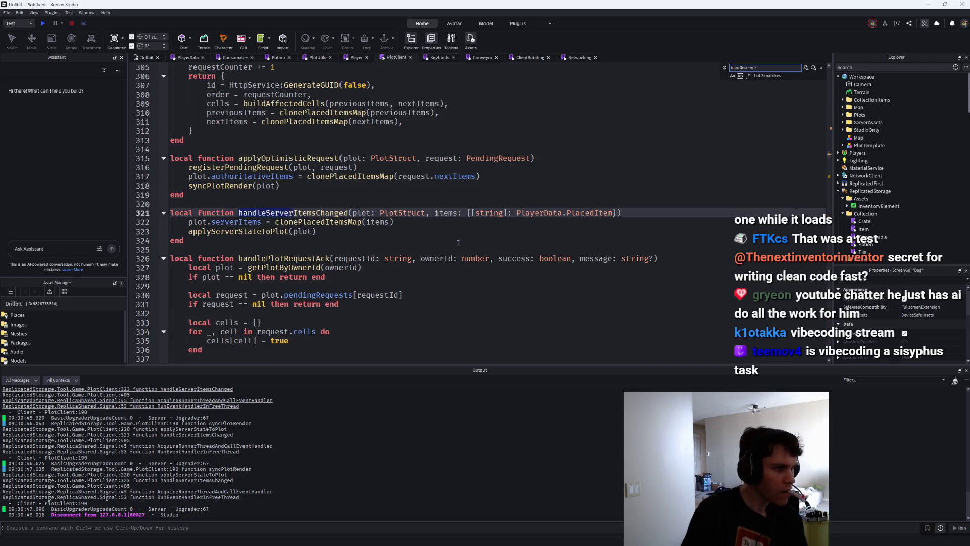
{"action": "left_click", "coordinate": [314, 223], "text": "ctrl"}
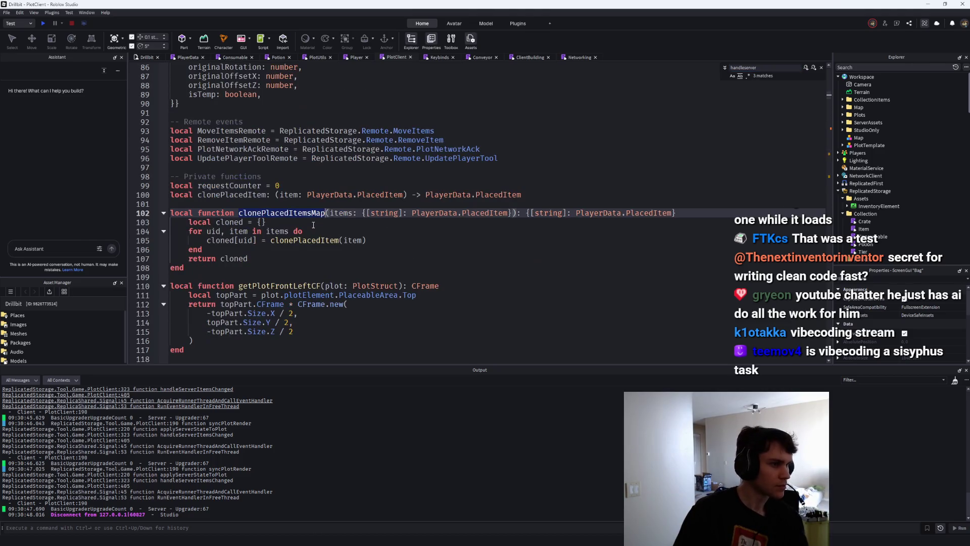
{"action": "scroll", "coordinate": [313, 225], "scroll_direction": "down", "scroll_amount": 20}
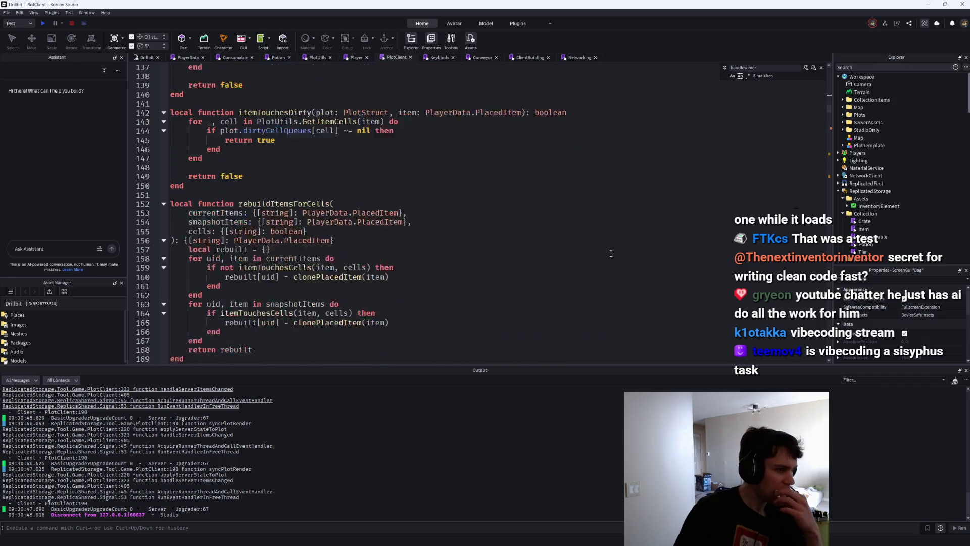
{"action": "scroll", "coordinate": [611, 254], "scroll_direction": "down", "scroll_amount": 20}
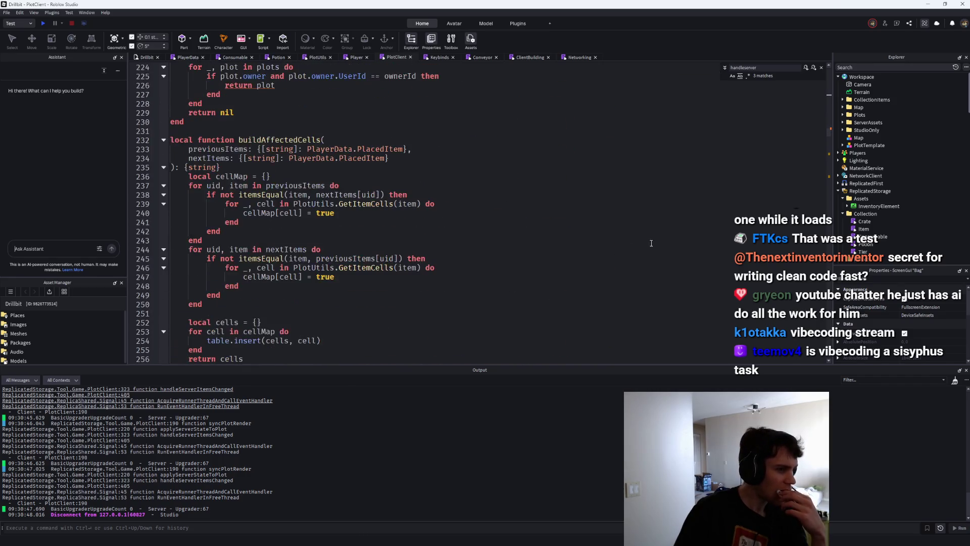
{"action": "scroll", "coordinate": [651, 243], "scroll_direction": "down", "scroll_amount": 7}
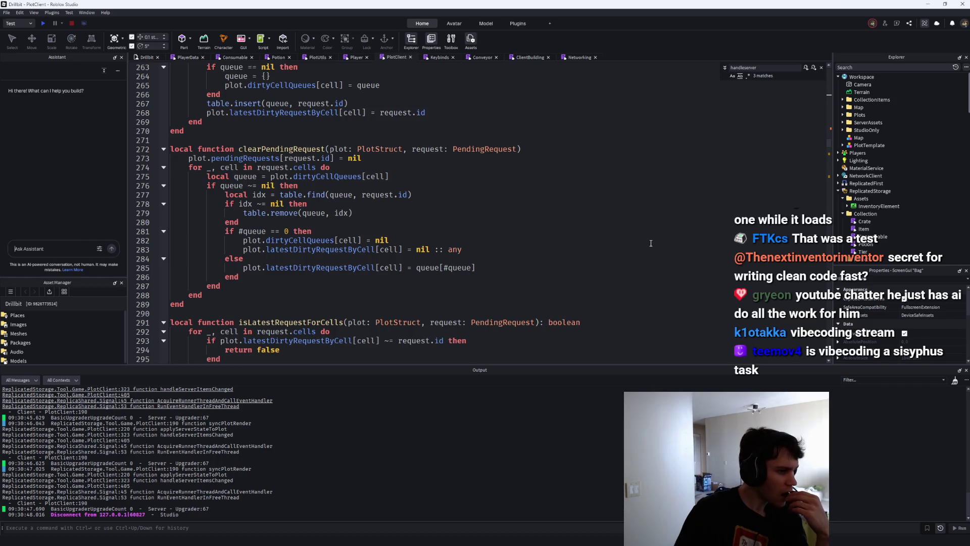
{"action": "scroll", "coordinate": [723, 127], "scroll_direction": "up", "scroll_amount": 1}
Refine the search to handleServerItemsChanged and select its call block on lines 403–406.
{"action": "left_click", "coordinate": [758, 67]}
{"action": "type", "text": "item"}
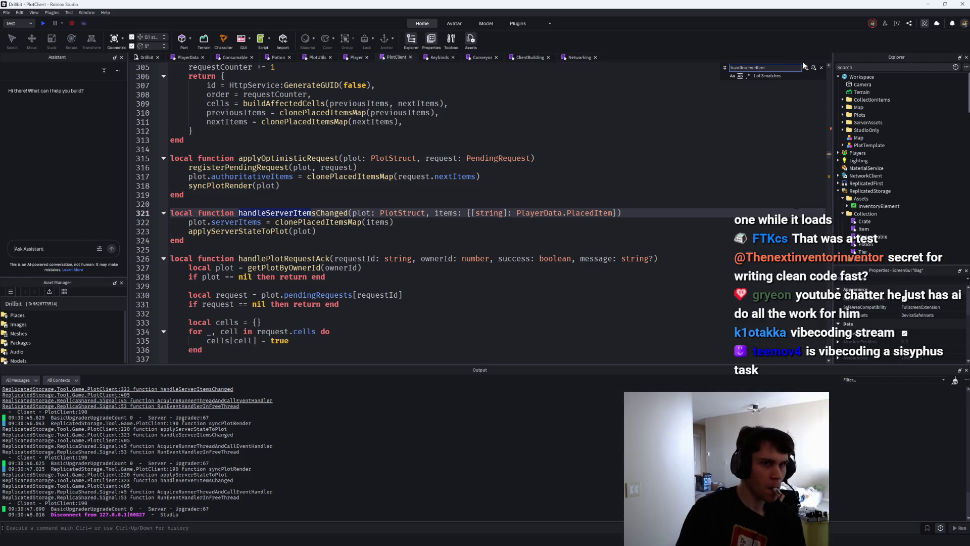
{"action": "left_click", "coordinate": [813, 68]}
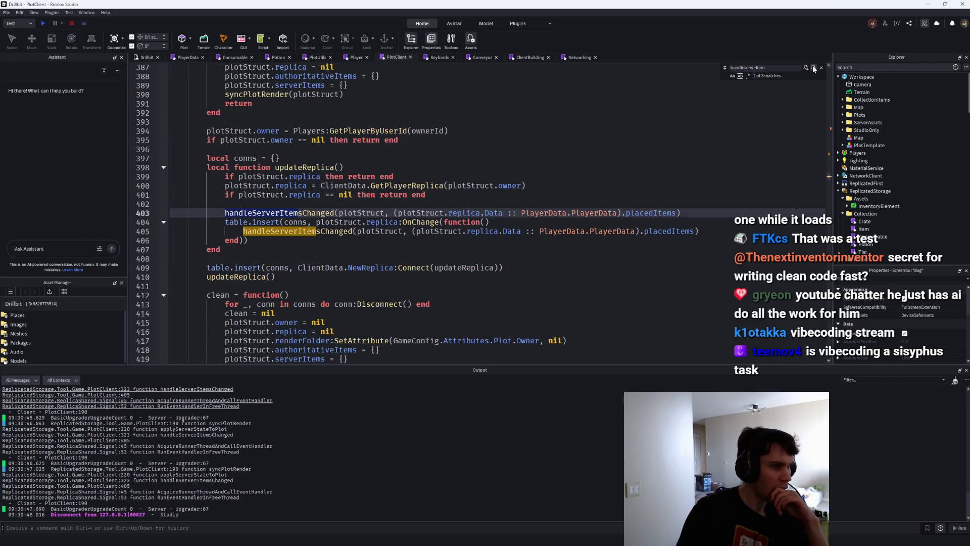
{"action": "double_click", "coordinate": [303, 212]}
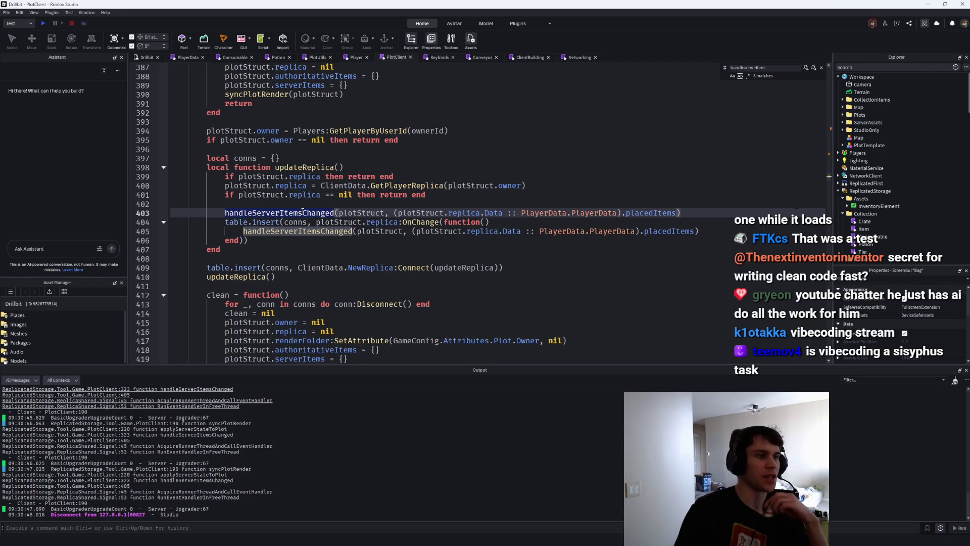
{"action": "left_click", "coordinate": [225, 213]}
{"action": "left_click", "coordinate": [251, 240], "text": "shift"}
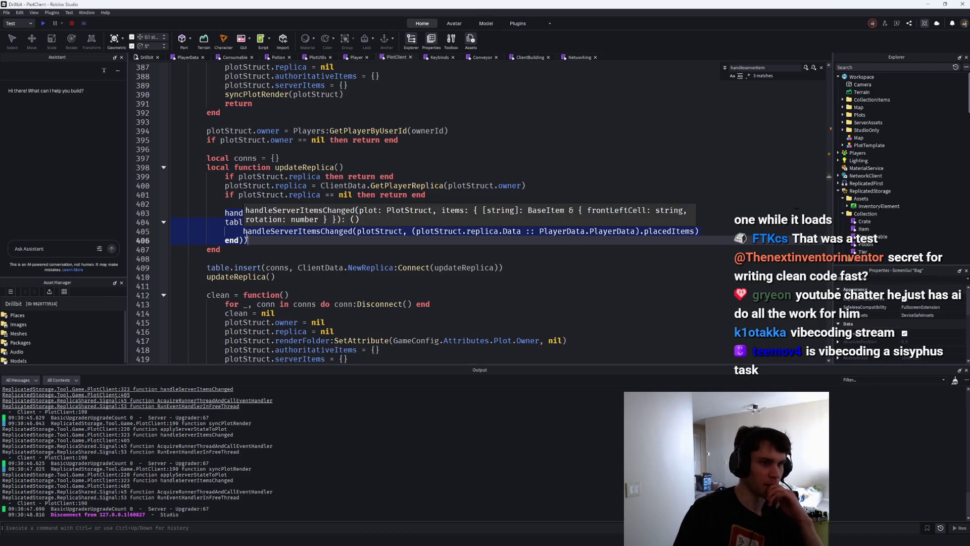
Highlight every use of updateReplica, undo an accidental edit, and launch a playtest.
{"action": "left_click", "coordinate": [332, 167]}
{"action": "scroll", "coordinate": [328, 174], "scroll_direction": "down", "scroll_amount": 2}
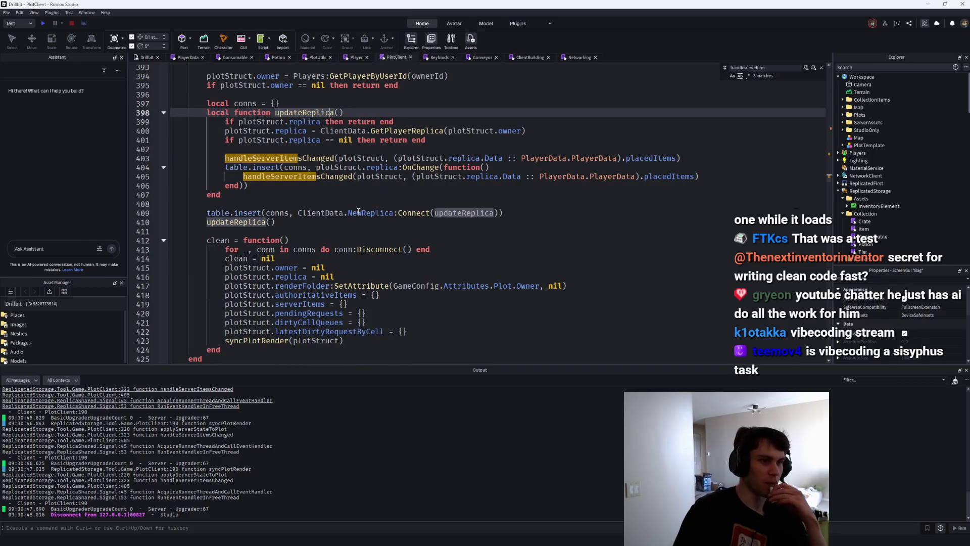
{"action": "scroll", "coordinate": [351, 216], "scroll_direction": "up", "scroll_amount": 1}
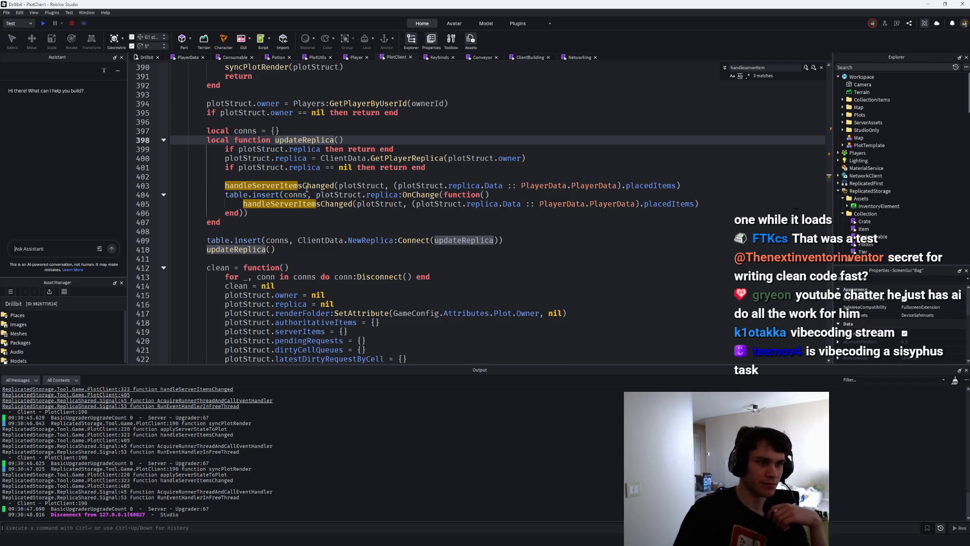
{"action": "mouse_move", "coordinate": [306, 188]}
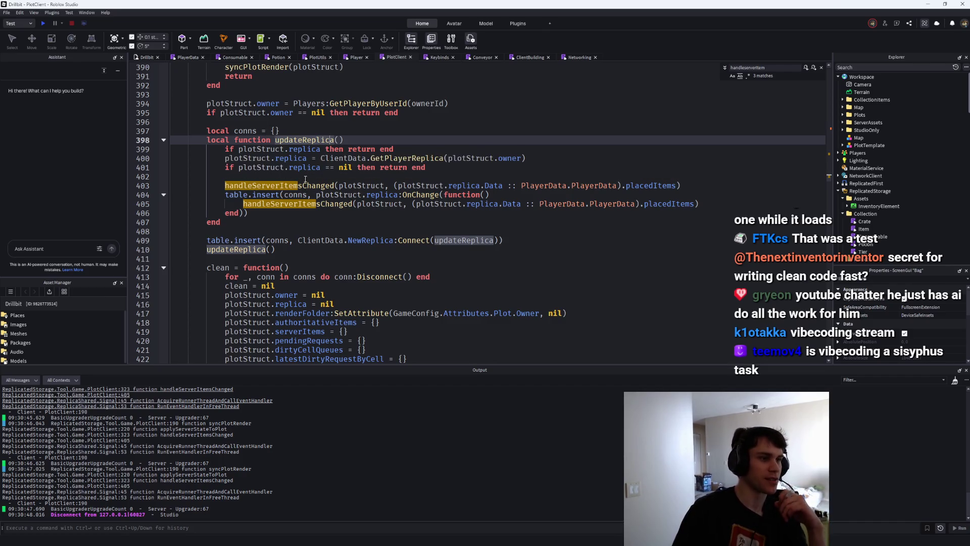
{"action": "key", "text": "ctrl+z"}
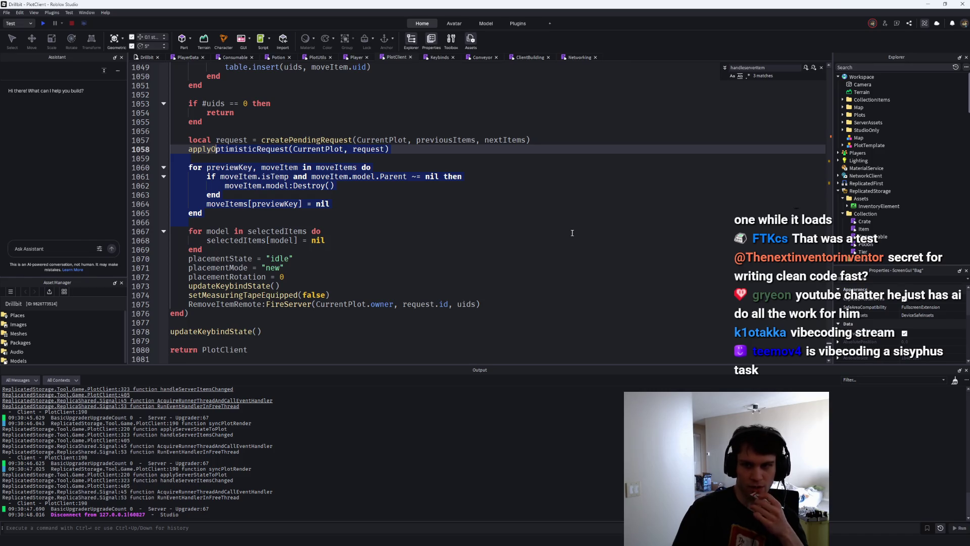
{"action": "scroll", "coordinate": [621, 257], "scroll_direction": "up", "scroll_amount": 20}
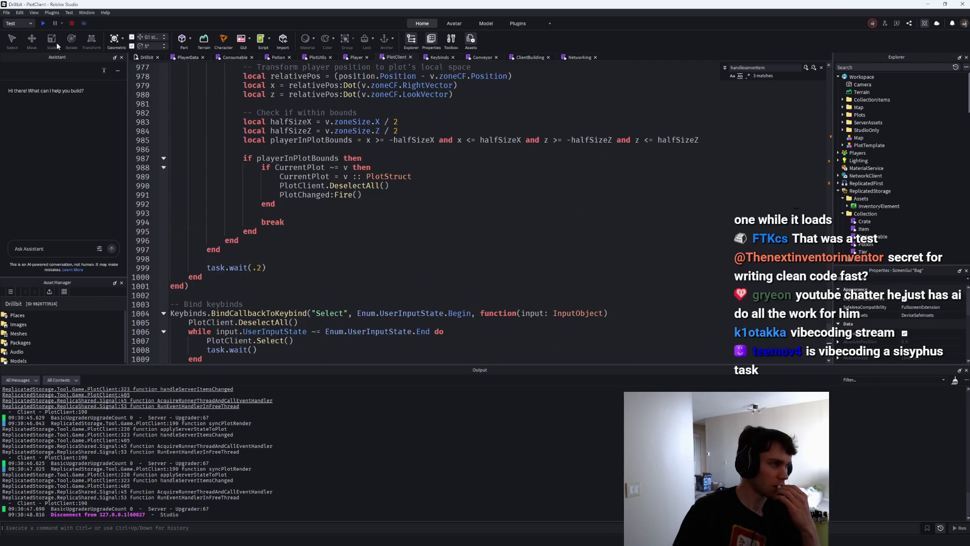
{"action": "left_click", "coordinate": [45, 24]}
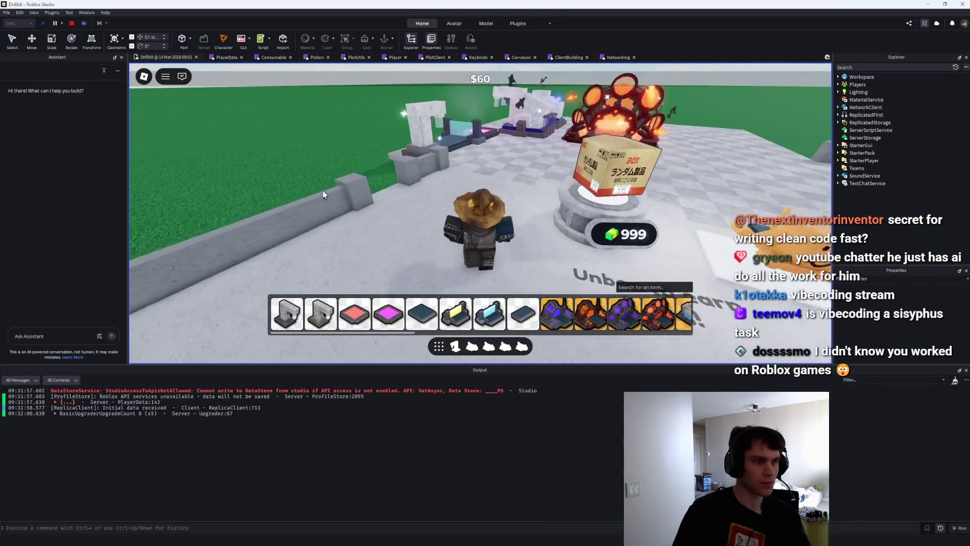
Pick up and carry the purple machine, view the plot from overhead, then stop the playtest.
{"action": "key", "text": "w"}
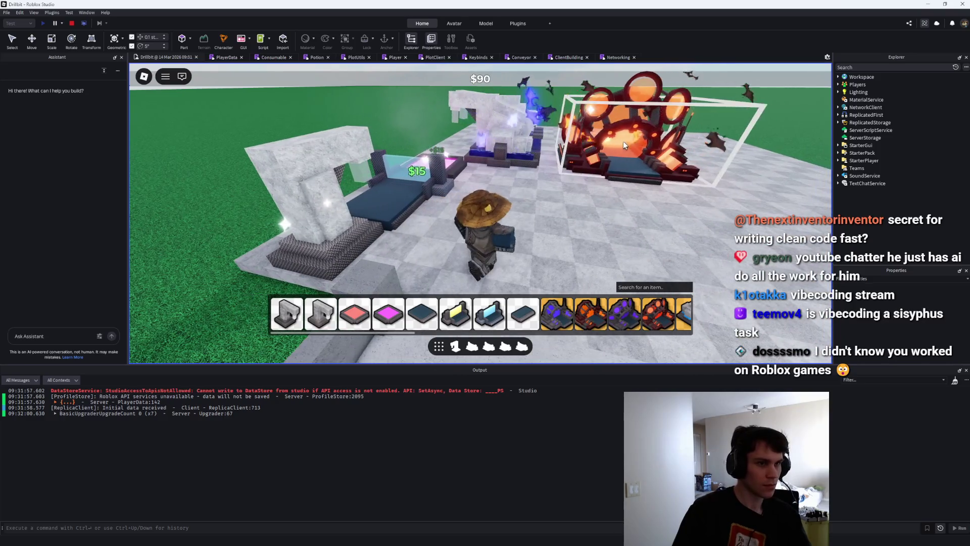
{"action": "left_click", "coordinate": [584, 173]}
{"action": "key", "text": "w"}
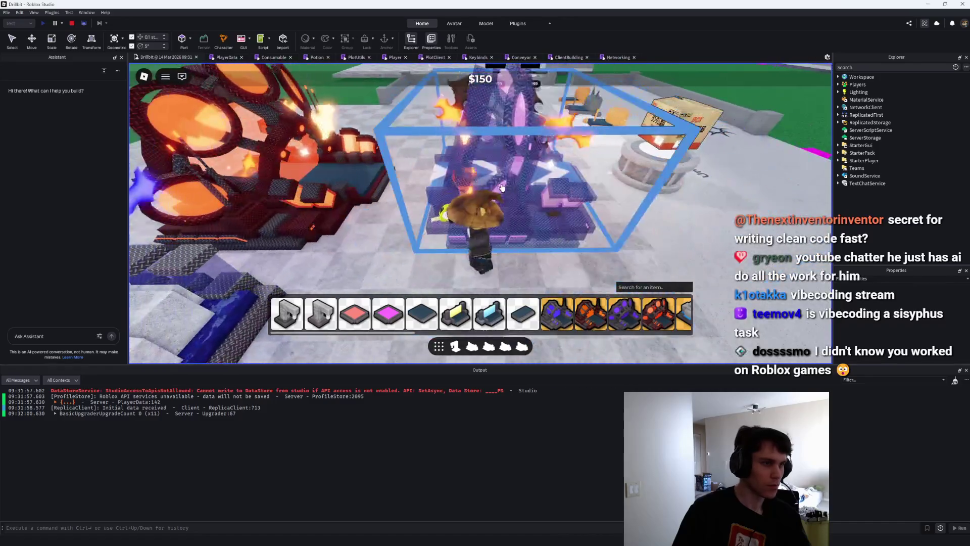
{"action": "key", "text": "w"}
{"action": "scroll", "coordinate": [506, 171], "scroll_direction": "down", "scroll_amount": 5}
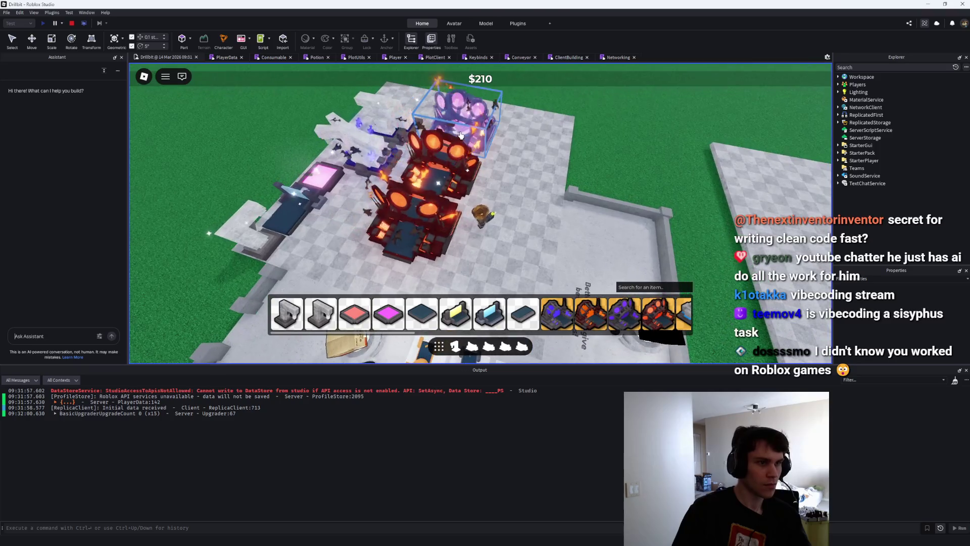
{"action": "key", "text": "e"}
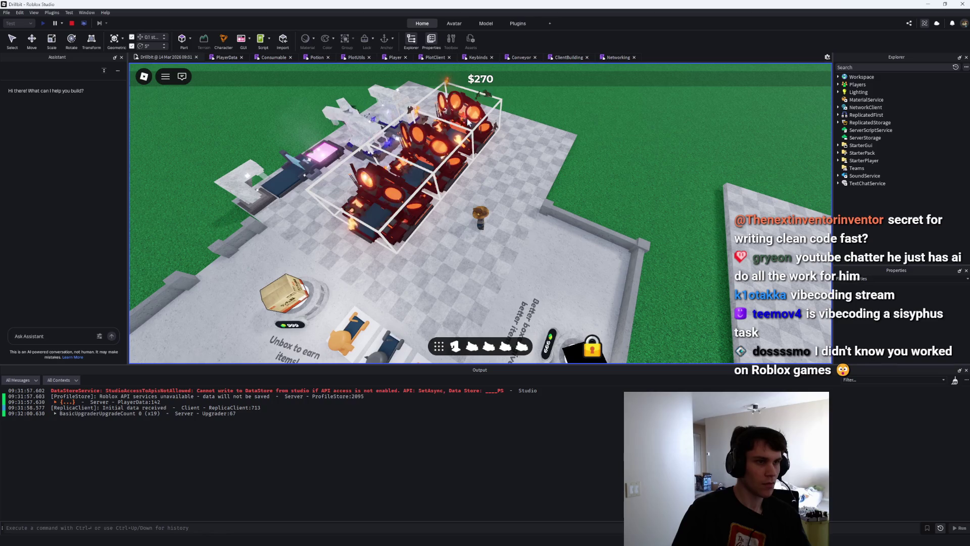
{"action": "key", "text": "shift+F5"}
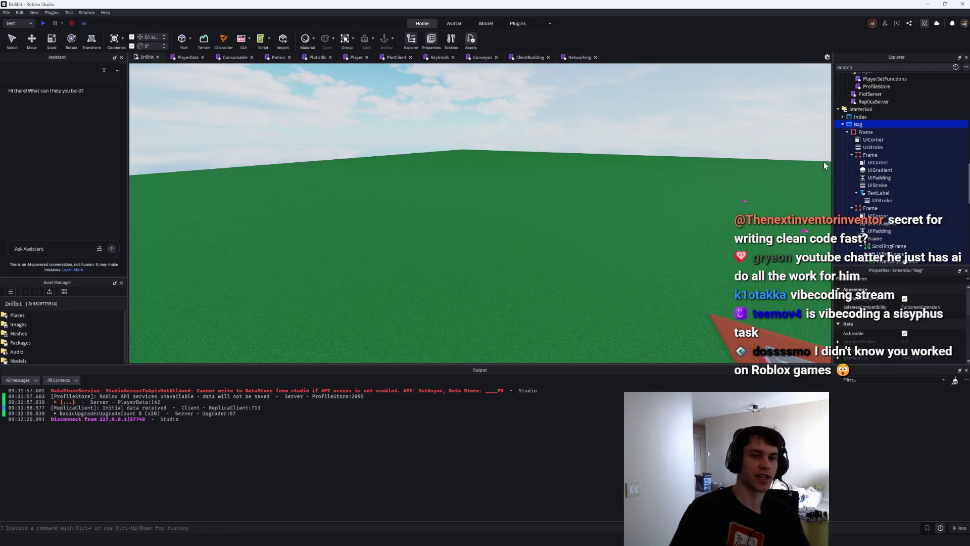
Show PlotClient's Remove BindCallbackToKeybind handler at lines 1038-1041 and close the find widget.
{"action": "left_click", "coordinate": [521, 57]}
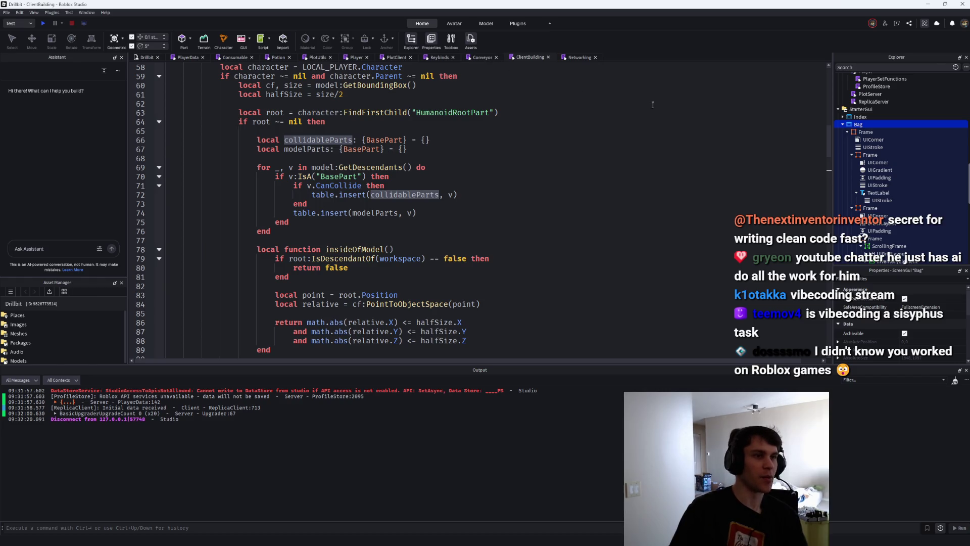
{"action": "left_click", "coordinate": [397, 58]}
{"action": "mouse_move", "coordinate": [826, 335]}
{"action": "left_mouse_down"}
{"action": "mouse_move", "coordinate": [828, 358]}
{"action": "mouse_move", "coordinate": [827, 349]}
{"action": "left_mouse_up"}
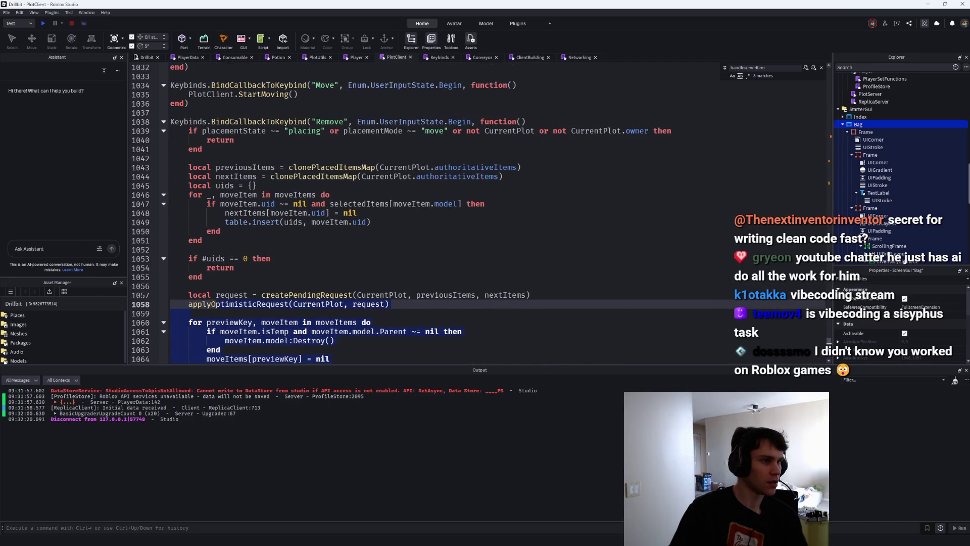
{"action": "left_click", "coordinate": [236, 121]}
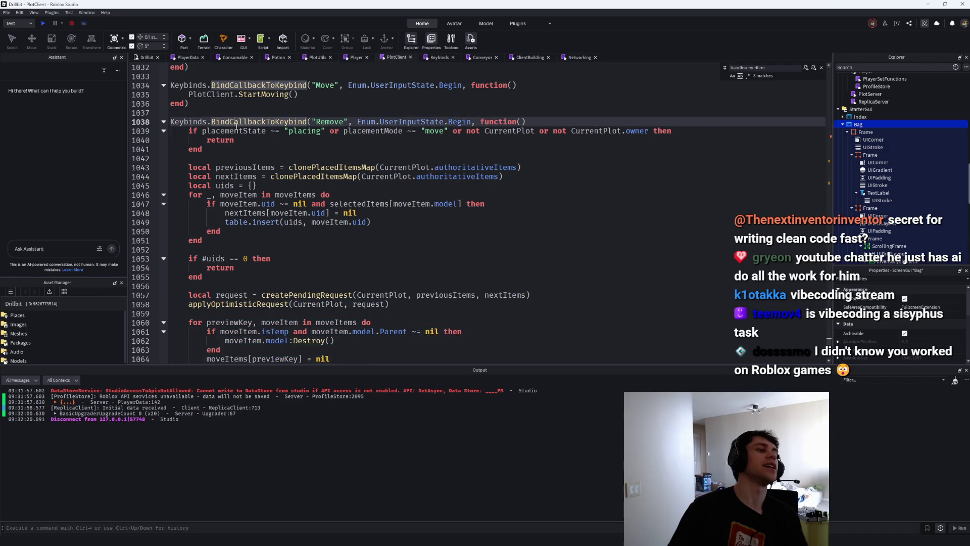
{"action": "left_click", "coordinate": [206, 153]}
{"action": "key", "text": "Escape"}
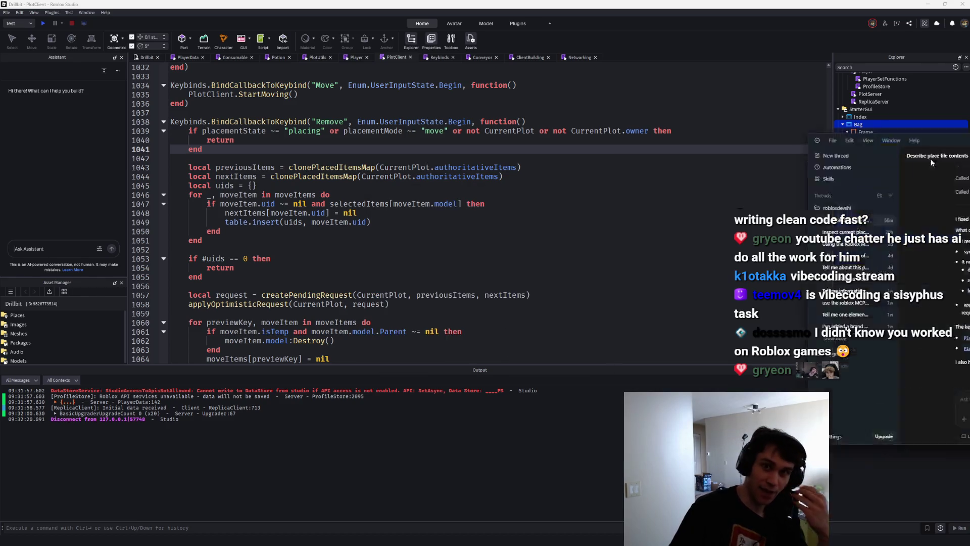
Tell Codex its remove logic is wrong: remove only when holding something, not moving, using Building.UID.
{"action": "type", "text": "Remove logic"}
{"action": "key", "text": "ctrl+a"}
{"action": "key", "text": "BackSpace"}
{"action": "type", "text": "The remove logic you keep writing is wrong. It ha"}
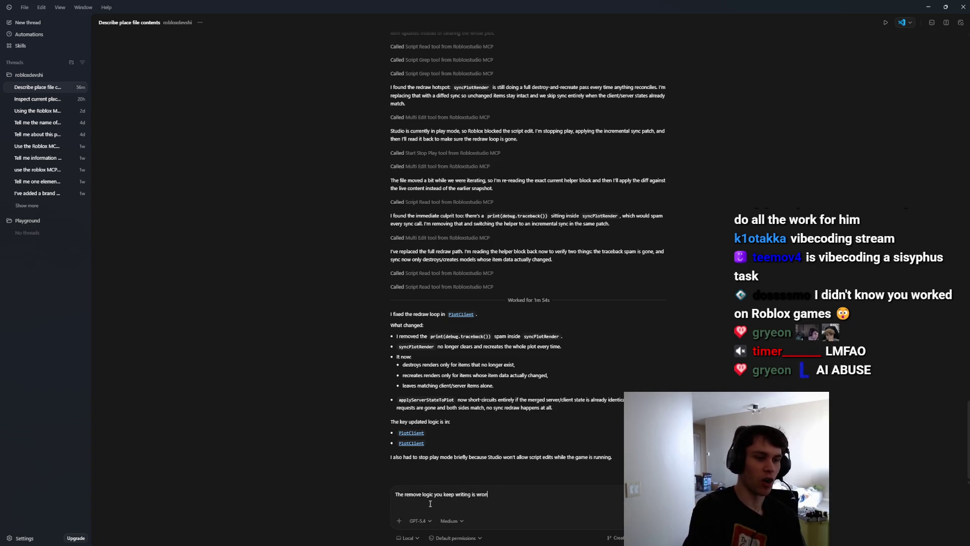
{"action": "key", "text": "BackSpace"}
{"action": "key", "text": "BackSpace"}
{"action": "key", "text": "BackSpace"}
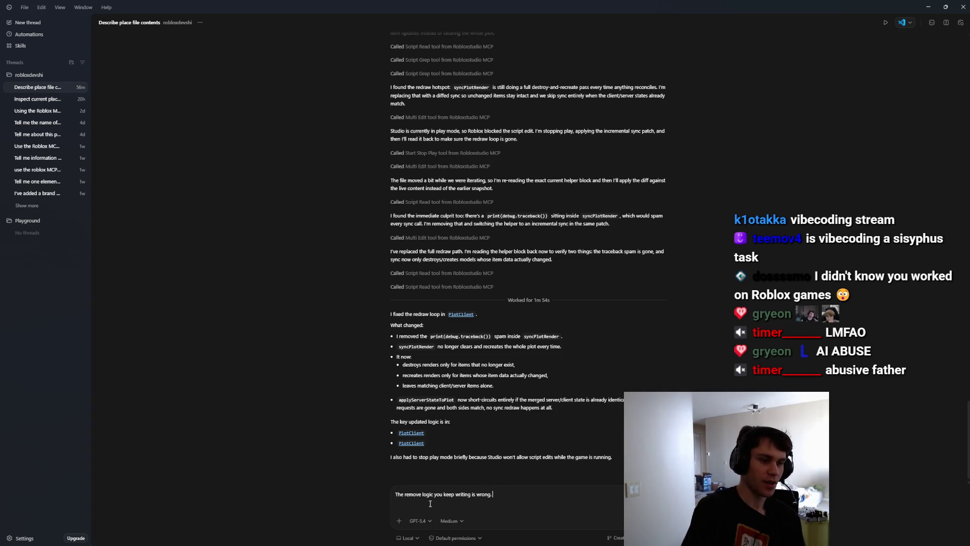
{"action": "type", "text": "W"}
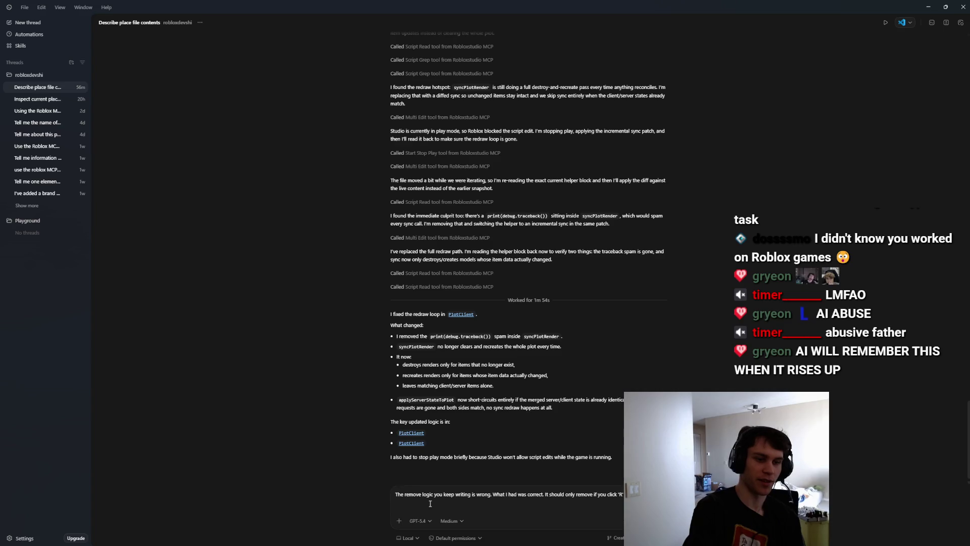
{"action": "type", "text": "something, "}
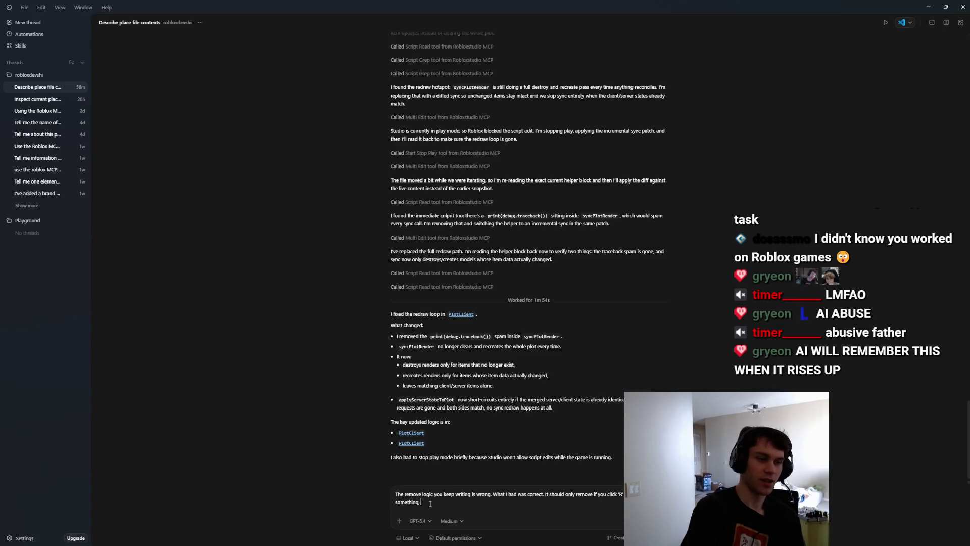
{"action": "type", "text": "NOT movin"}
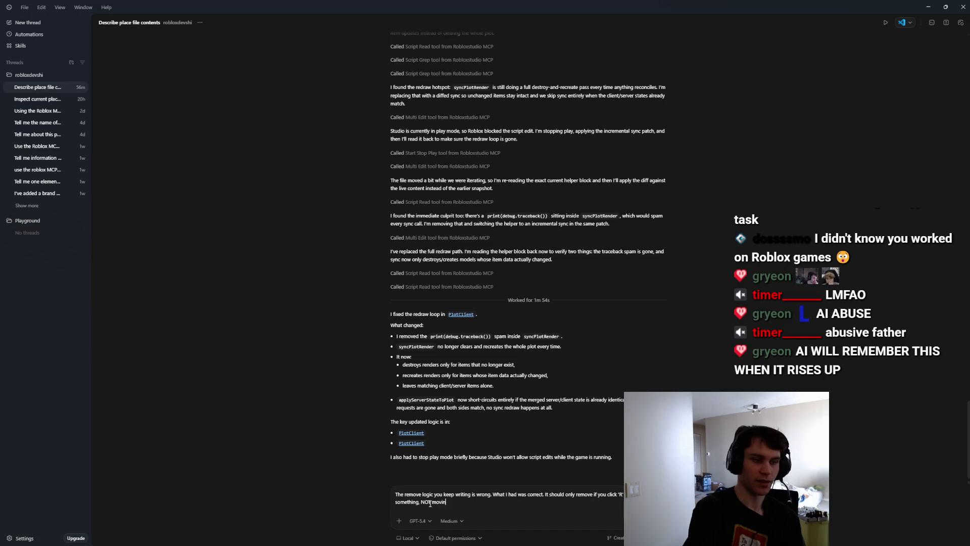
{"action": "type", "text": "g. You should loop through selec"}
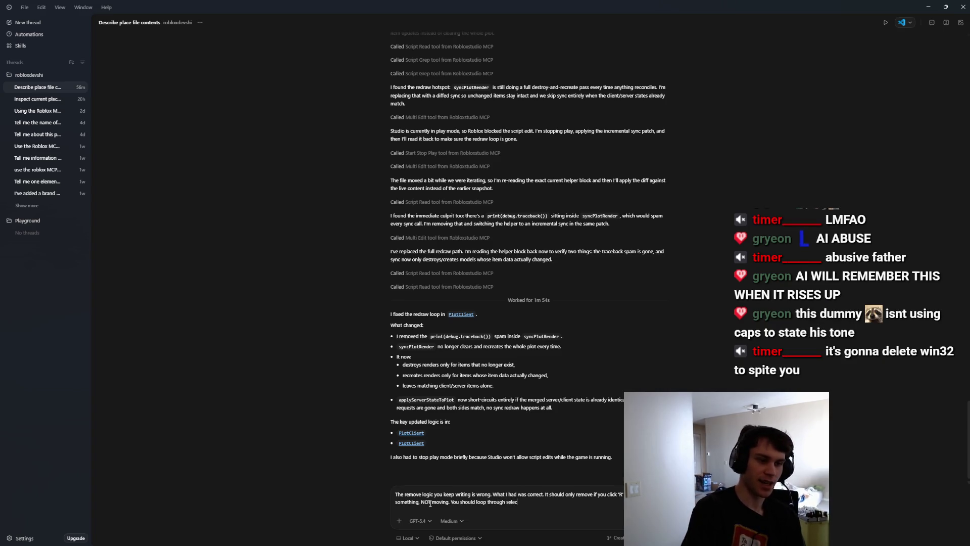
{"action": "type", "text": "tedItems an"}
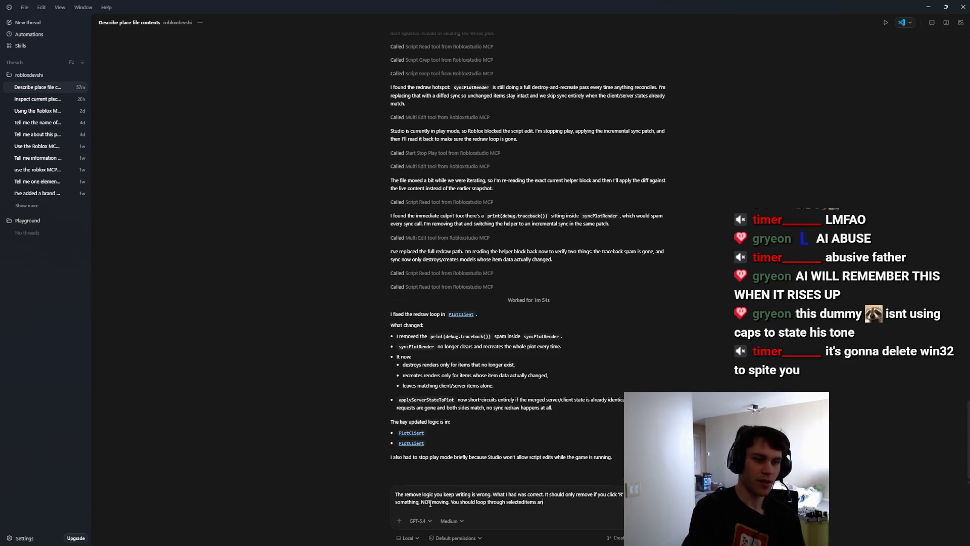
{"action": "type", "text": "d check fo see"}
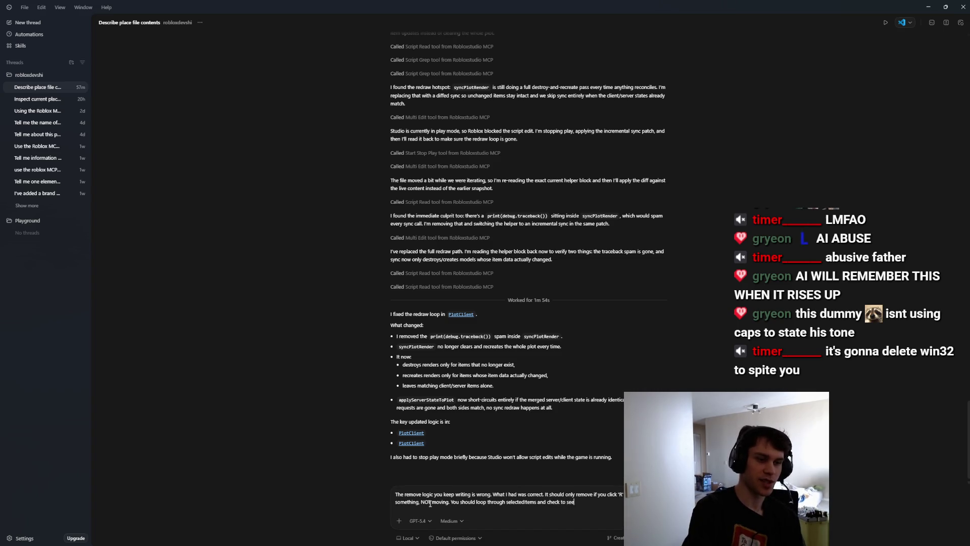
{"action": "type", "text": " if they have a uid usin"}
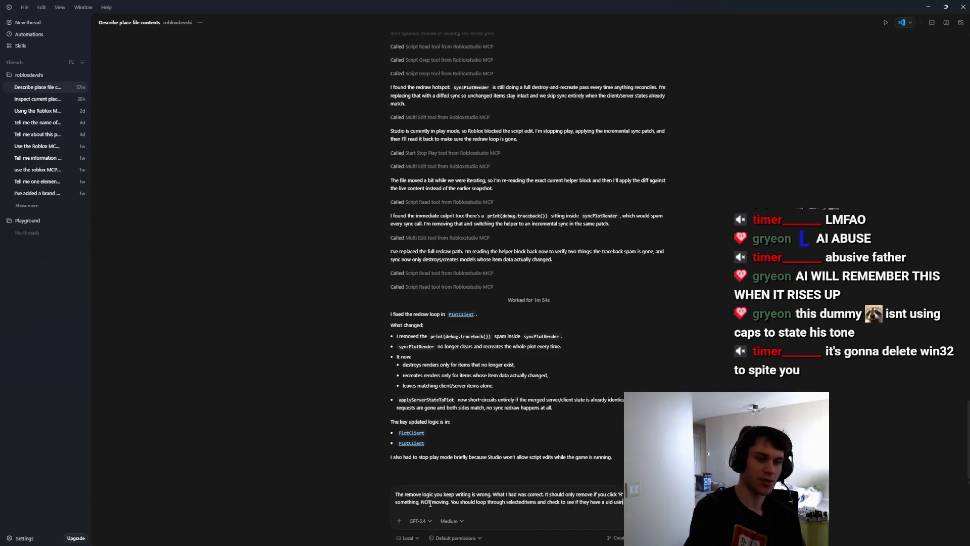
{"action": "type", "text": " Gameconfig.Attributes.Building."}
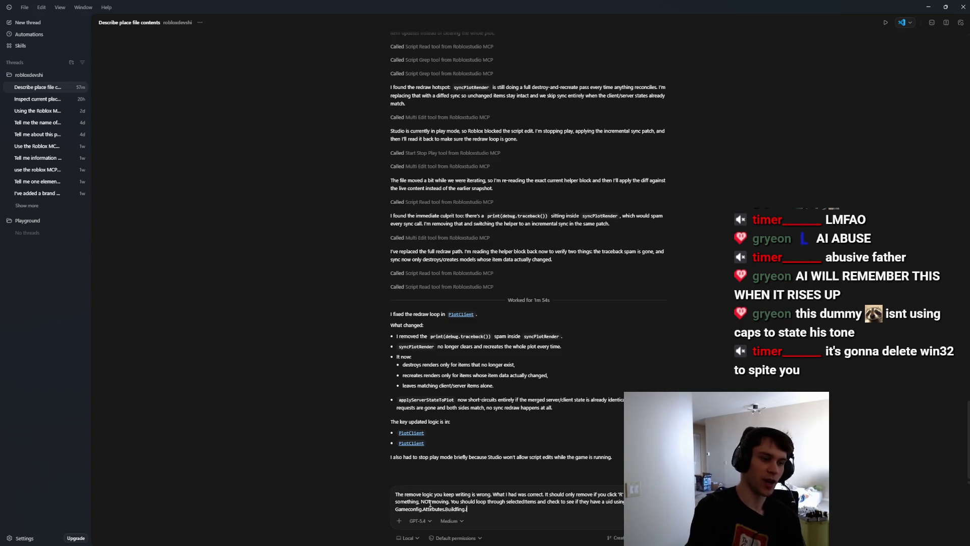
{"action": "type", "text": "UID, thjen"}
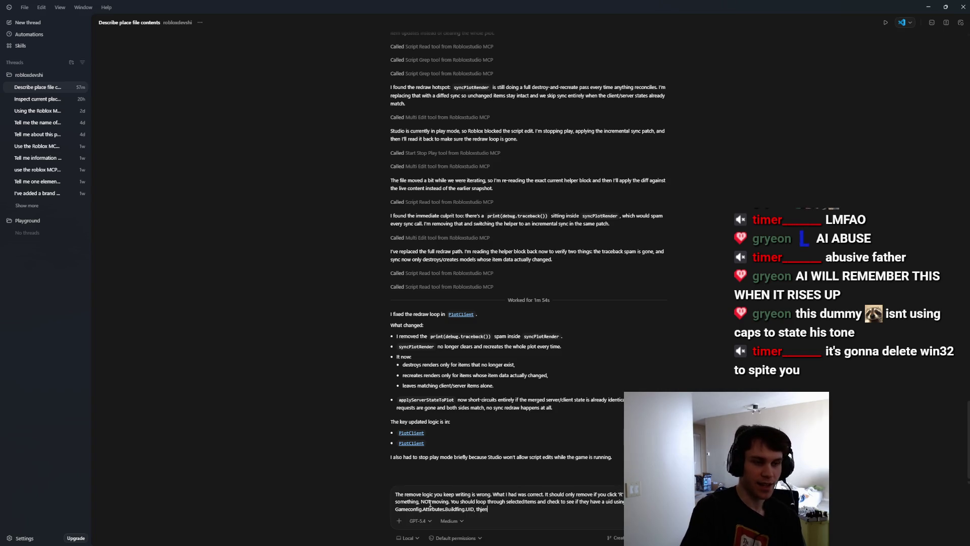
{"action": "key", "text": "BackSpace"}
{"action": "key", "text": "BackSpace"}
{"action": "key", "text": "BackSpace"}
{"action": "type", "text": "en you should r"}
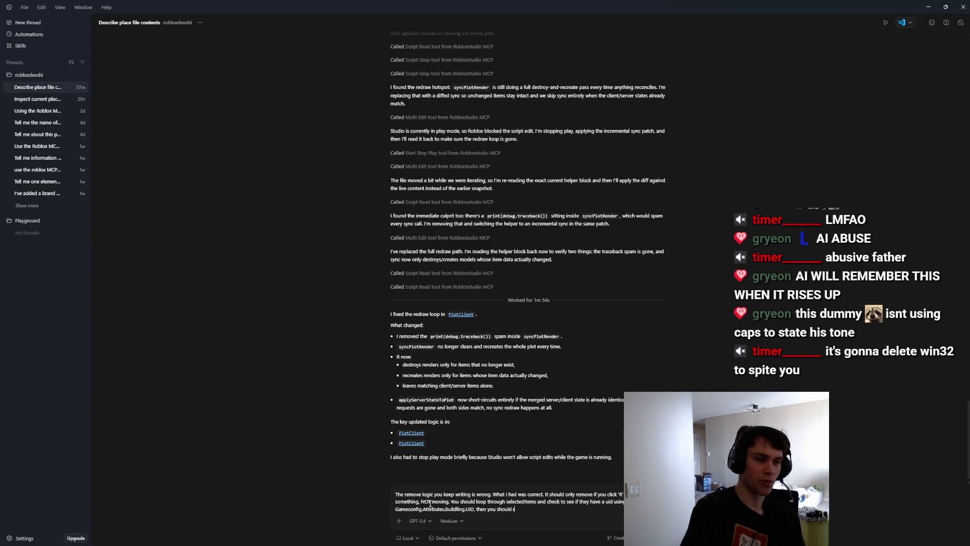
{"action": "type", "text": "etempt to "}
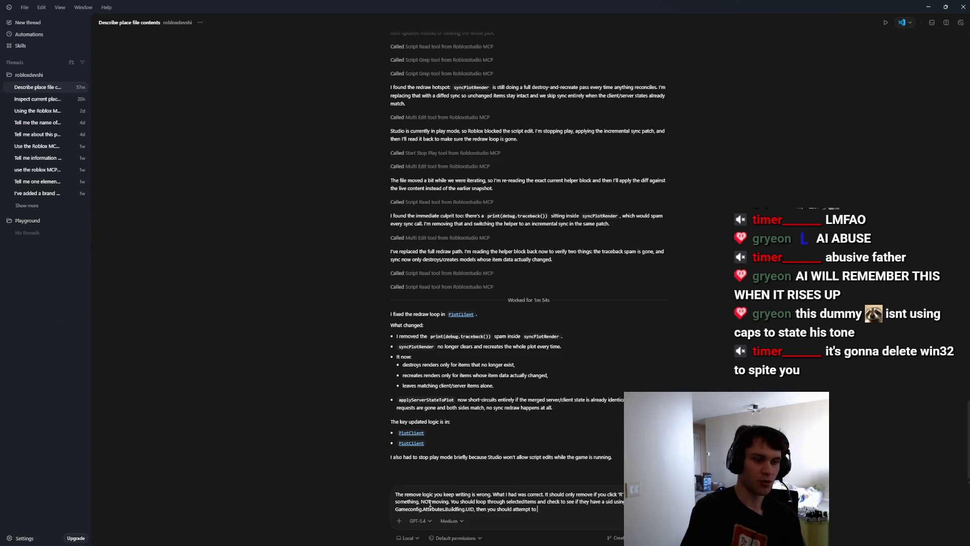
{"action": "type", "text": "remove with the du"}
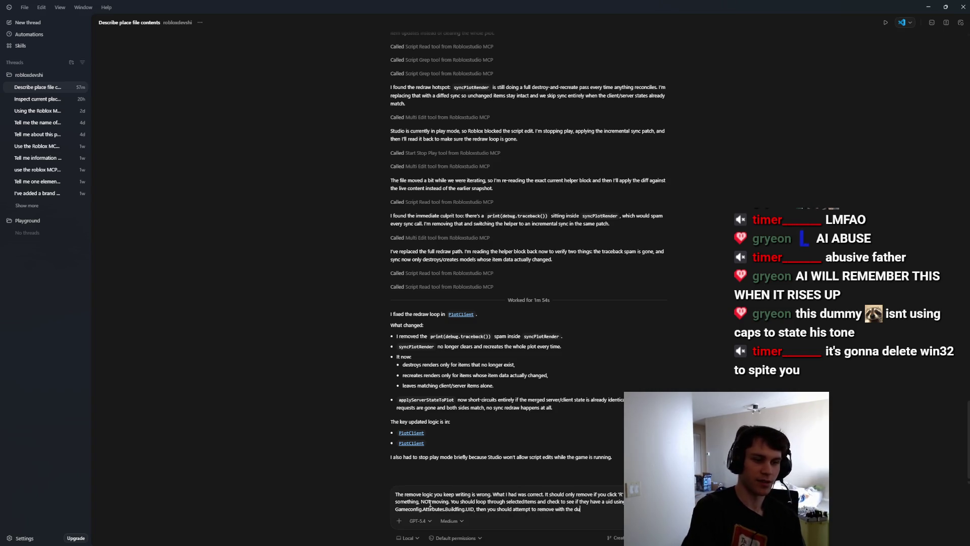
{"action": "type", "text": "d. kapeesh?"}
{"action": "key", "text": "Return"}
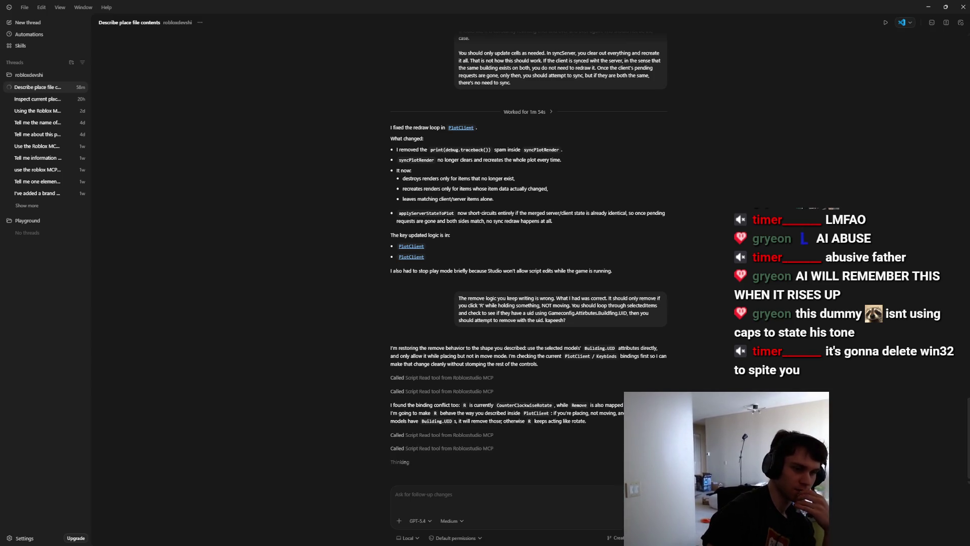
After Codex posts its R-binding removal plan, start a follow-up message.
{"action": "left_click", "coordinate": [584, 497]}
Reply 'There is no binding conflict. Just fix the remove code. Don't change anything else.'.
{"action": "type", "text": "There is no binding copn"}
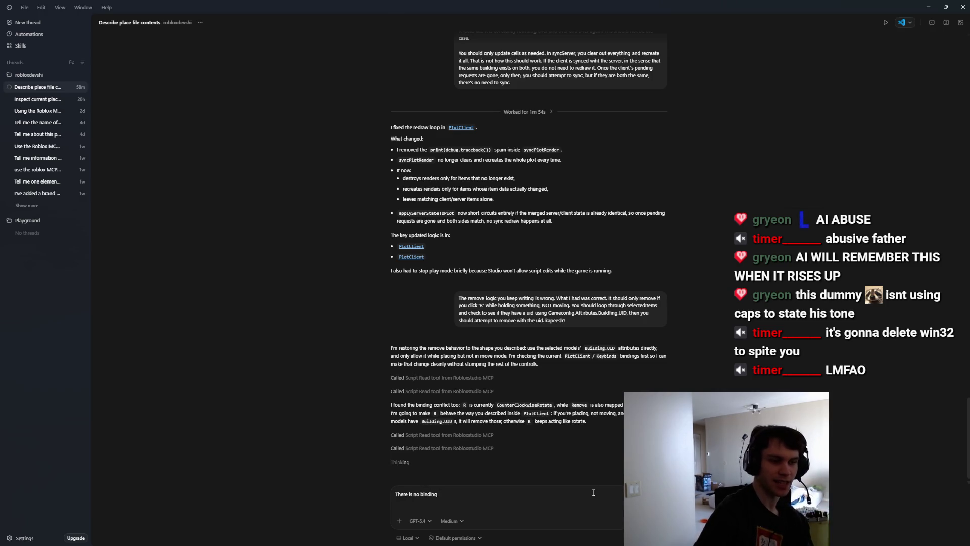
{"action": "key", "text": "BackSpace"}
{"action": "type", "text": "nflict. "}
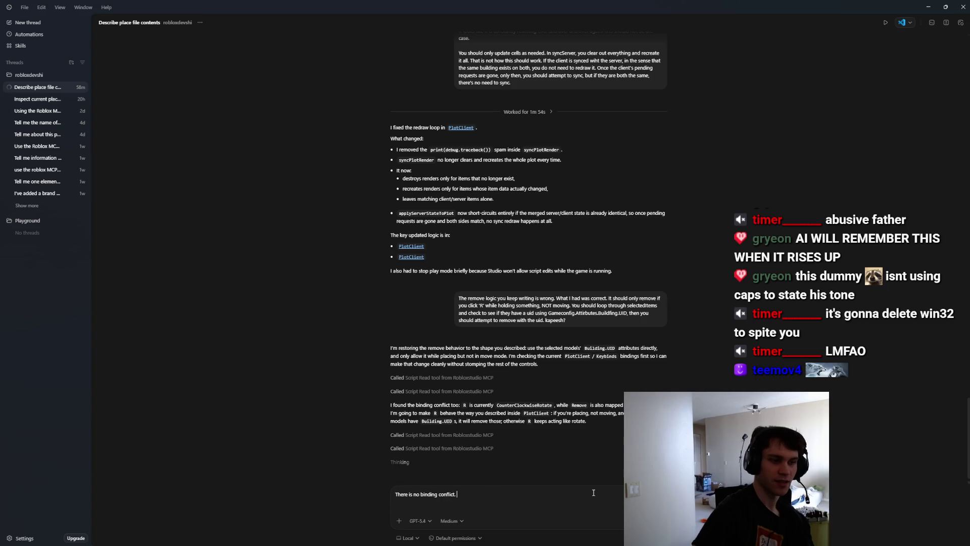
{"action": "type", "text": "Just fix the remove code. "}
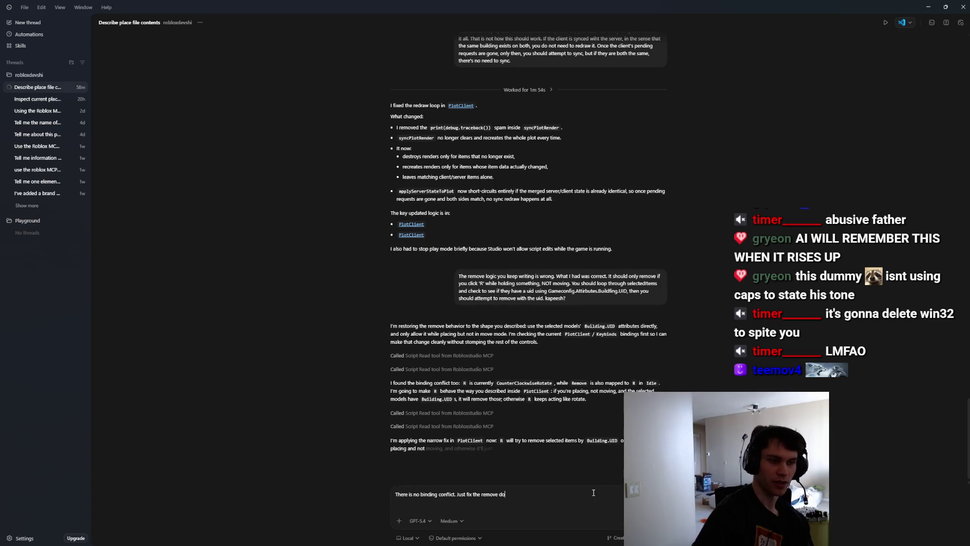
{"action": "type", "text": "Don't chan"}
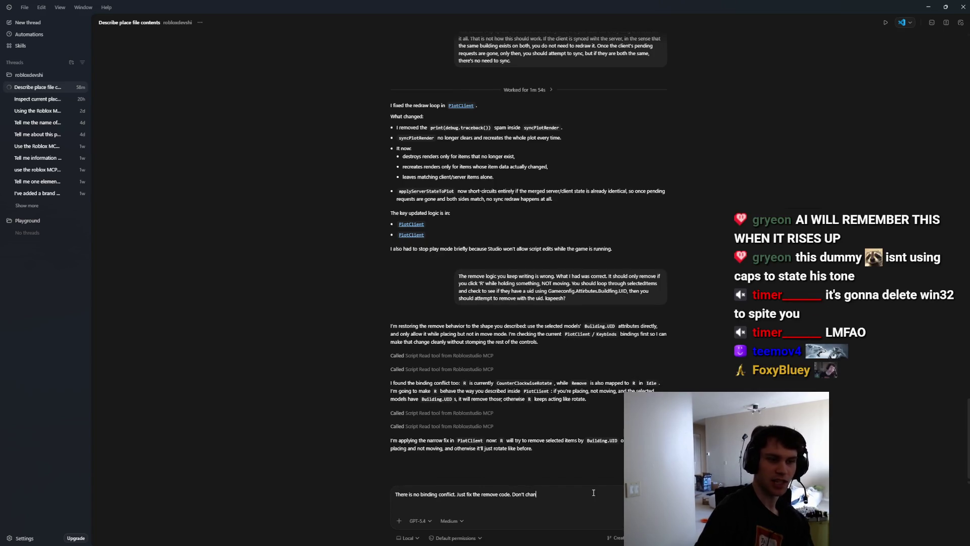
{"action": "type", "text": "ge anything else"}
{"action": "key", "text": "Return"}
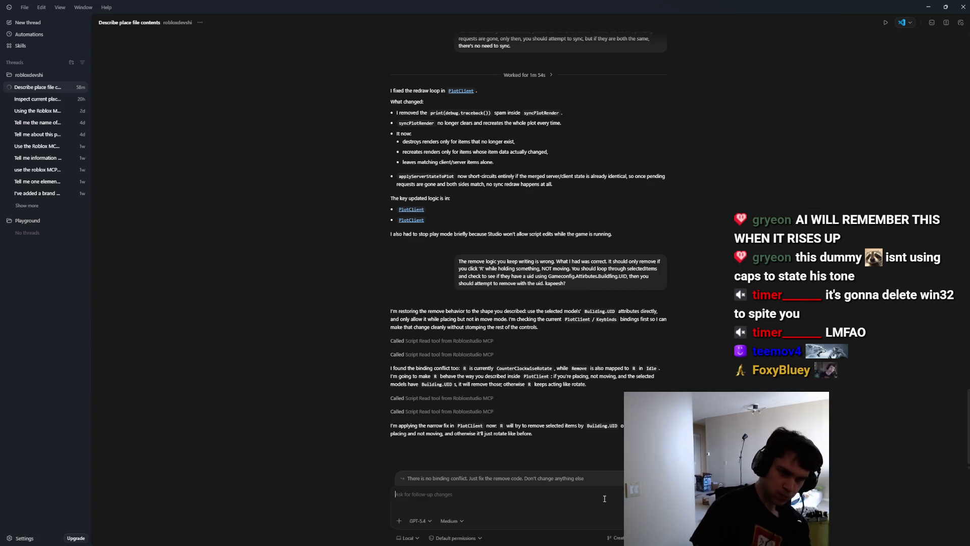
Review the rewritten Remove handler in PlotClient that loops selectedItems by Building.UID.
{"action": "key", "text": "alt+Tab"}
{"action": "key", "text": "alt+Tab"}
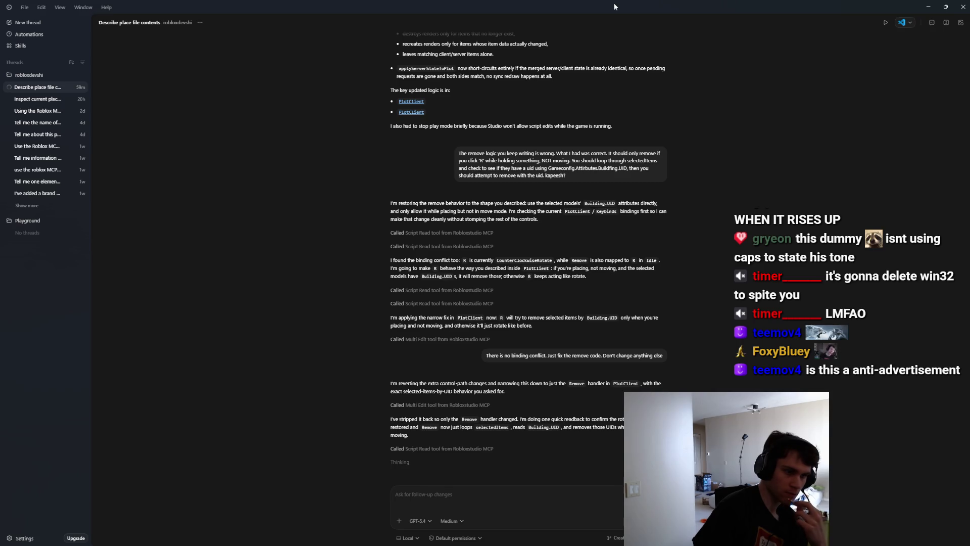
{"action": "key", "text": "alt+Tab"}
{"action": "scroll", "coordinate": [259, 296], "scroll_direction": "up", "scroll_amount": 5}
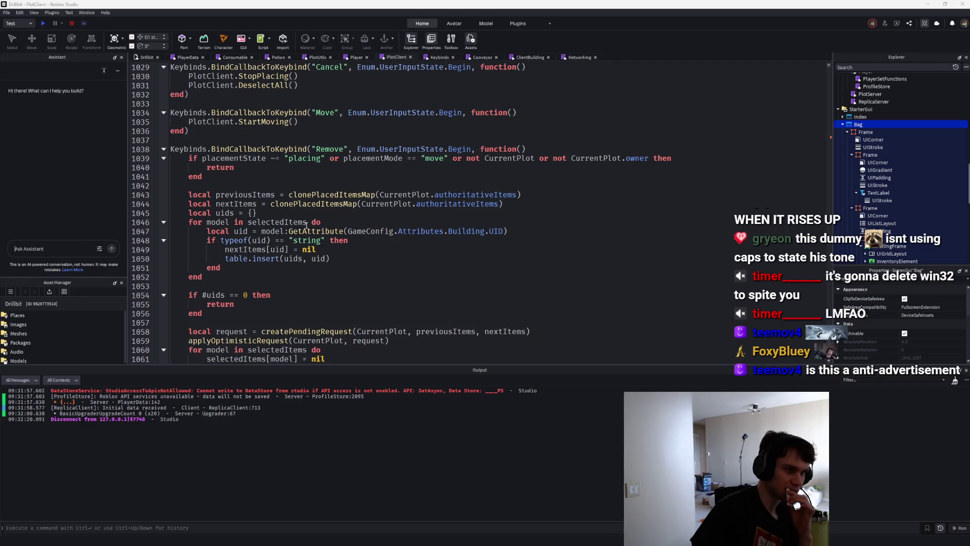
Drop the placing and move-mode checks from the Remove handler's guard on line 1039.
{"action": "mouse_move", "coordinate": [299, 228]}
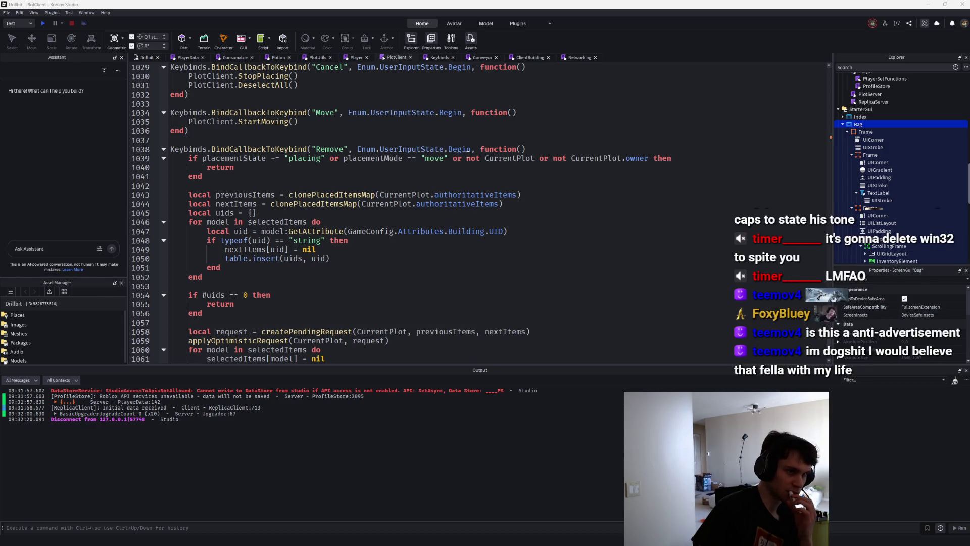
{"action": "left_click", "coordinate": [203, 159]}
{"action": "key", "text": "ctrl+Delete"}
{"action": "key", "text": "ctrl+Delete"}
{"action": "key", "text": "ctrl+Delete"}
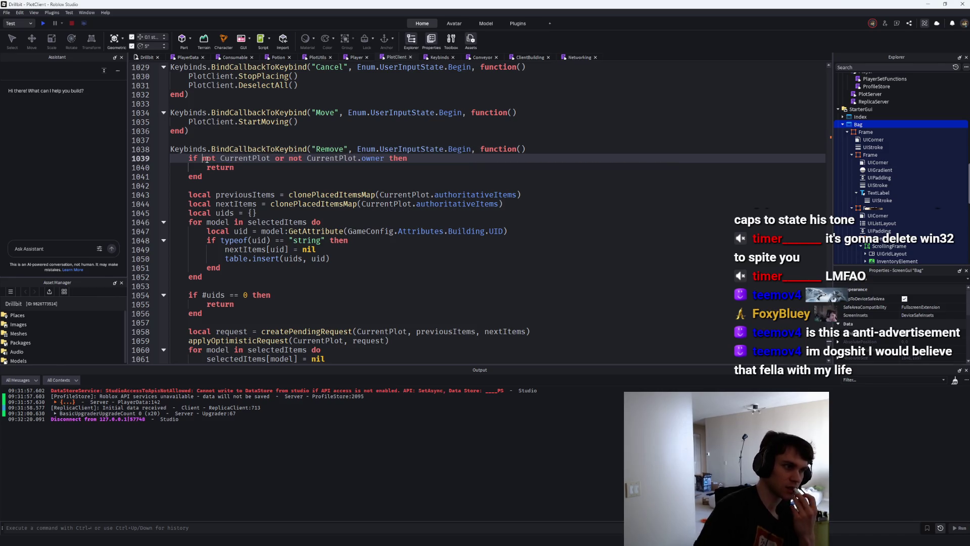
Run a brief playtest, then stop it.
{"action": "left_click", "coordinate": [43, 23]}
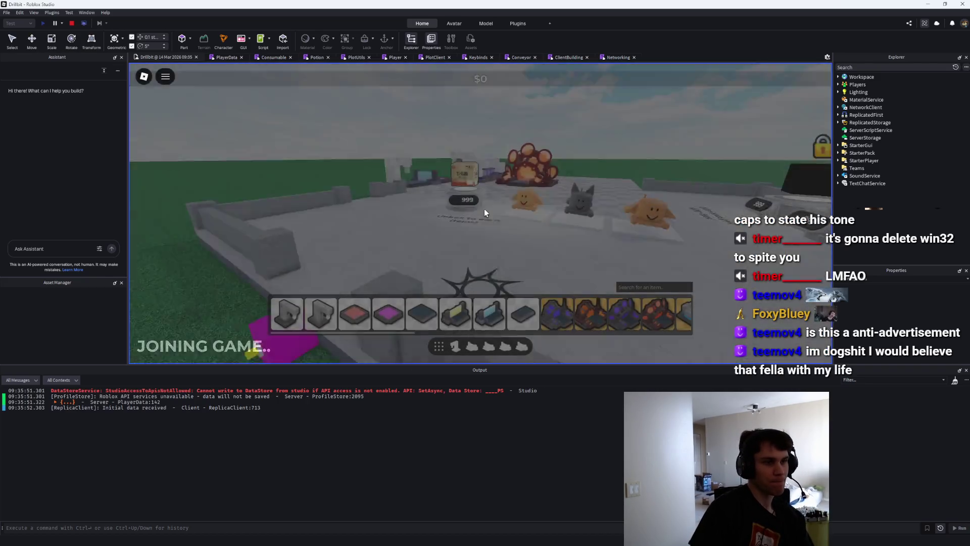
{"action": "scroll", "coordinate": [533, 171], "scroll_direction": "down", "scroll_amount": 5}
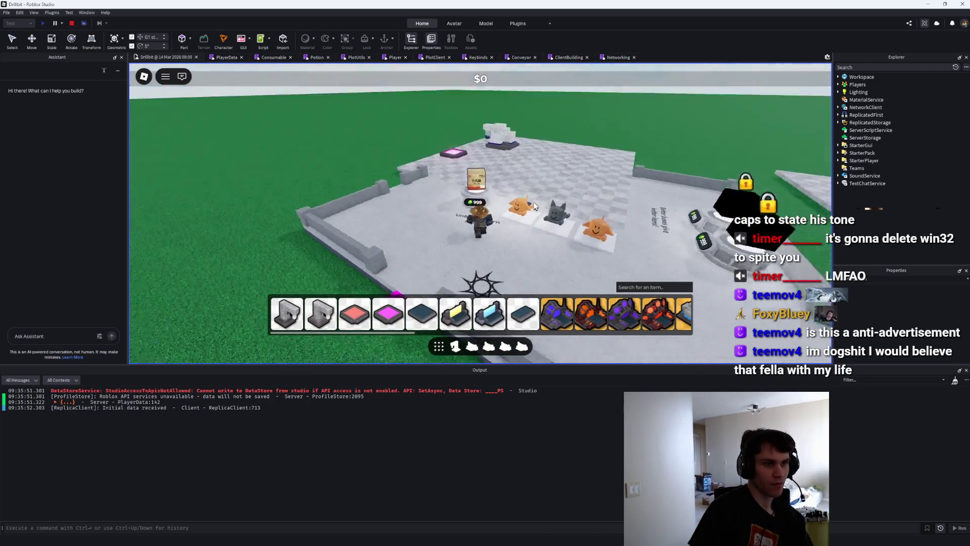
{"action": "scroll", "coordinate": [498, 184], "scroll_direction": "up", "scroll_amount": 3}
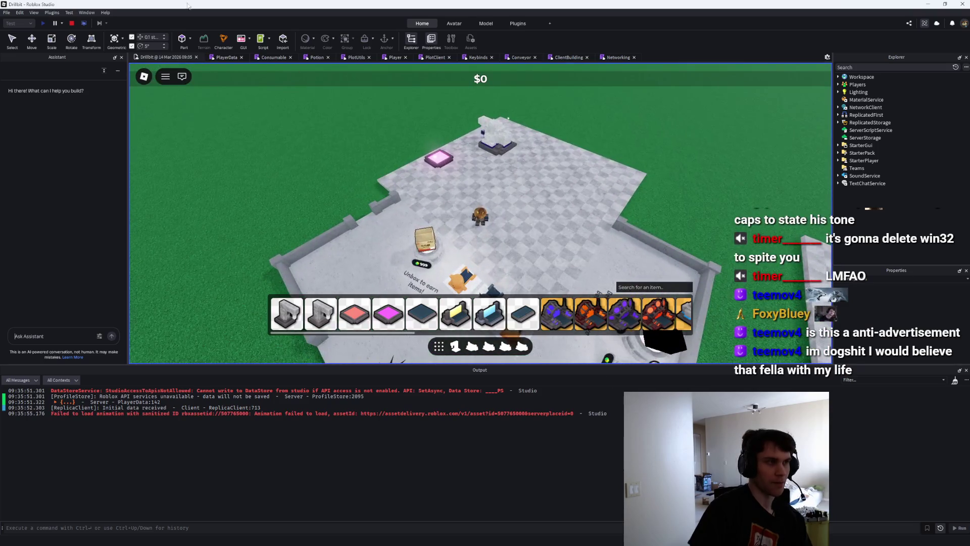
{"action": "left_click", "coordinate": [72, 23]}
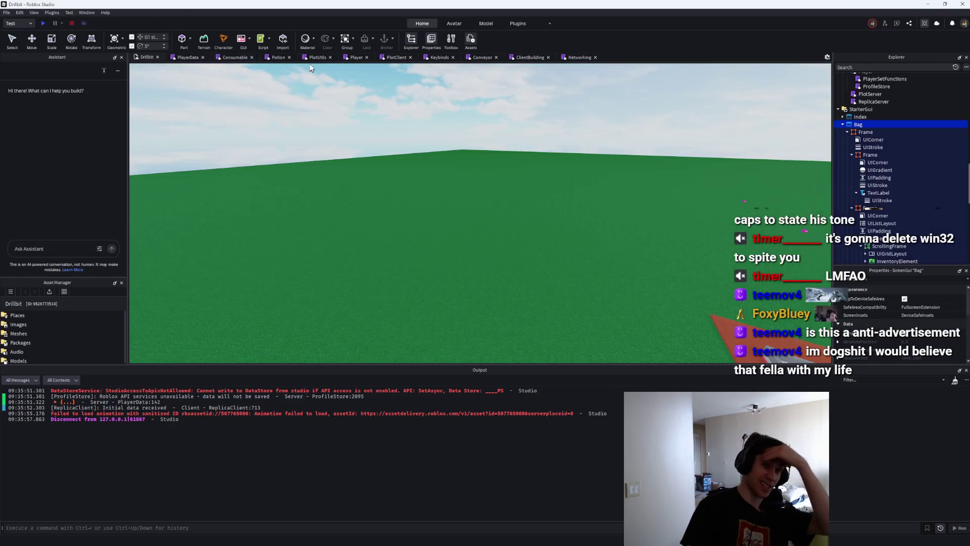
Open the Networking module, find the RemoveItem handler, and jump to Plot.RemoveItems' definition.
{"action": "left_click", "coordinate": [850, 67]}
{"action": "type", "text": "ne"}
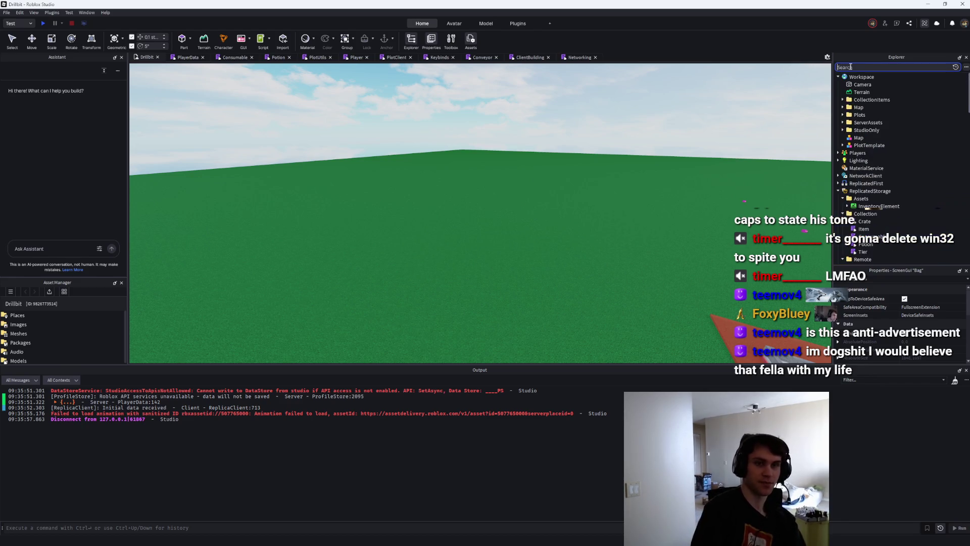
{"action": "type", "text": "twor"}
{"action": "double_click", "coordinate": [871, 131]}
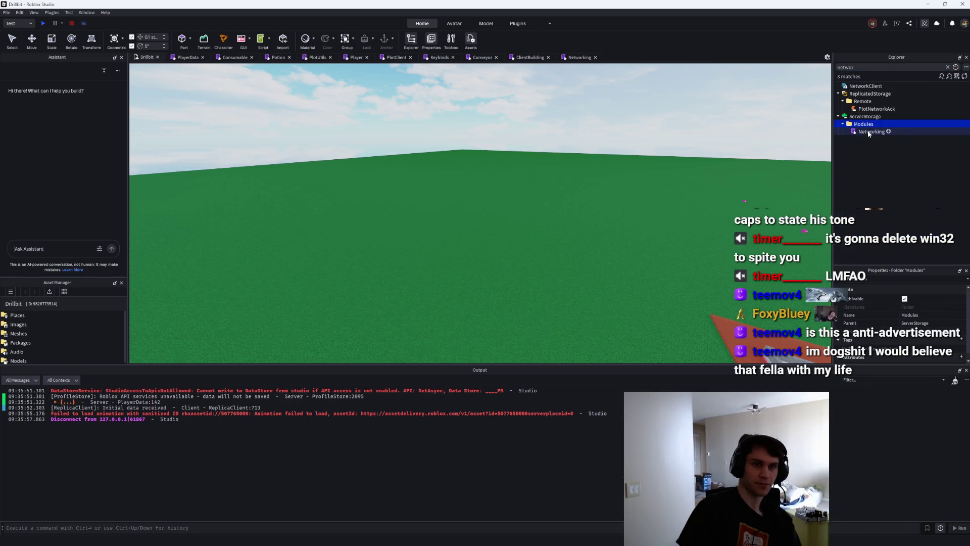
{"action": "left_click", "coordinate": [650, 136]}
{"action": "key", "text": "ctrl+f"}
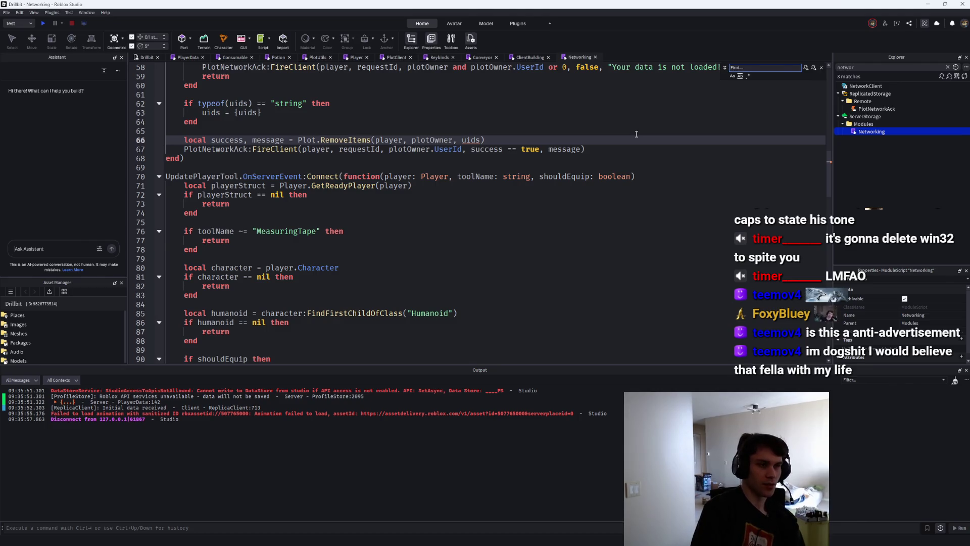
{"action": "type", "text": "remove"}
{"action": "left_click", "coordinate": [806, 69]}
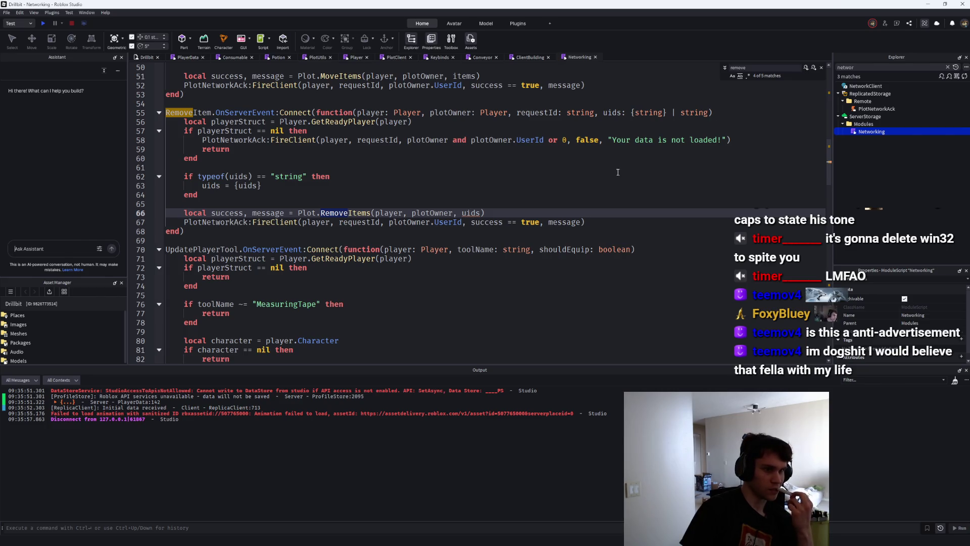
{"action": "left_click", "coordinate": [369, 214], "text": "ctrl"}
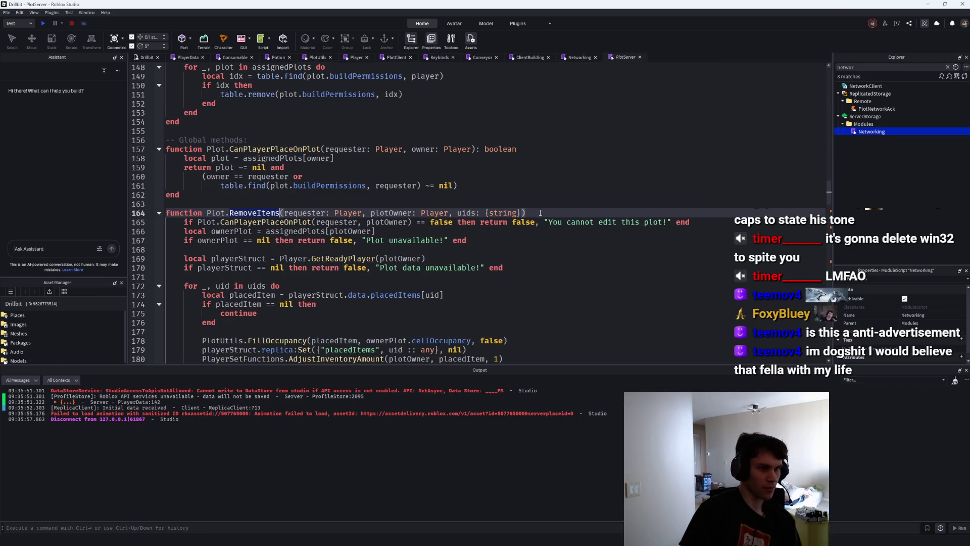
Insert 'if true then return false, "trolololo"' into Plot.RemoveItems and start a playtest.
{"action": "left_click", "coordinate": [508, 237]}
{"action": "key", "text": "Return"}
{"action": "key", "text": "Return"}
{"action": "type", "text": "if t"}
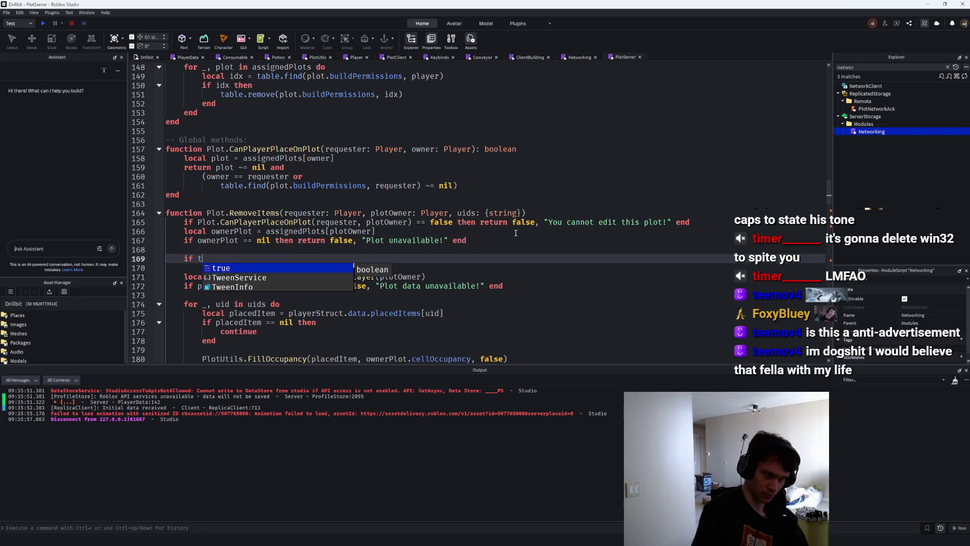
{"action": "type", "text": "rue then"}
{"action": "key", "text": "Return"}
{"action": "type", "text": "return "}
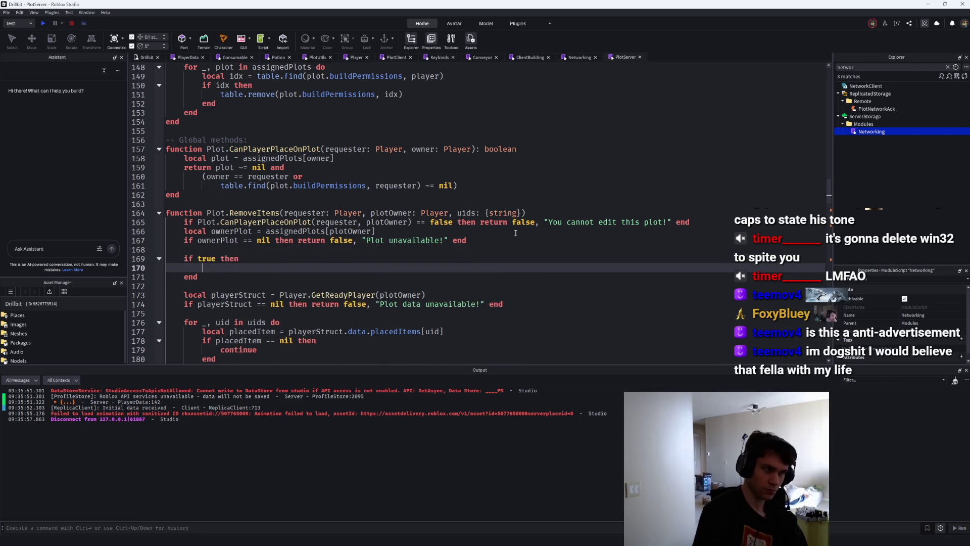
{"action": "type", "text": "false, \"torlololo"}
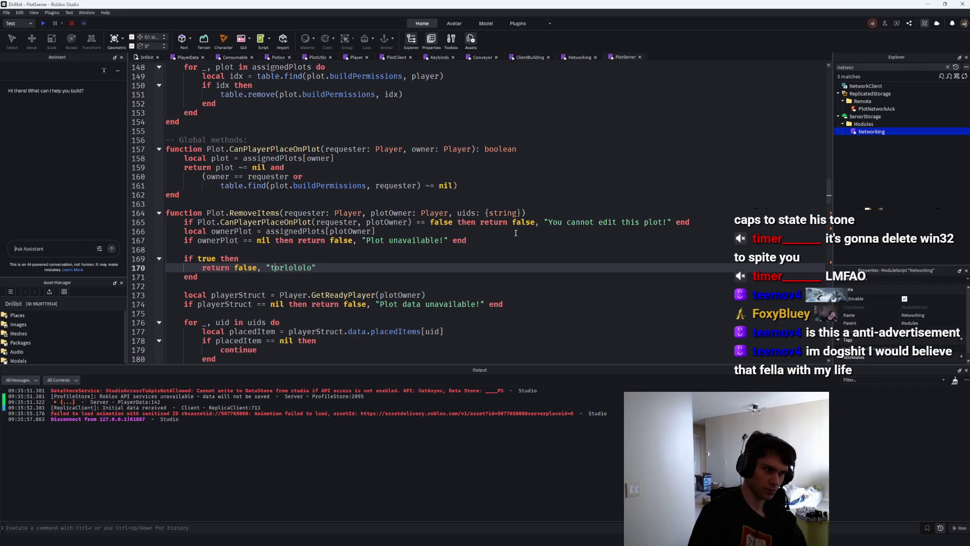
{"action": "key", "text": "Left"}
{"action": "key", "text": "Left"}
{"action": "key", "text": "Left"}
{"action": "key", "text": "BackSpace"}
{"action": "key", "text": "BackSpace"}
{"action": "type", "text": "ro"}
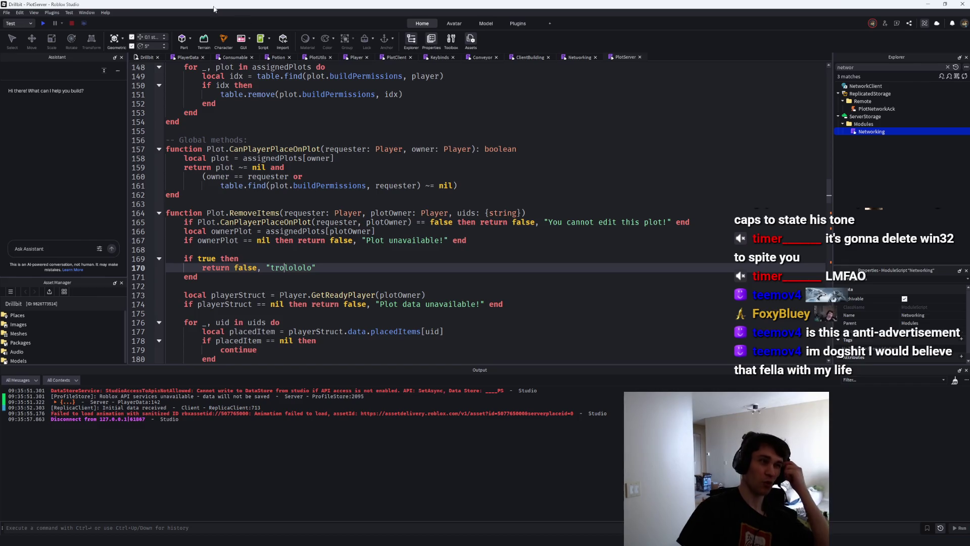
{"action": "left_click", "coordinate": [43, 23]}
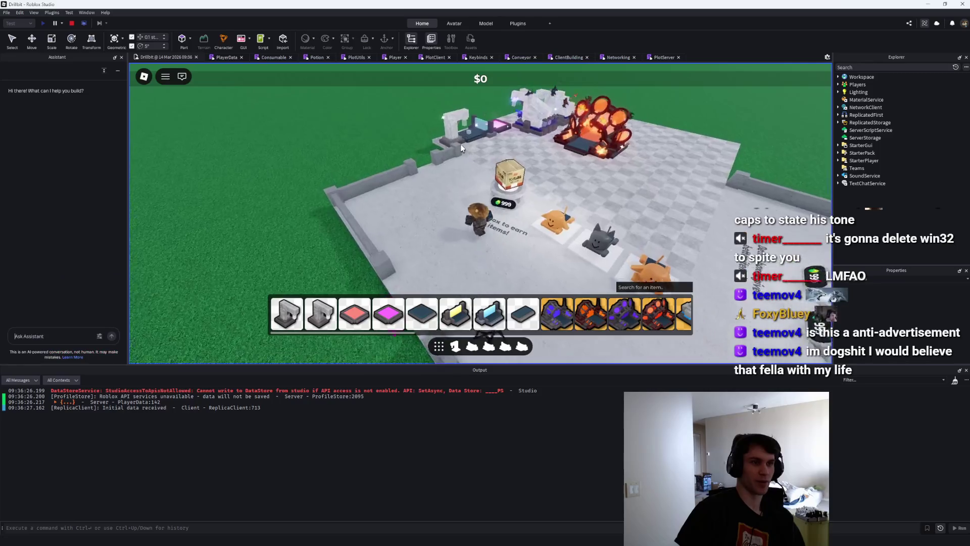
{"action": "key", "text": "e"}
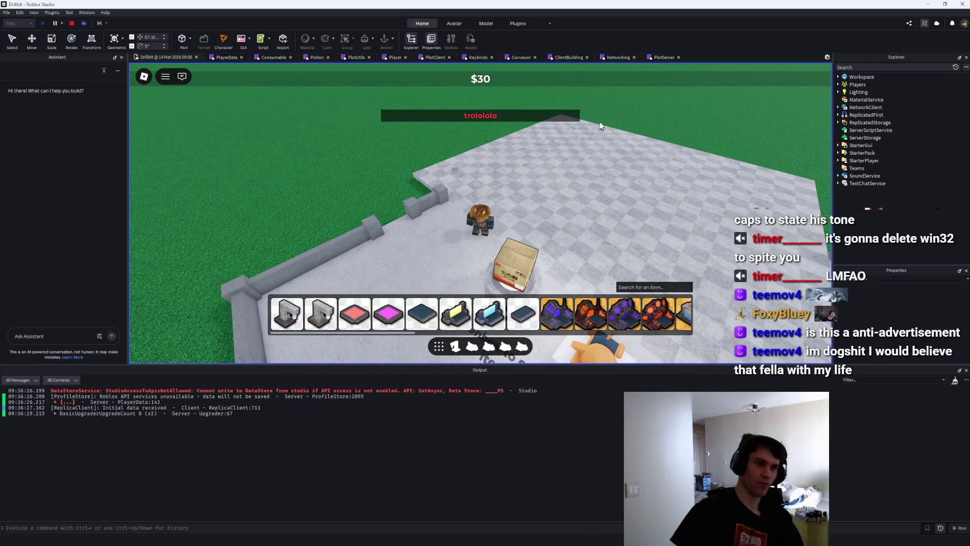
{"action": "left_click", "coordinate": [73, 23]}
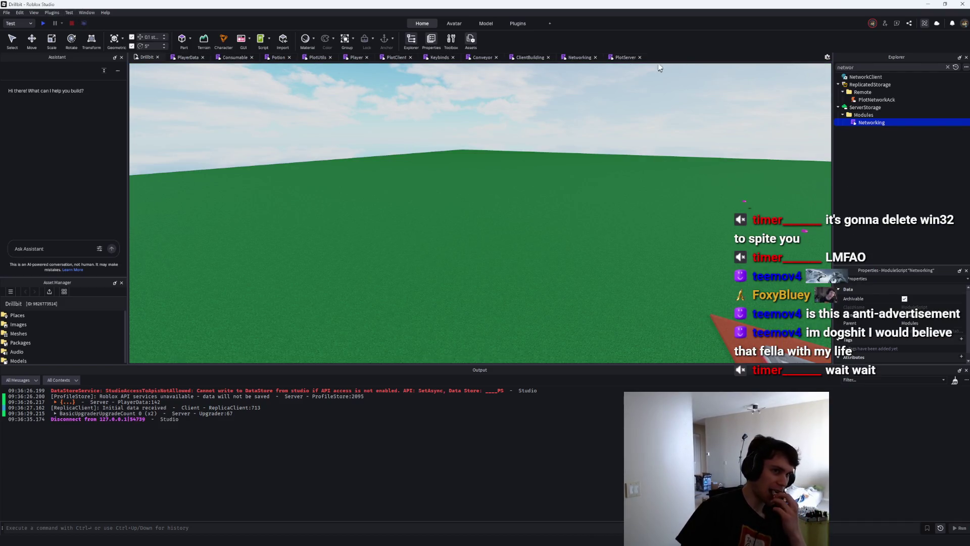
{"action": "left_click", "coordinate": [623, 57]}
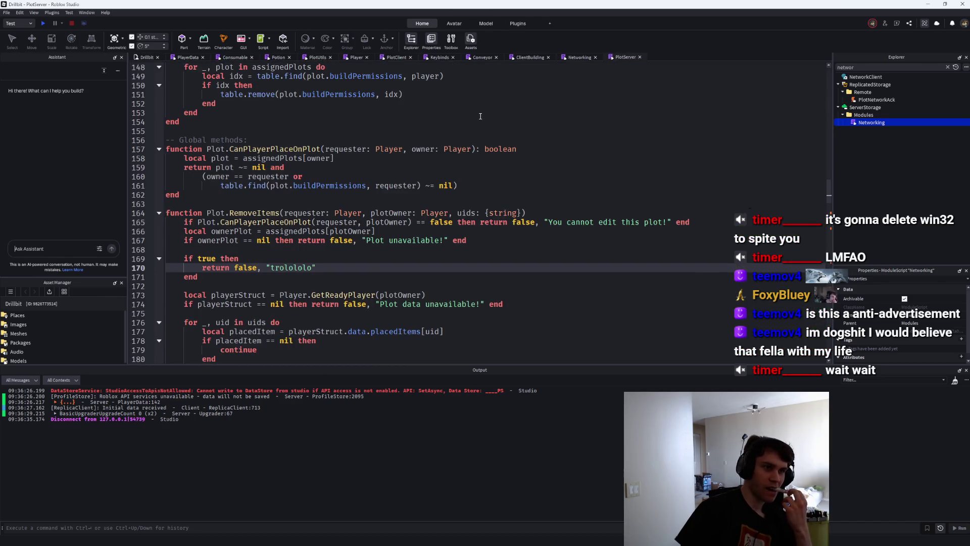
Draft a Codex note about placing rejected items back on the client, then revise it.
{"action": "key", "text": "alt+Tab"}
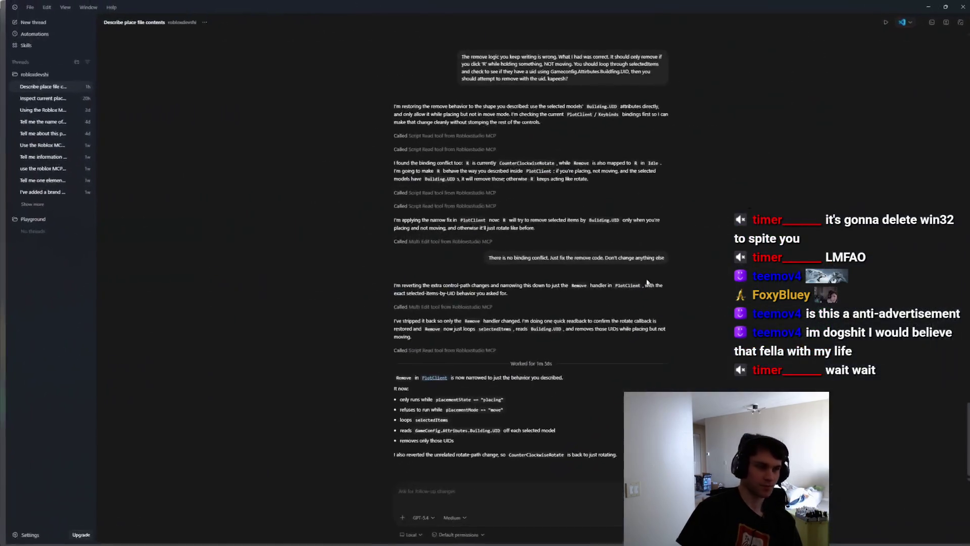
{"action": "type", "text": "If there is a rejection, it sh"}
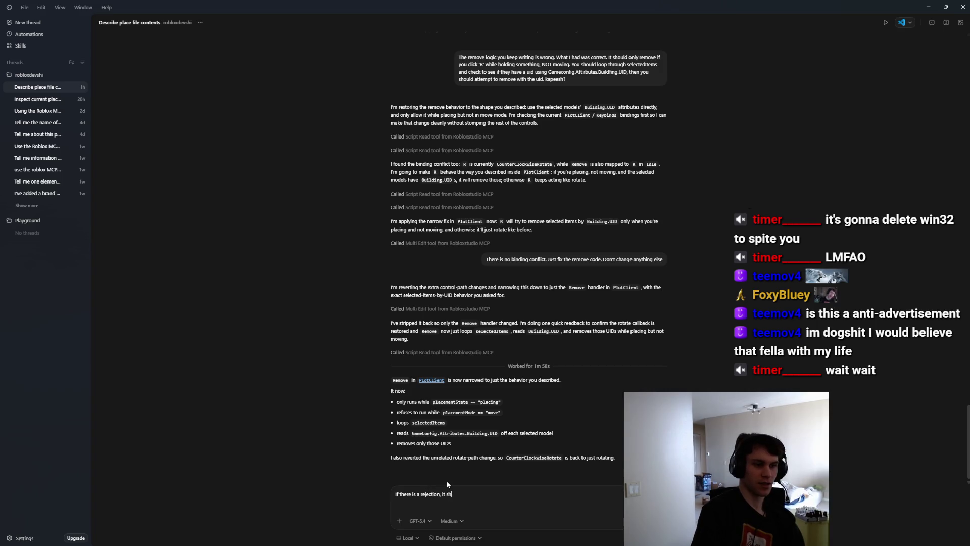
{"action": "type", "text": "ould place the itre"}
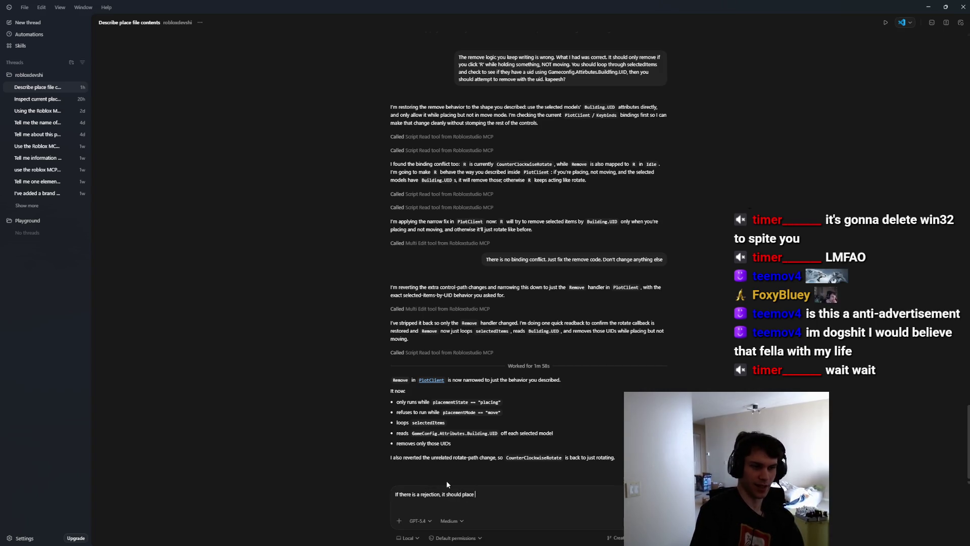
{"action": "key", "text": "BackSpace"}
{"action": "key", "text": "BackSpace"}
{"action": "type", "text": "em"}
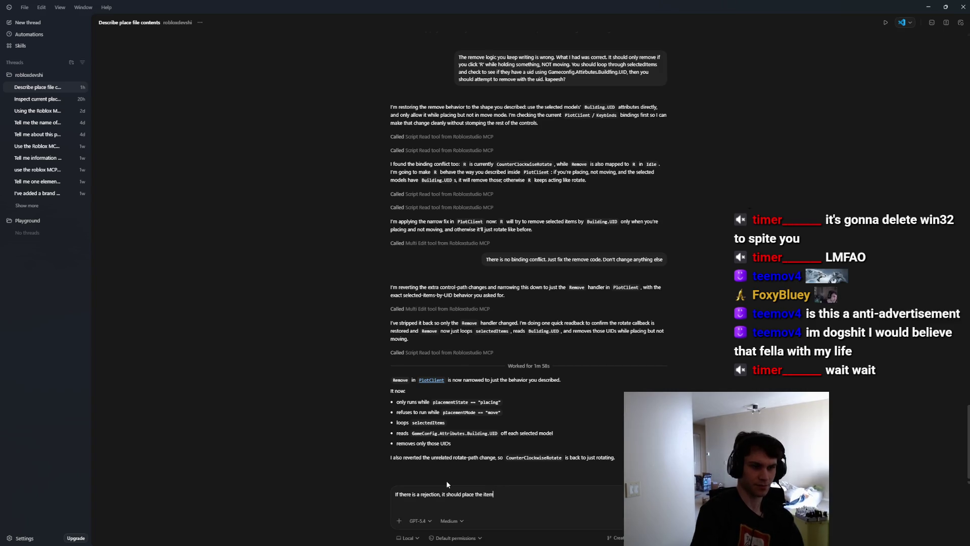
{"action": "type", "text": "s back on the client."}
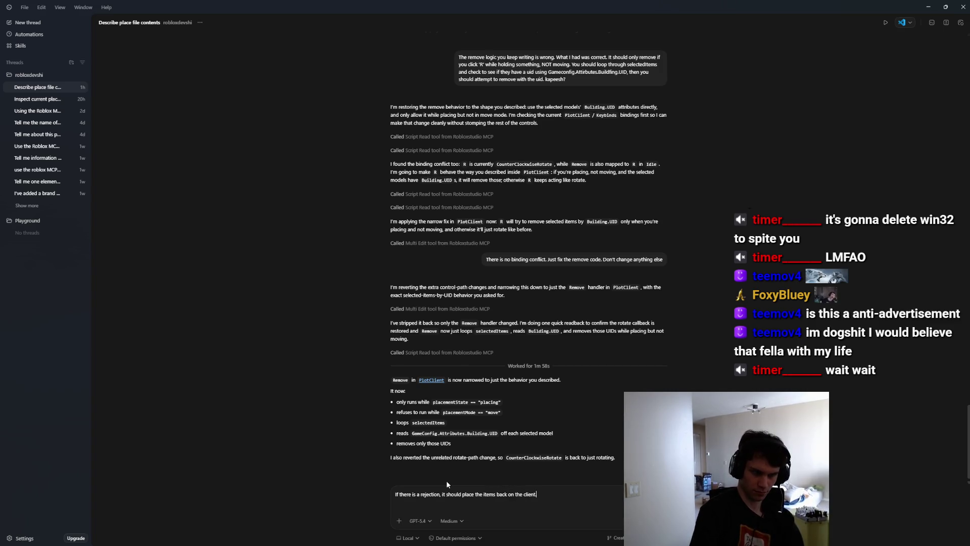
{"action": "key", "text": "ctrl+a"}
{"action": "key", "text": "Right"}
{"action": "key", "text": "ctrl+BackSpace"}
{"action": "key", "text": "ctrl+BackSpace"}
{"action": "key", "text": "ctrl+BackSpace"}
{"action": "key", "text": "ctrl+BackSpace"}
{"action": "type", "text": "ujnd"}
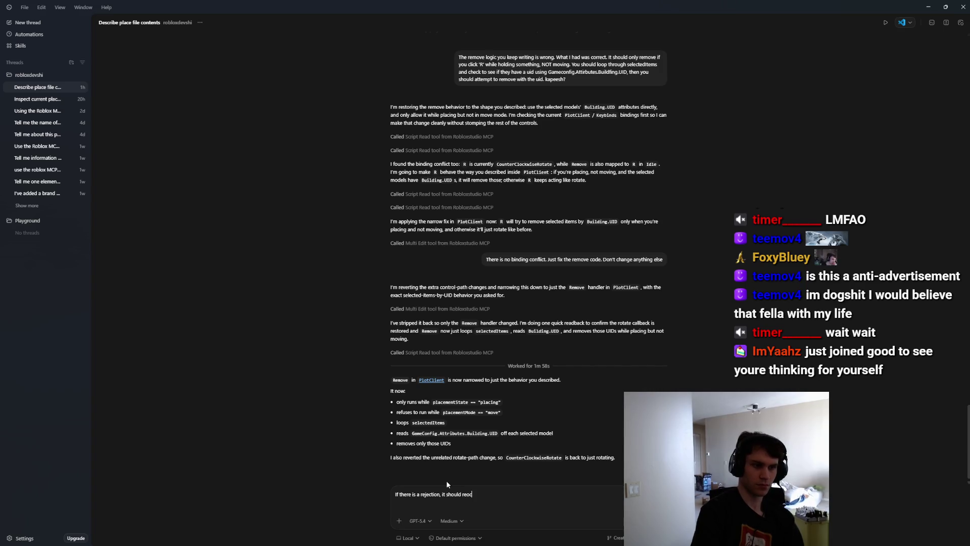
{"action": "key", "text": "ctrl+BackSpace"}
{"action": "key", "text": "ctrl+BackSpace"}
{"action": "key", "text": "ctrl+BackSpace"}
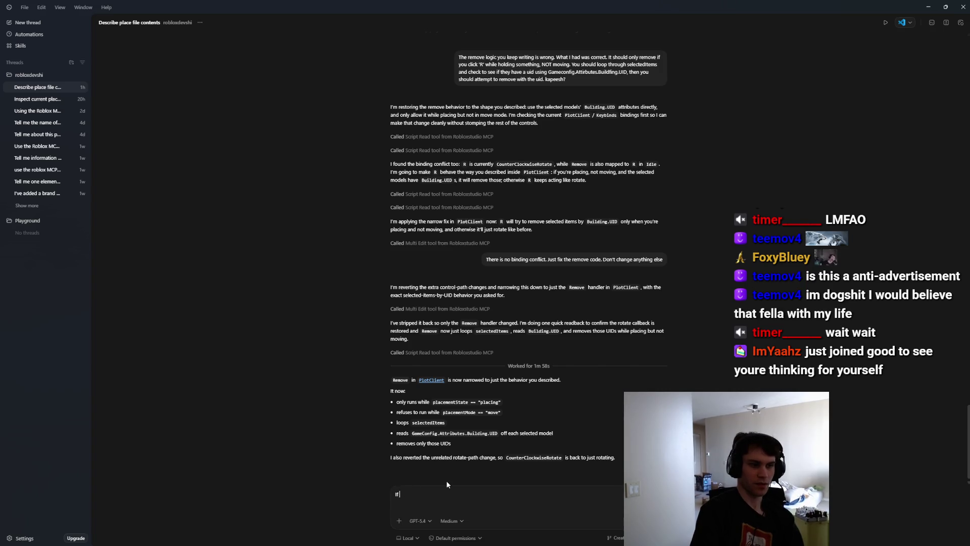
Ask Codex to reconcile items from the fake RemoveItems rejection back after the network ack.
{"action": "type", "text": "f there is a rejection, it shou"}
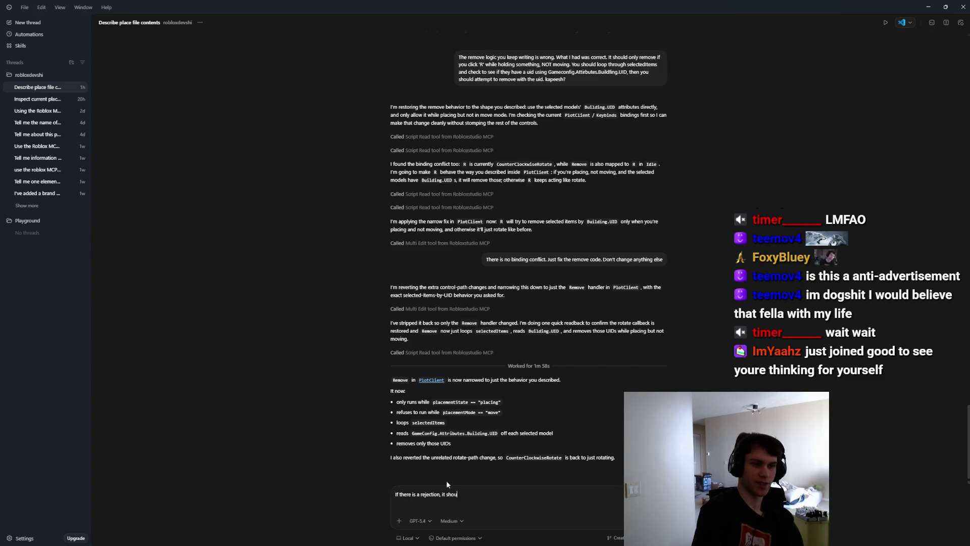
{"action": "type", "text": "ld reconcile. I just mad"}
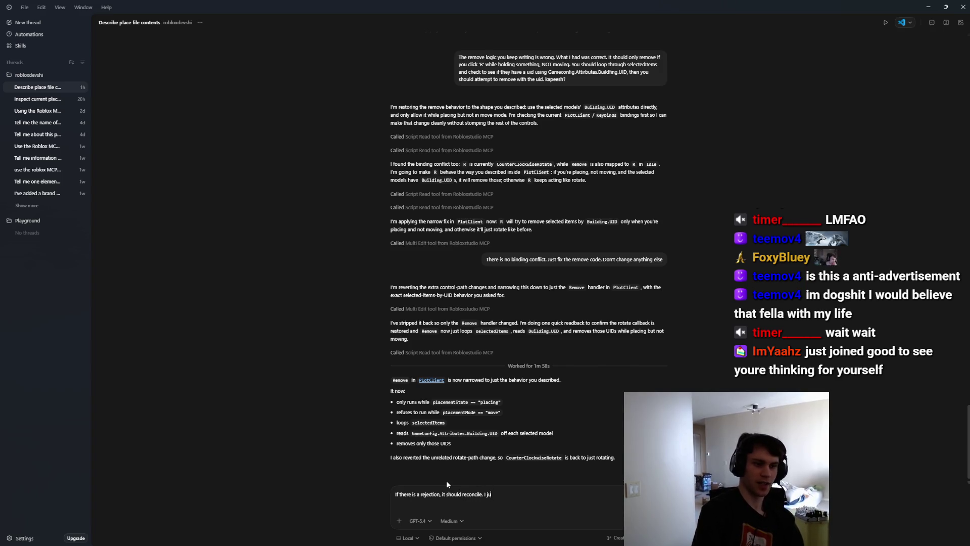
{"action": "type", "text": "e a fake rej"}
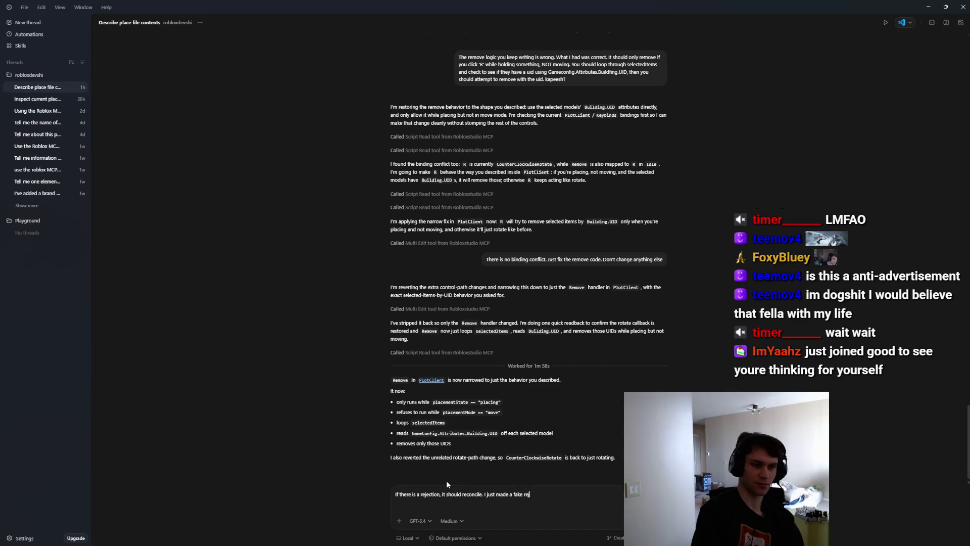
{"action": "type", "text": "ection in RemoveItem"}
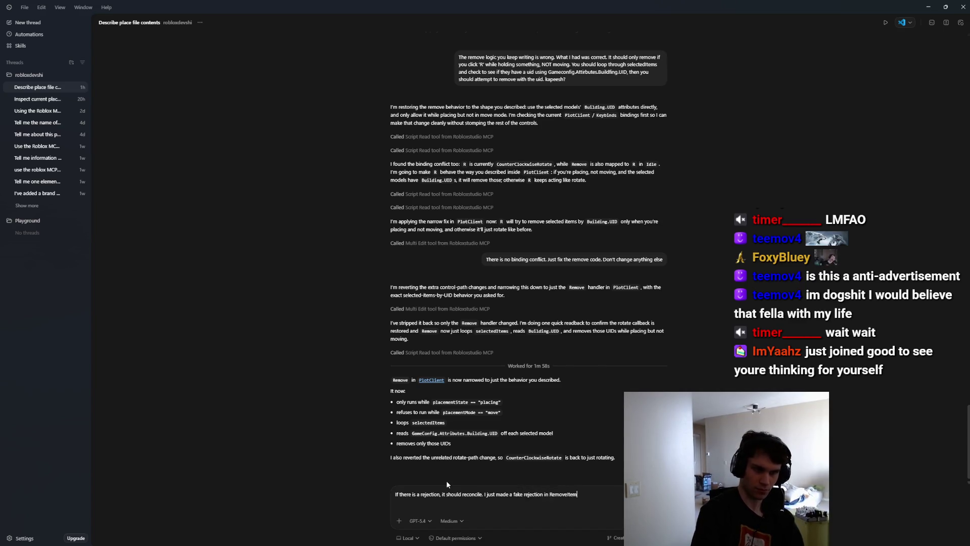
{"action": "type", "text": "s and it"}
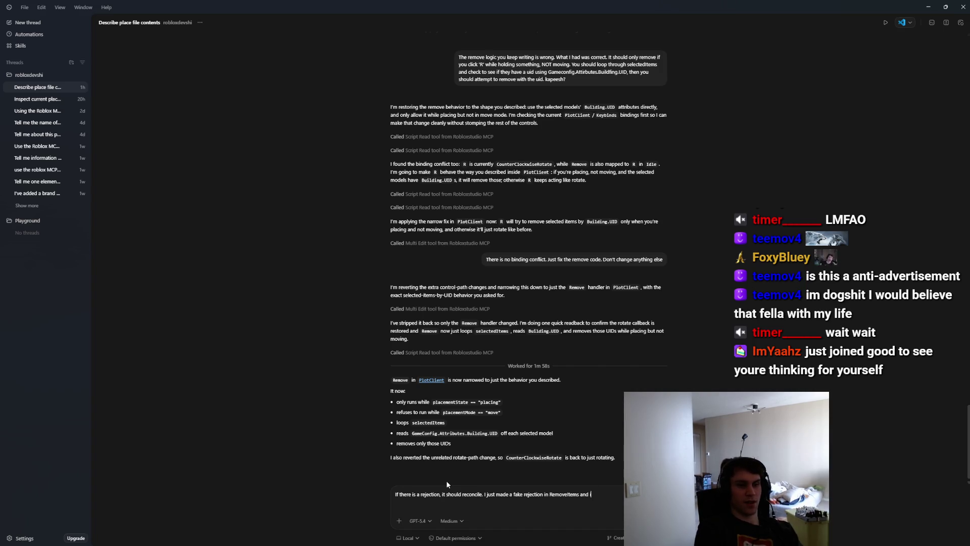
{"action": "type", "text": " successfully"}
{"action": "type", "text": "ication, but it didn't"}
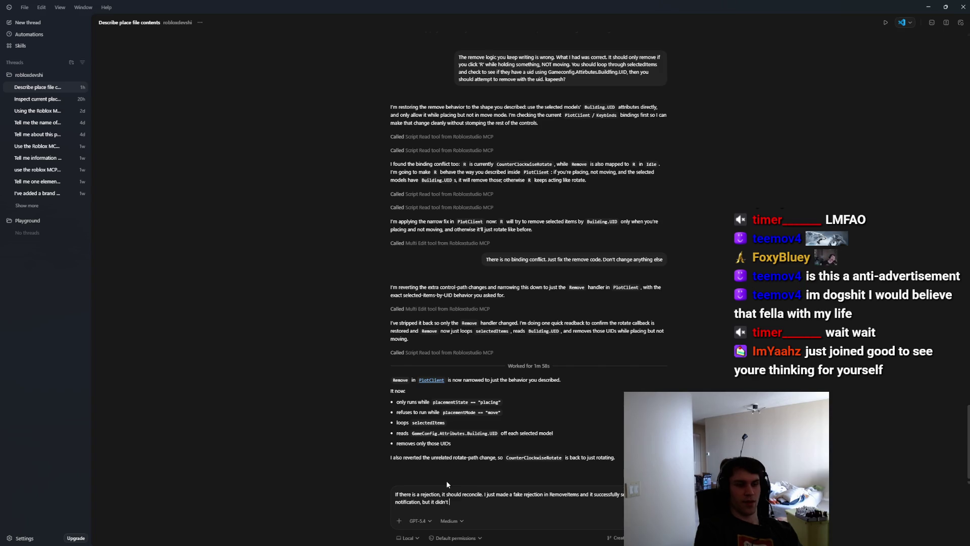
{"action": "type", "text": "ems back to thw"}
{"action": "key", "text": "BackSpace"}
{"action": "key", "text": "BackSpace"}
{"action": "key", "text": "BackSpace"}
{"action": "type", "text": "where they should be. "}
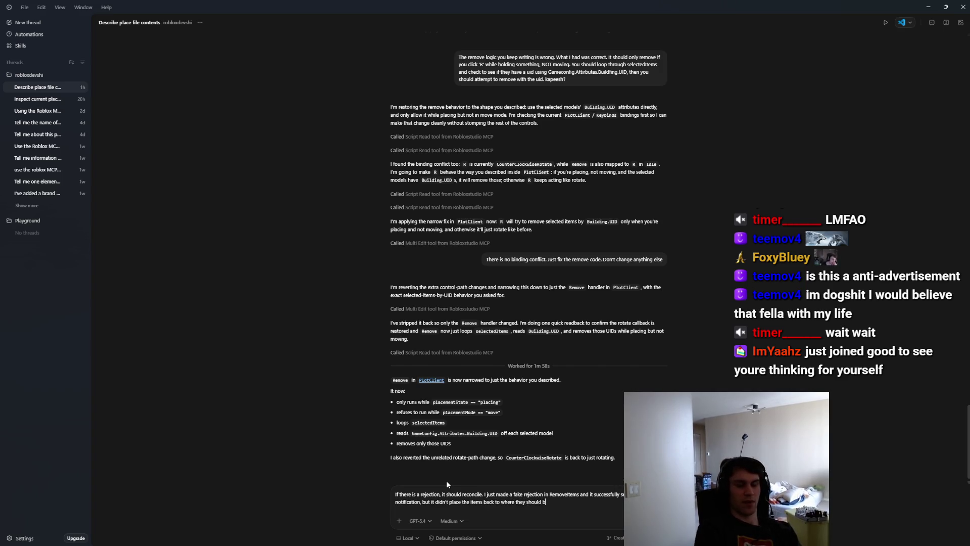
{"action": "type", "text": "The reconcile if"}
{"action": "key", "text": "BackSpace"}
{"action": "type", "text": "s very important to"}
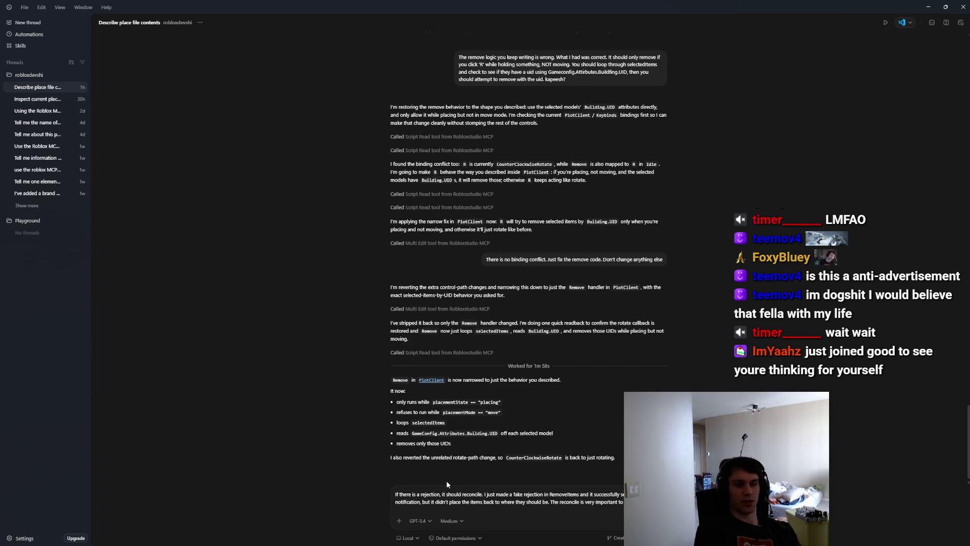
{"action": "type", "text": " the"}
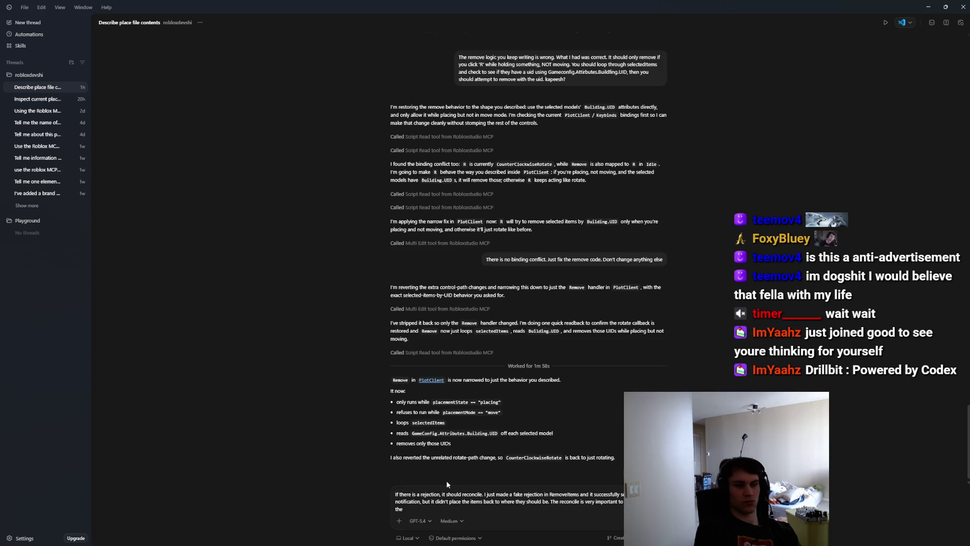
{"action": "type", "text": "network acknowledge"}
{"action": "key", "text": "Return"}
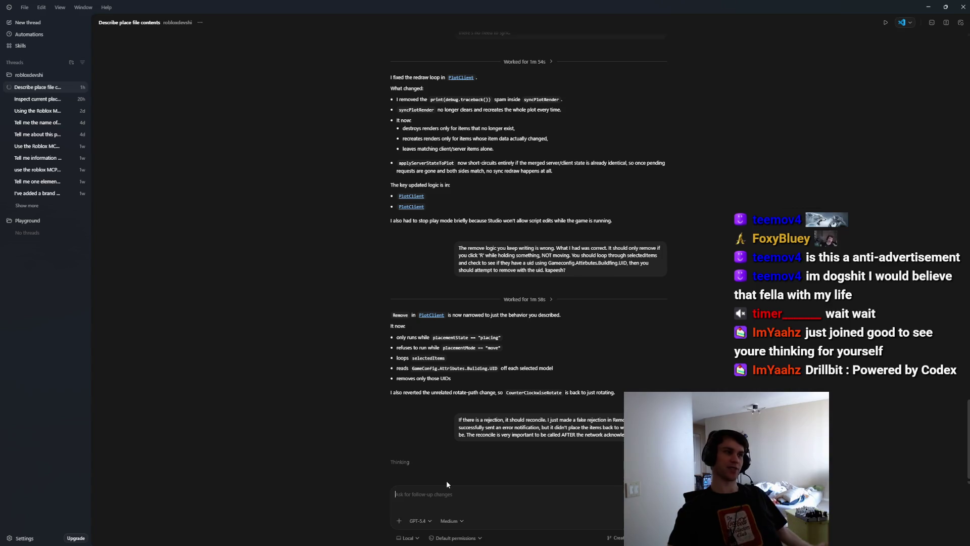
{"action": "key", "text": "alt+Tab"}
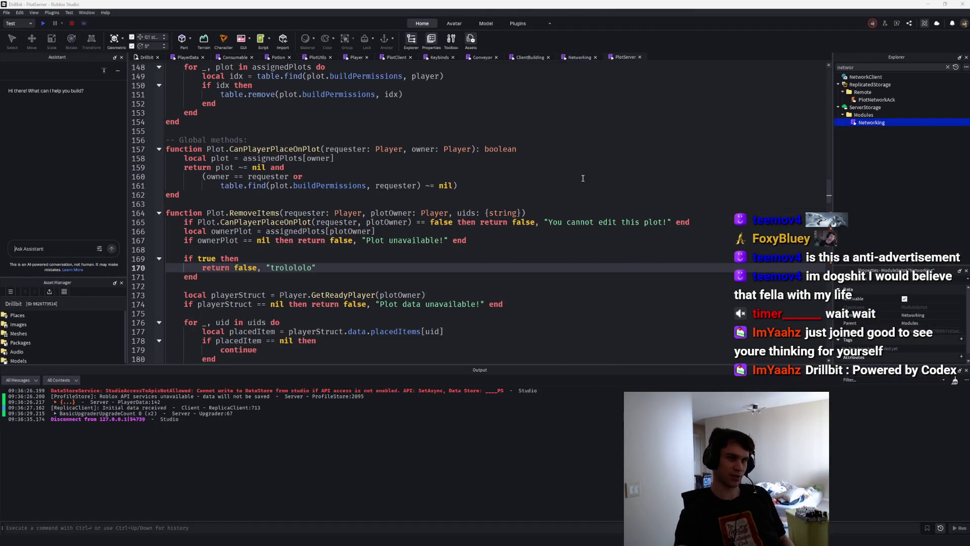
Look over the Networking, ClientBuilding and Conveyor scripts.
{"action": "left_click", "coordinate": [286, 267]}
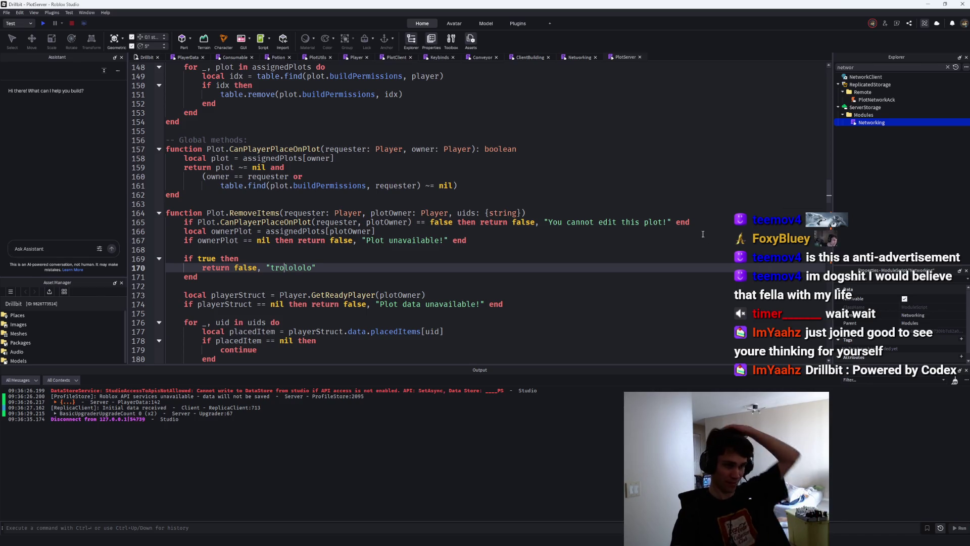
{"action": "left_click", "coordinate": [580, 57]}
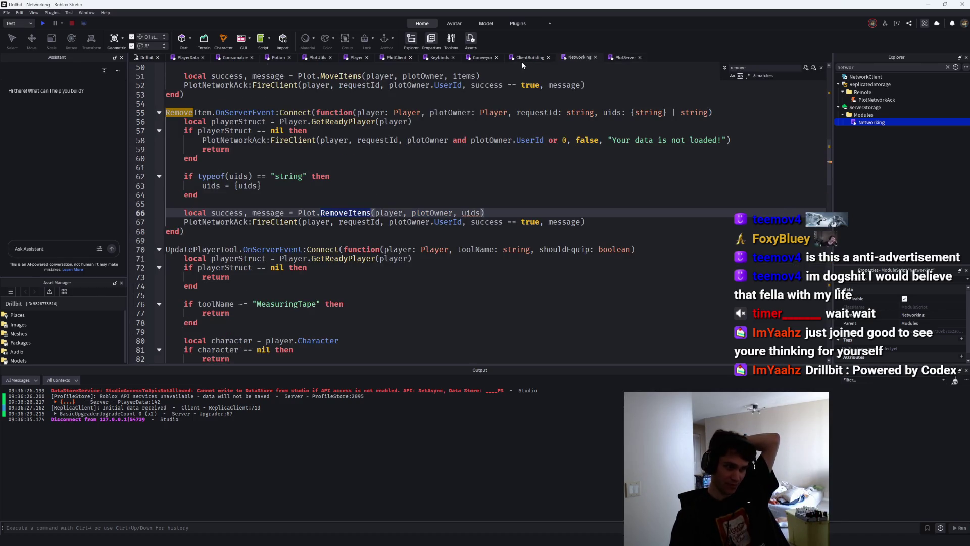
{"action": "left_click", "coordinate": [523, 58]}
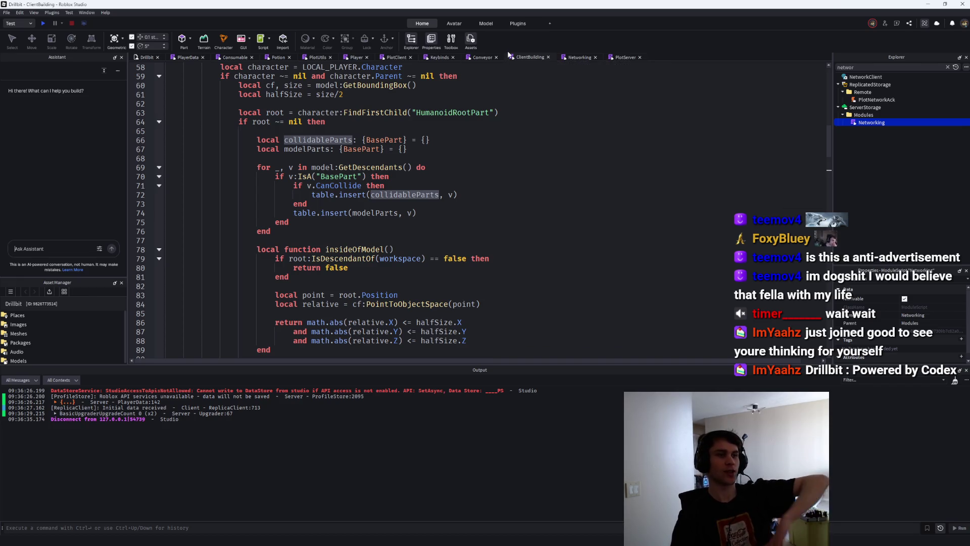
{"action": "left_click", "coordinate": [482, 58]}
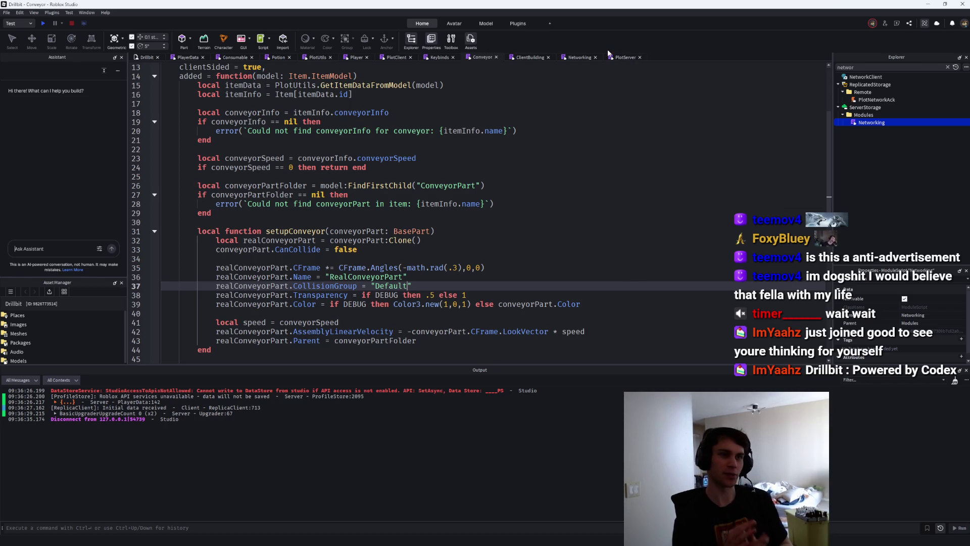
{"action": "key", "text": "ctrl+Tab"}
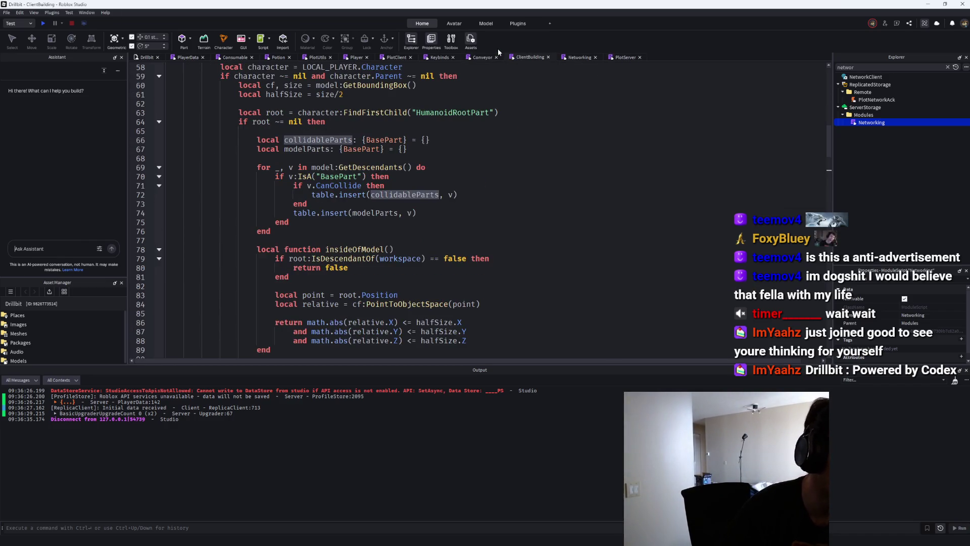
Check the CounterClockwiseRotate entry in Keybinds, then return to Networking's RemoveItem handler.
{"action": "left_click", "coordinate": [438, 58]}
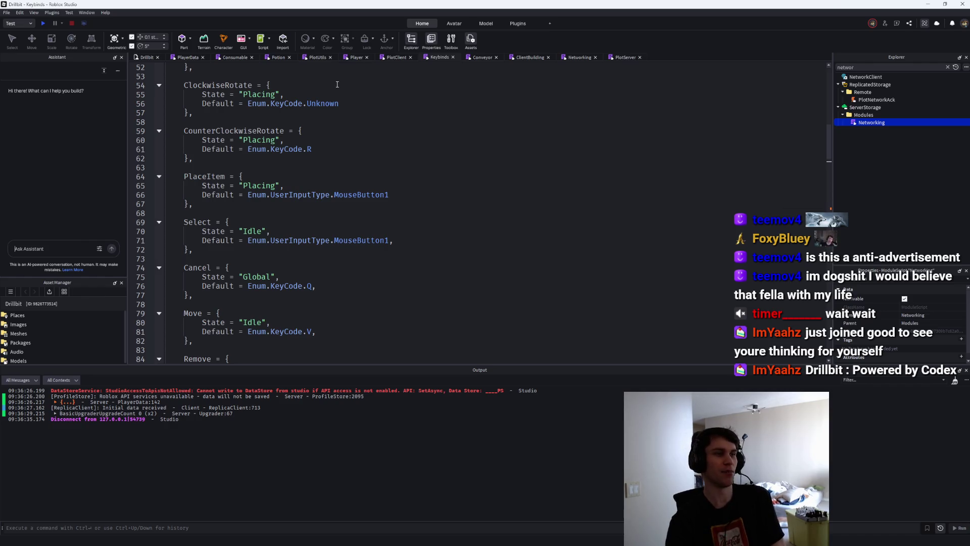
{"action": "left_click", "coordinate": [397, 131]}
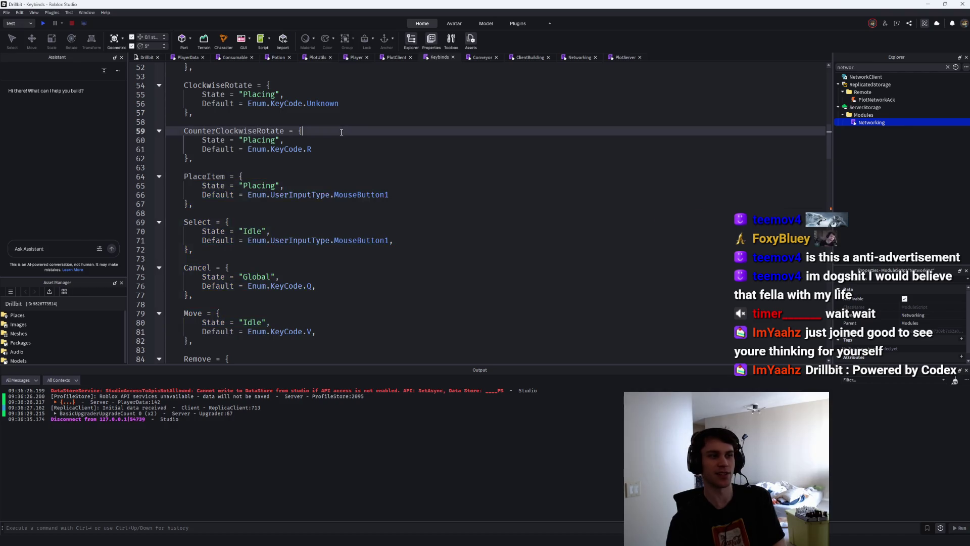
{"action": "scroll", "coordinate": [397, 135], "scroll_direction": "up", "scroll_amount": 4}
{"action": "scroll", "coordinate": [444, 70], "scroll_direction": "down", "scroll_amount": 9}
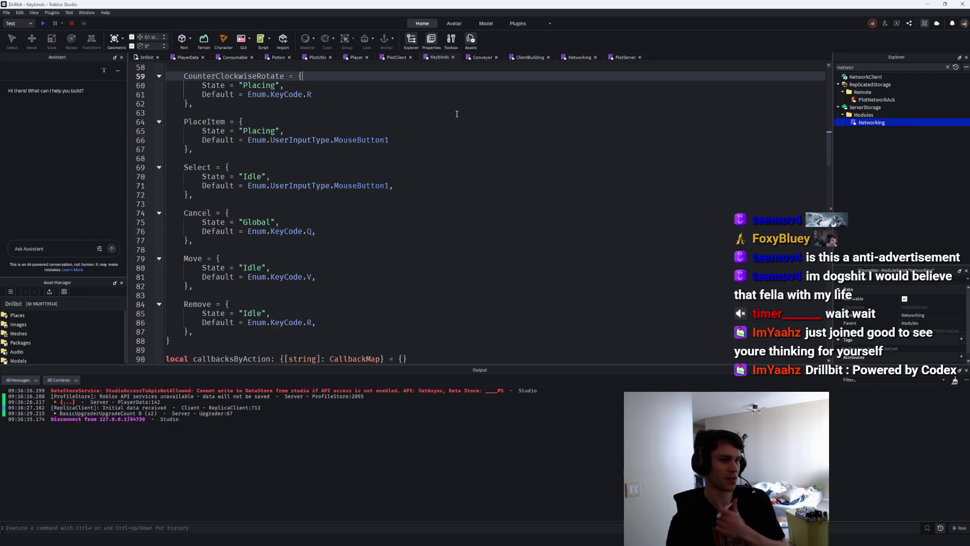
{"action": "left_click", "coordinate": [480, 59]}
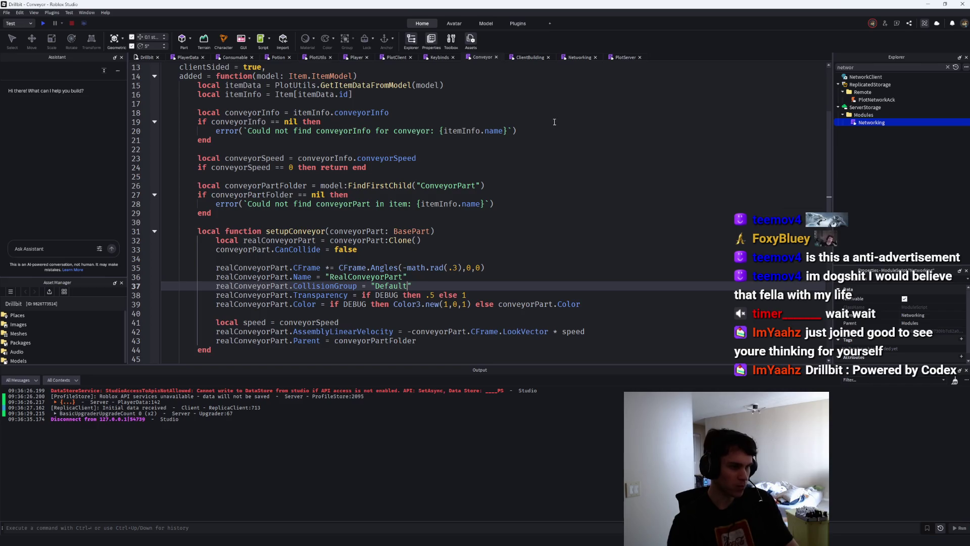
{"action": "left_click", "coordinate": [581, 57]}
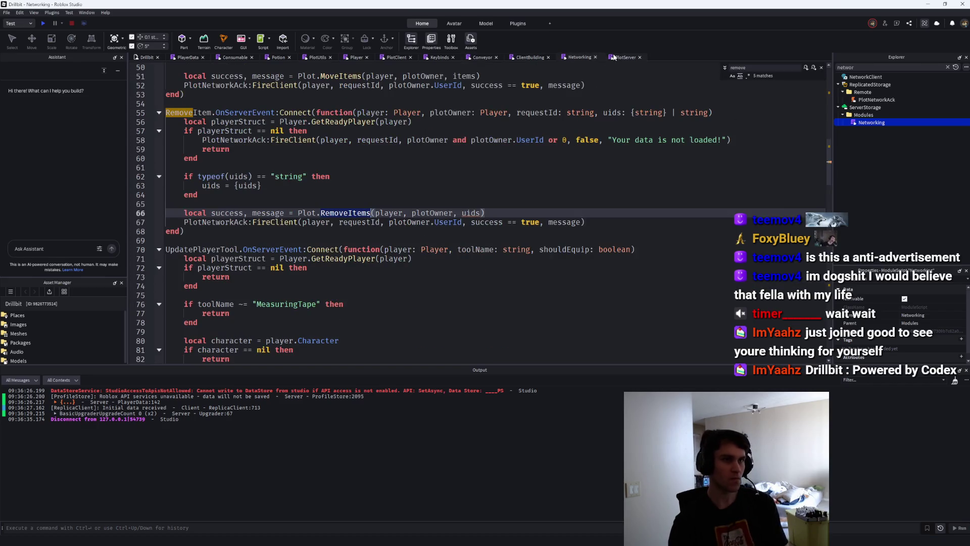
{"action": "left_click", "coordinate": [393, 58]}
Search PlotClient for 'network' and go to the handlePlotRequestAck definition.
{"action": "scroll", "coordinate": [657, 205], "scroll_direction": "up", "scroll_amount": 3}
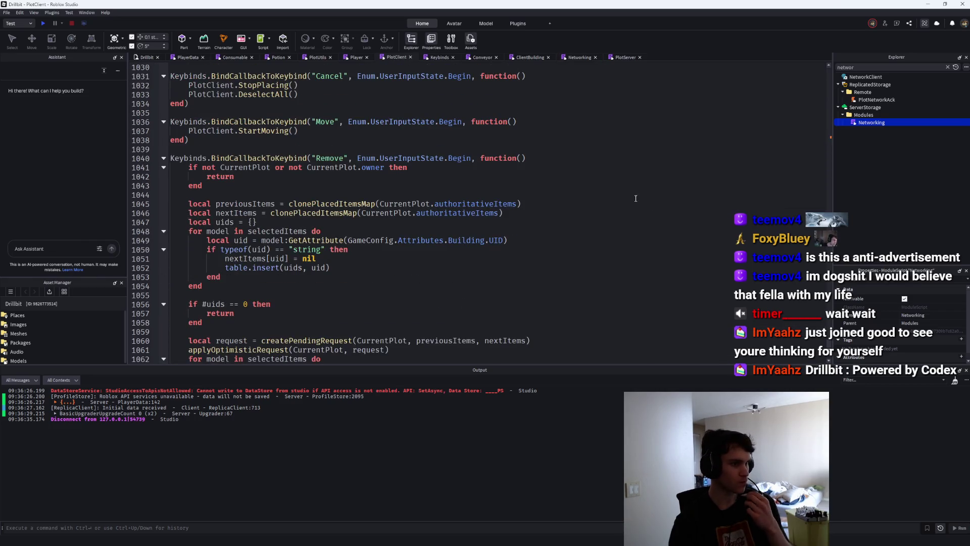
{"action": "scroll", "coordinate": [637, 198], "scroll_direction": "down", "scroll_amount": 3}
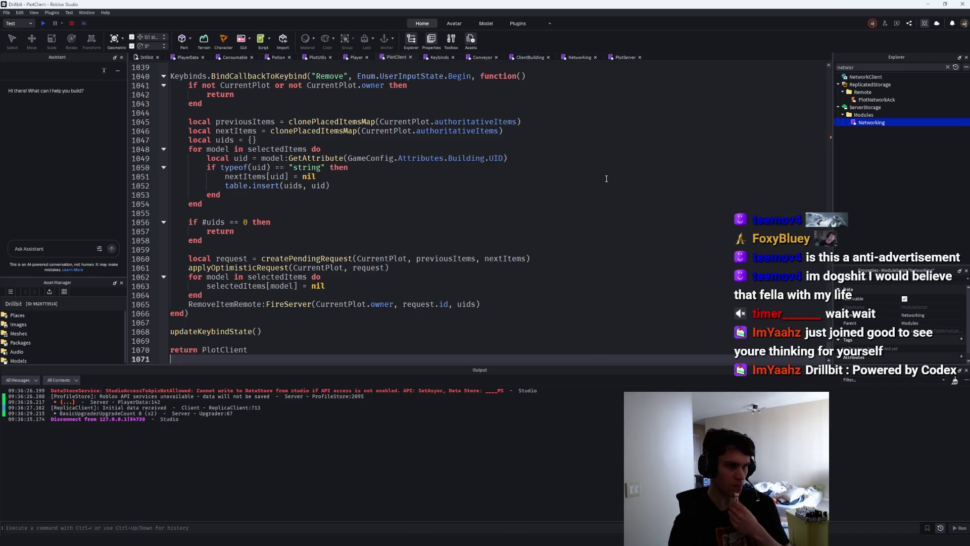
{"action": "left_click", "coordinate": [830, 137]}
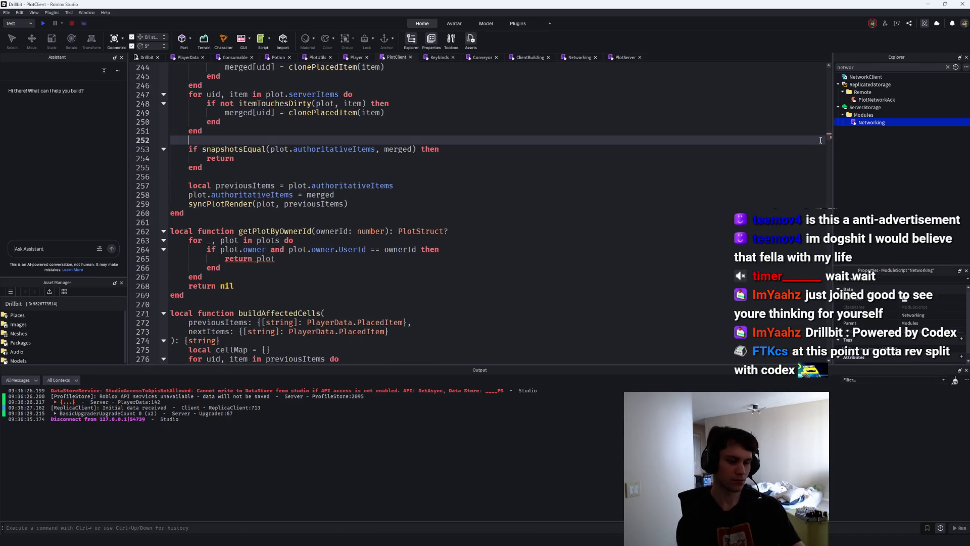
{"action": "key", "text": "ctrl+f"}
{"action": "type", "text": "network"}
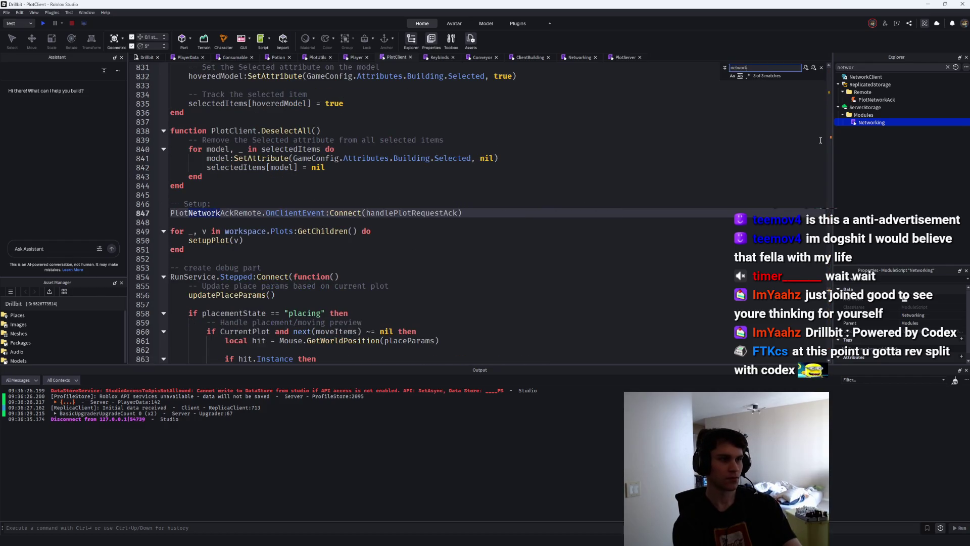
{"action": "left_click", "coordinate": [433, 214], "text": "ctrl"}
{"action": "scroll", "coordinate": [566, 202], "scroll_direction": "down", "scroll_amount": 4}
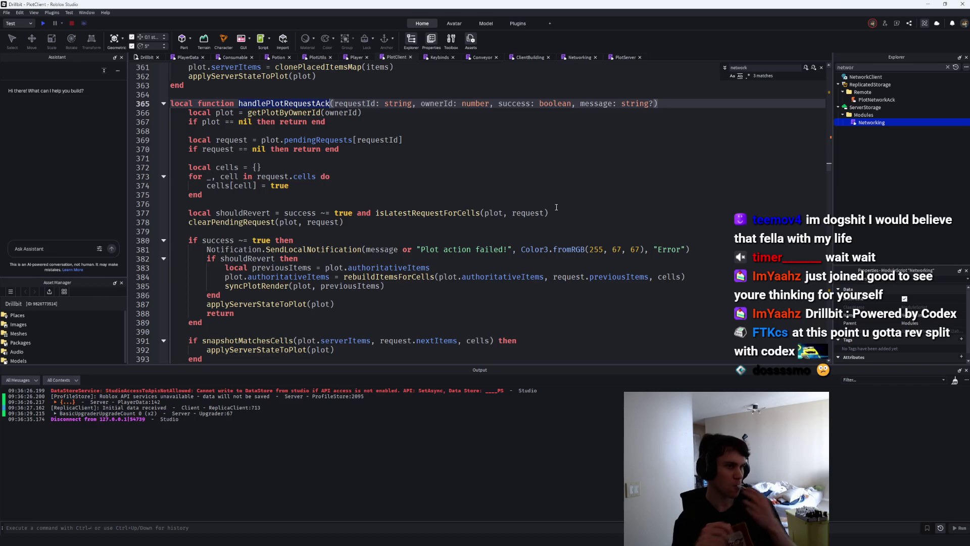
Inspect isLatestRequestForCells and clearPendingRequest, close the search, and minimize Studio.
{"action": "left_click", "coordinate": [462, 213], "text": "ctrl"}
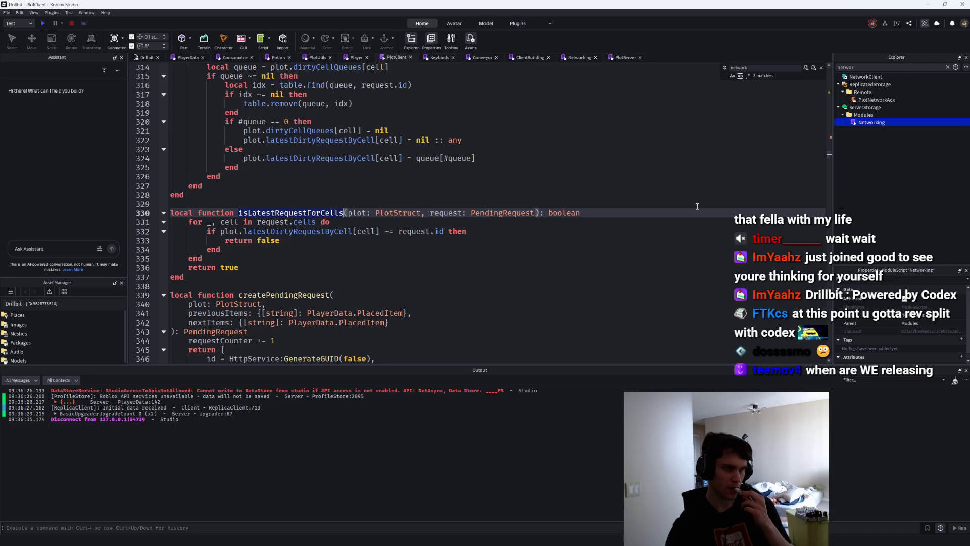
{"action": "scroll", "coordinate": [692, 203], "scroll_direction": "up", "scroll_amount": 2}
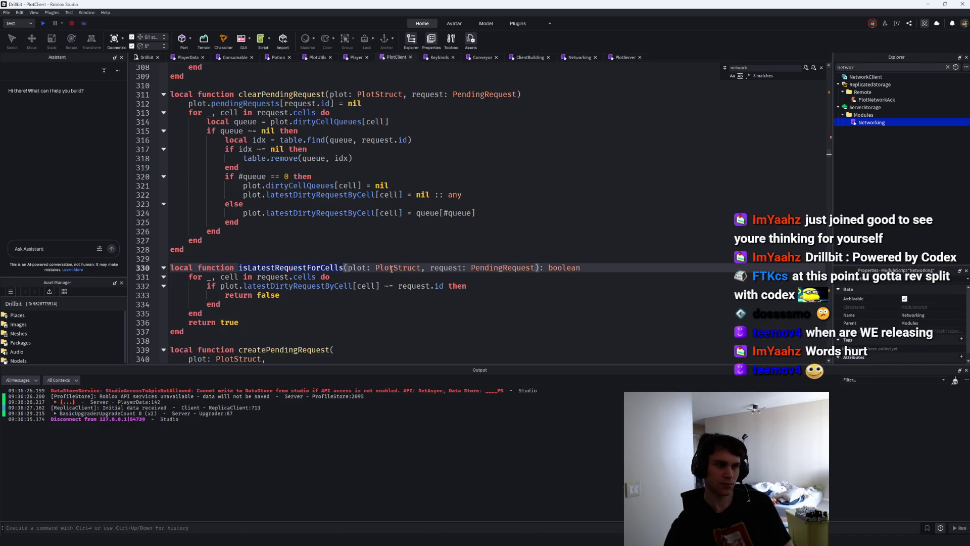
{"action": "scroll", "coordinate": [391, 246], "scroll_direction": "up", "scroll_amount": 2}
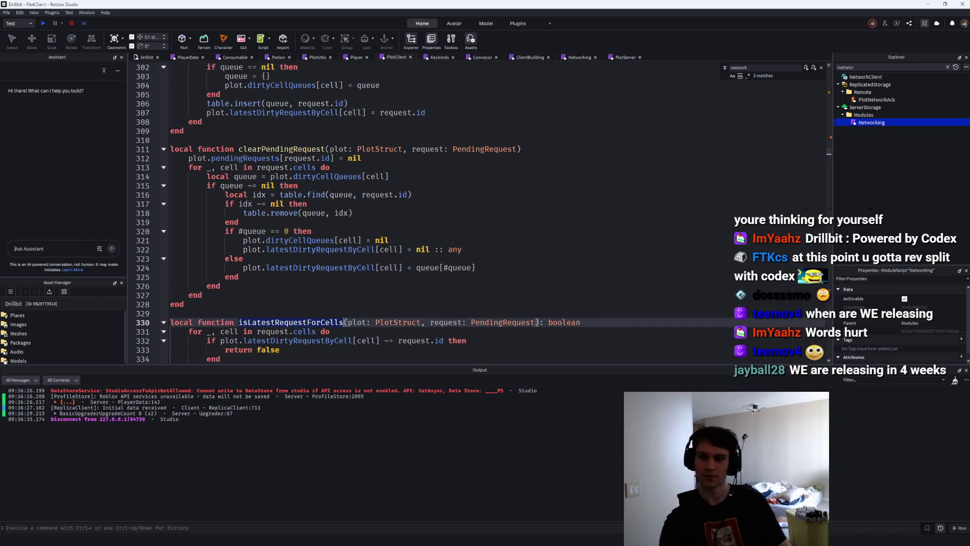
{"action": "key", "text": "Escape"}
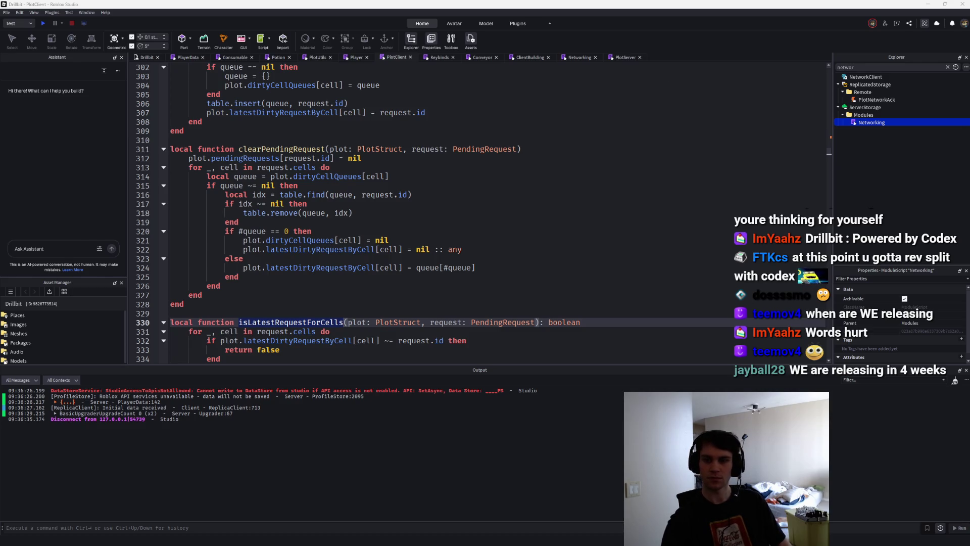
{"action": "key", "text": "super+d"}
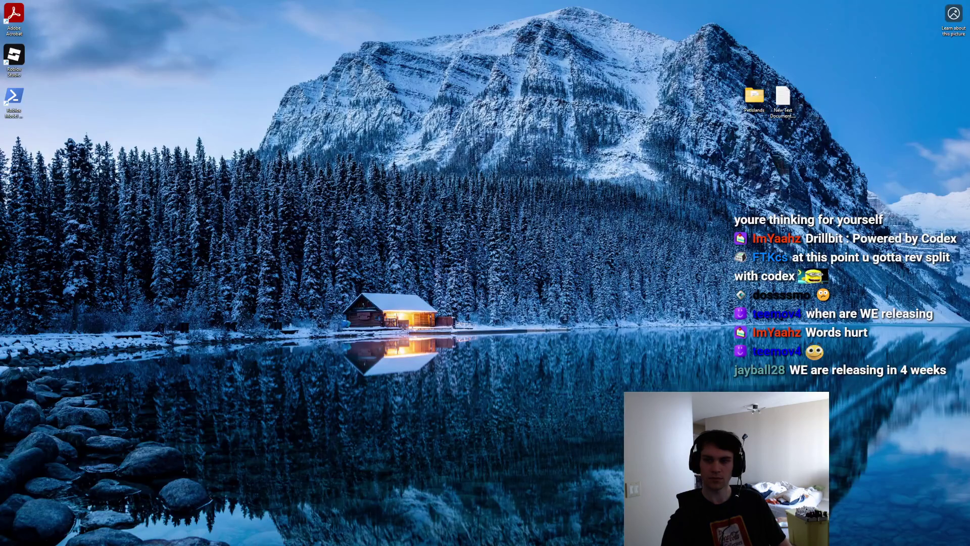
Playtest removing the fire machine, see two 'trolololo' rejections at $195 cash, then stop.
{"action": "key", "text": "super+d"}
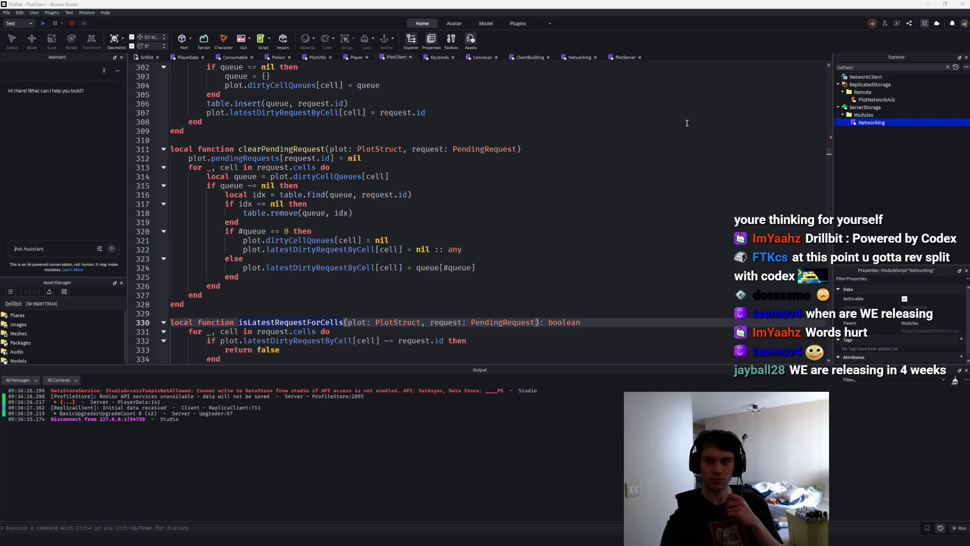
{"action": "left_click", "coordinate": [42, 23]}
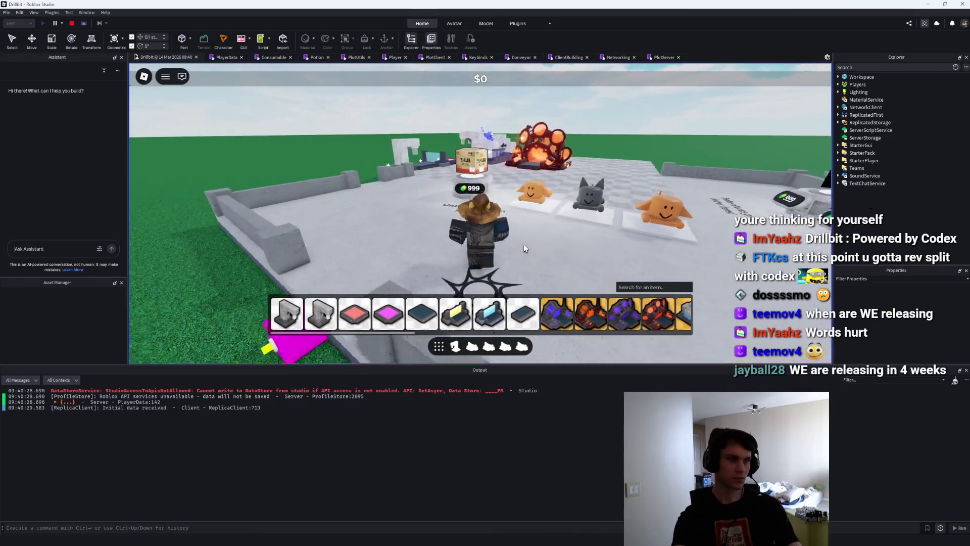
{"action": "key", "text": "w"}
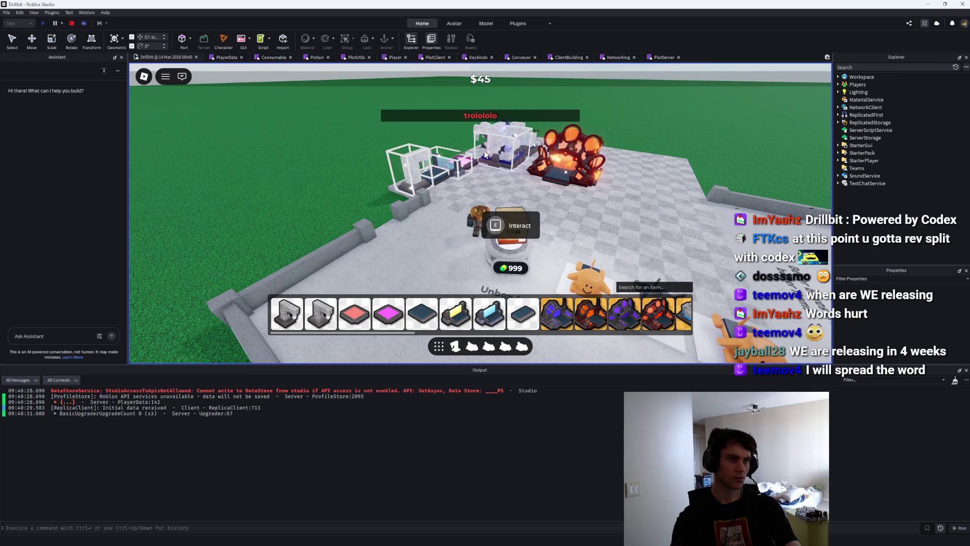
{"action": "scroll", "coordinate": [576, 198], "scroll_direction": "down", "scroll_amount": 3}
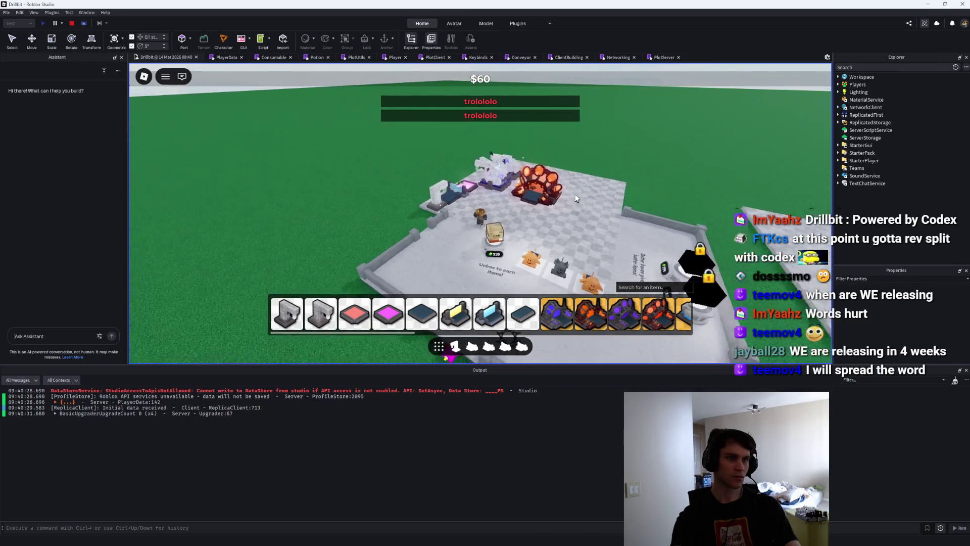
{"action": "scroll", "coordinate": [576, 198], "scroll_direction": "down", "scroll_amount": 2}
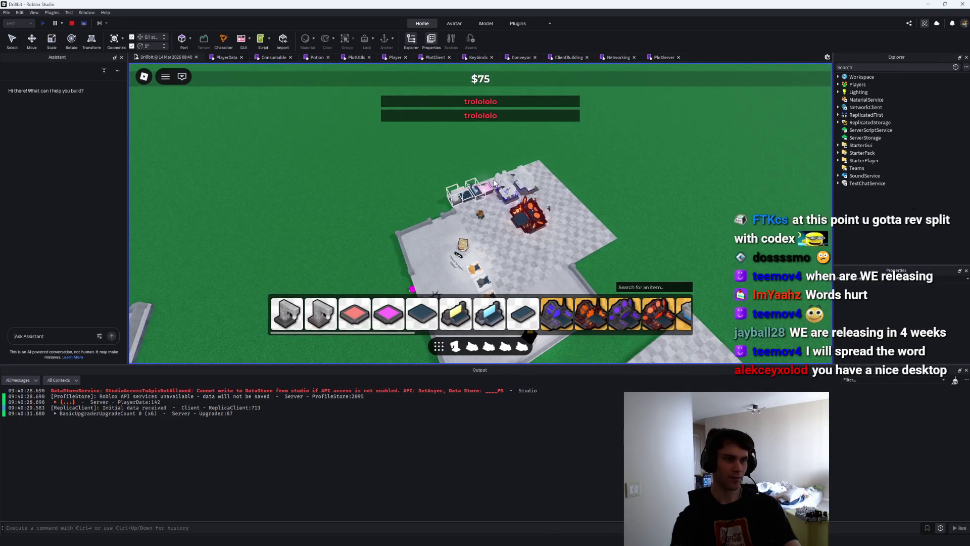
{"action": "scroll", "coordinate": [543, 237], "scroll_direction": "up", "scroll_amount": 2}
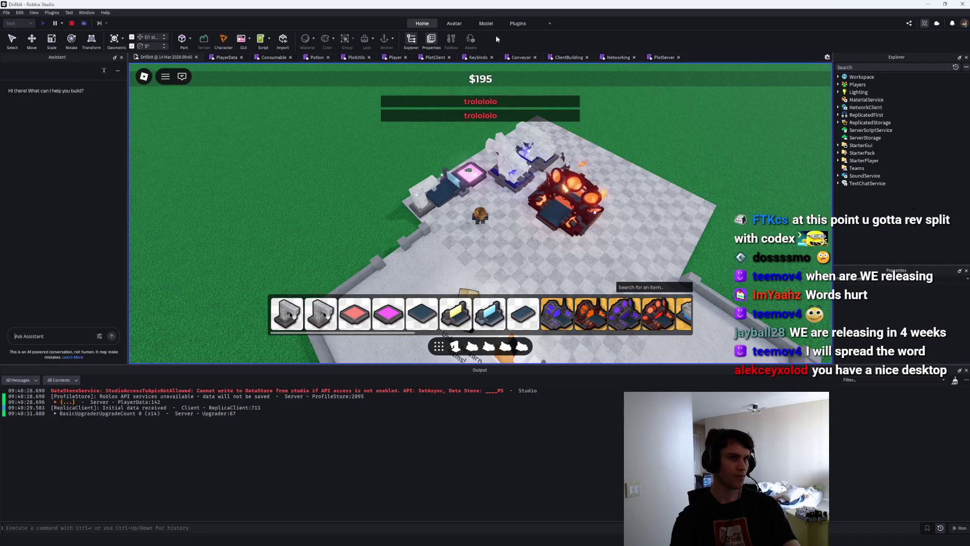
{"action": "left_click", "coordinate": [72, 24]}
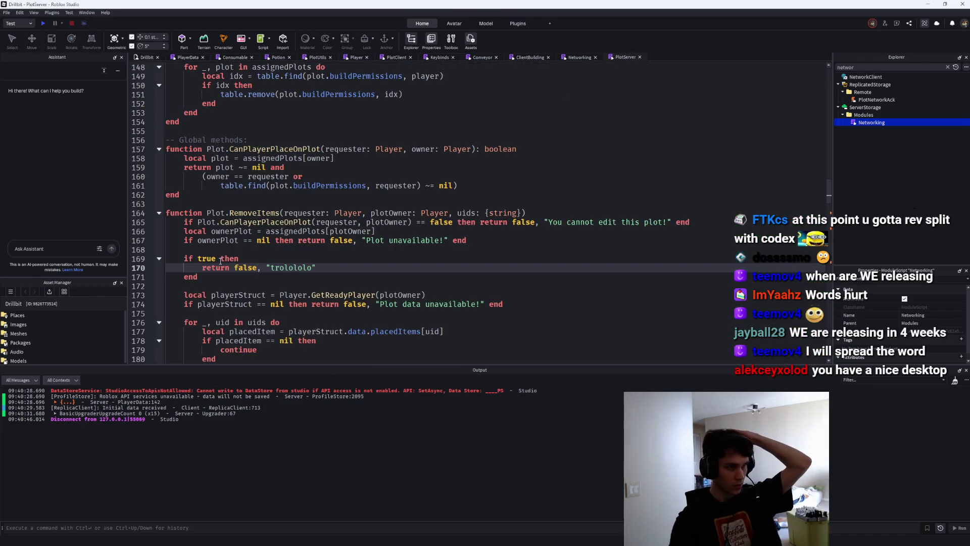
Delete the forced 'if true then' failure block from Plot.RemoveItems and run a brief play test.
{"action": "left_click_drag", "start_coordinate": [198, 277], "coordinate": [170, 262]}
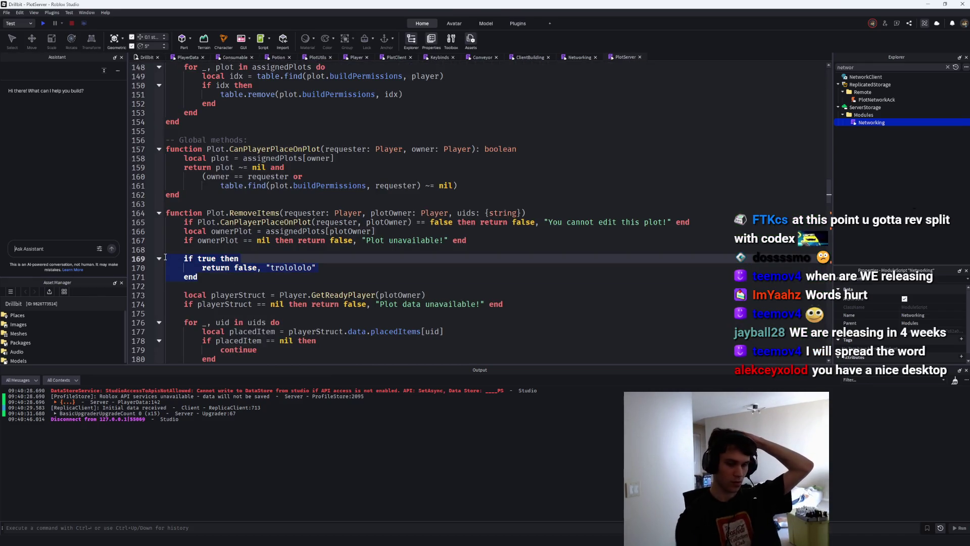
{"action": "key", "text": "BackSpace"}
{"action": "key", "text": "BackSpace"}
{"action": "key", "text": "BackSpace"}
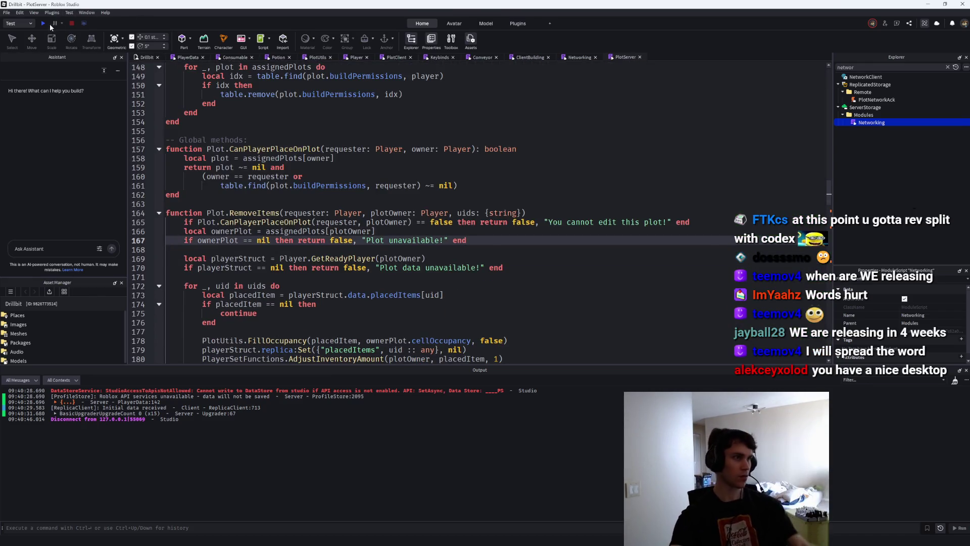
{"action": "left_click", "coordinate": [43, 23]}
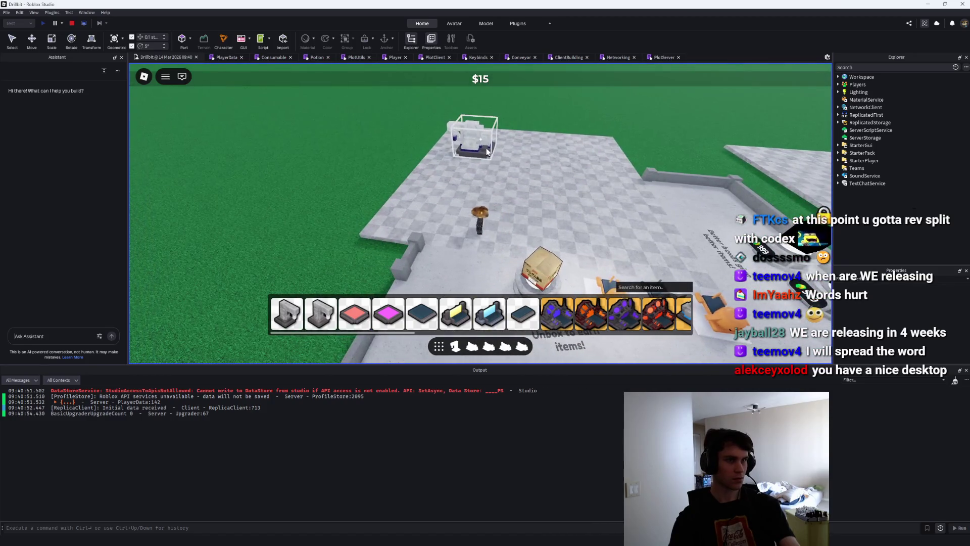
{"action": "left_click", "coordinate": [72, 23]}
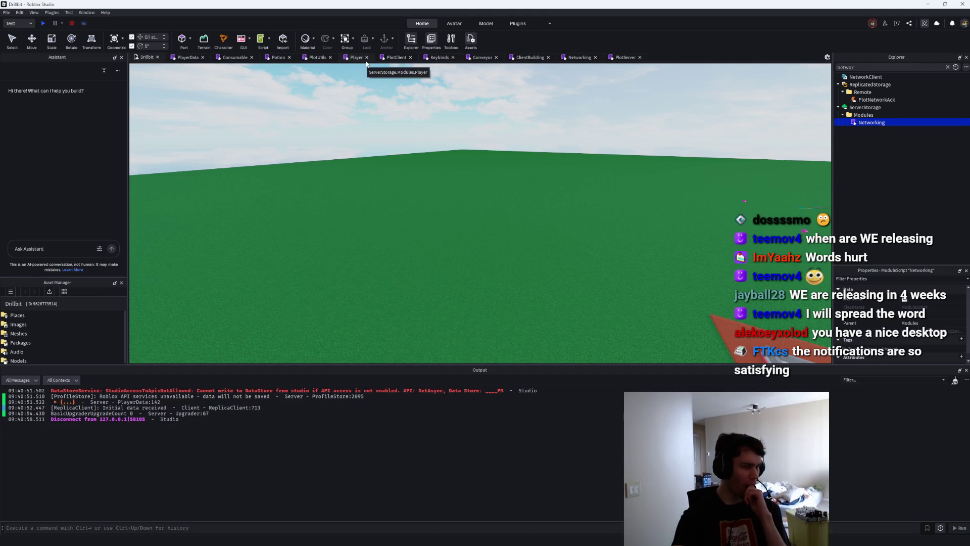
Return to the PlotServer script and scroll to the permission check in Plot.MoveItems.
{"action": "left_click", "coordinate": [6, 12]}
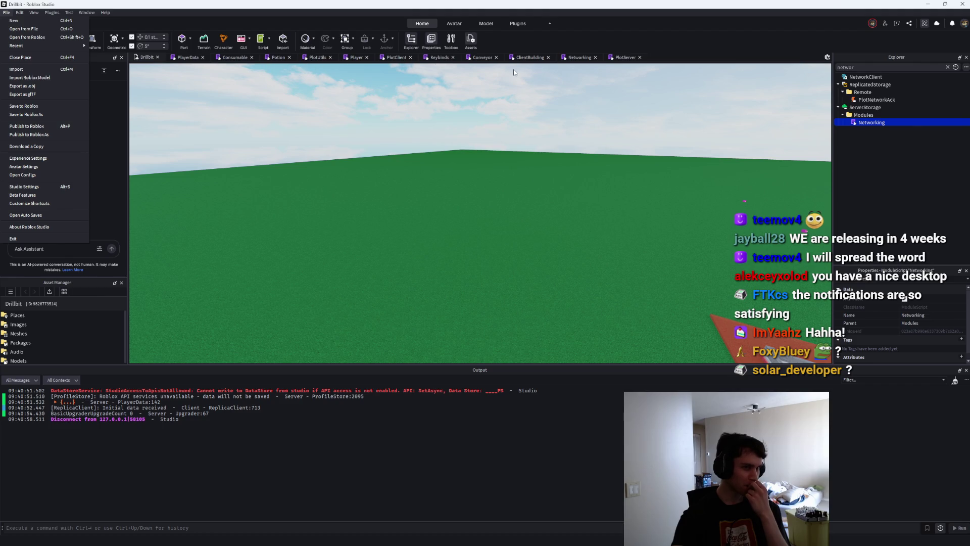
{"action": "left_click", "coordinate": [625, 57]}
{"action": "scroll", "coordinate": [621, 89], "scroll_direction": "up", "scroll_amount": 9}
{"action": "scroll", "coordinate": [621, 89], "scroll_direction": "up", "scroll_amount": 16}
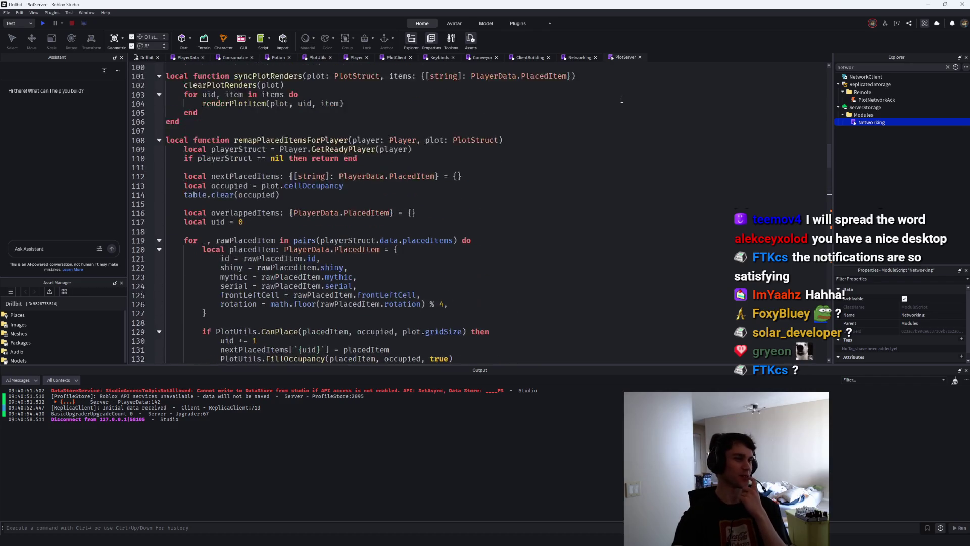
{"action": "scroll", "coordinate": [618, 113], "scroll_direction": "up", "scroll_amount": 16}
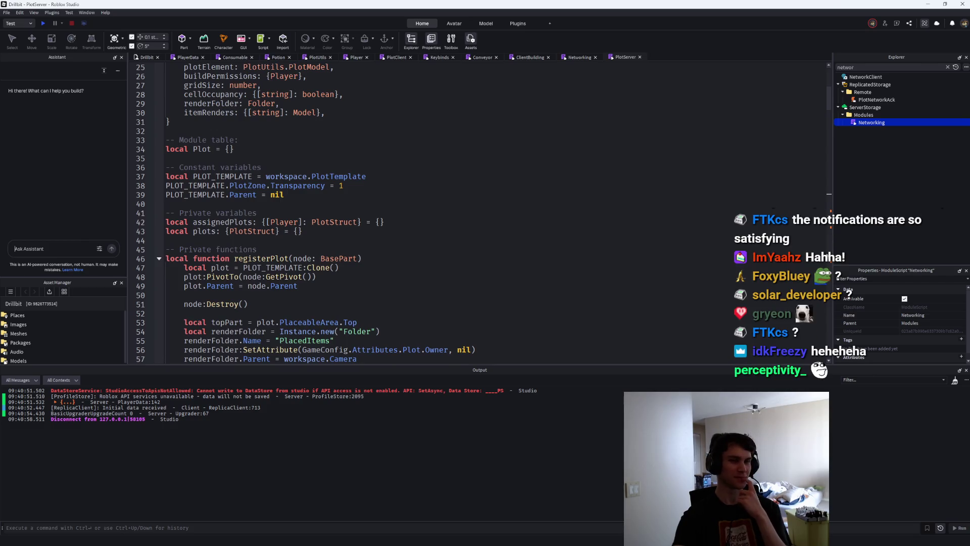
{"action": "left_click_drag", "start_coordinate": [828, 88], "coordinate": [829, 264]}
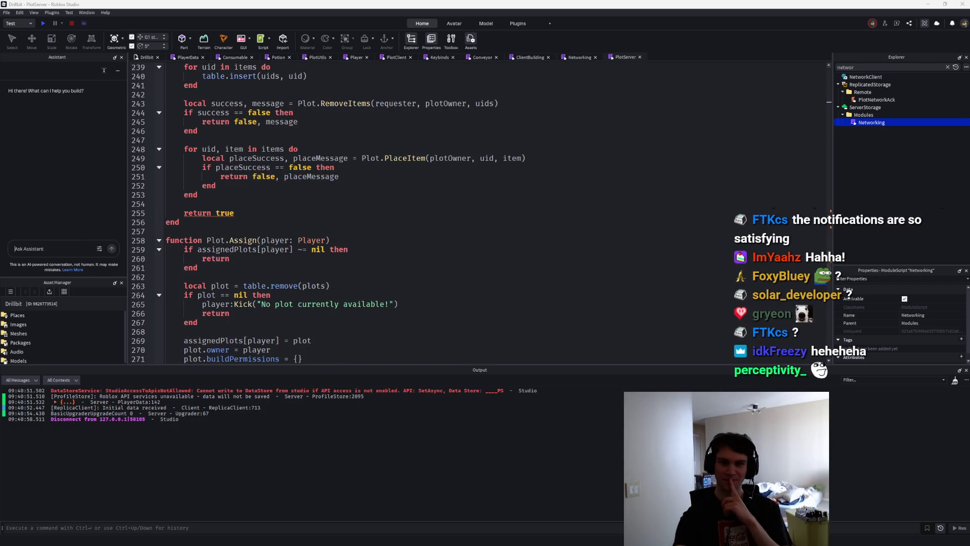
{"action": "scroll", "coordinate": [734, 157], "scroll_direction": "down", "scroll_amount": 11}
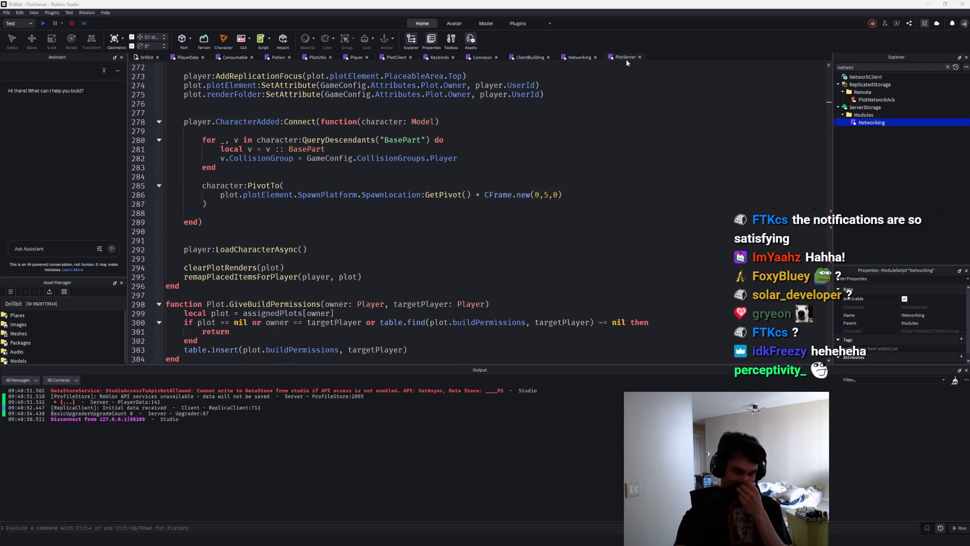
{"action": "scroll", "coordinate": [828, 242], "scroll_direction": "down", "scroll_amount": 9}
{"action": "scroll", "coordinate": [827, 290], "scroll_direction": "up", "scroll_amount": 6}
{"action": "scroll", "coordinate": [827, 290], "scroll_direction": "up", "scroll_amount": 15}
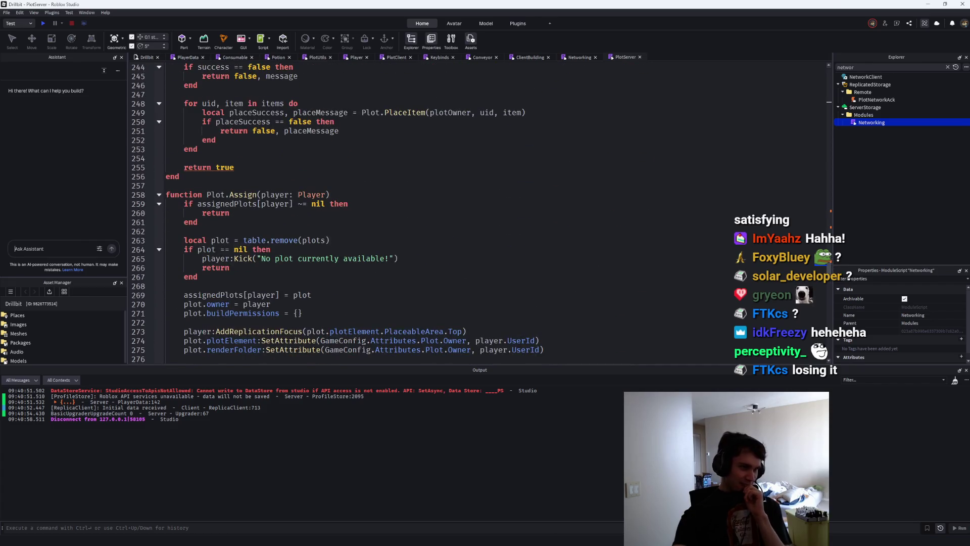
{"action": "scroll", "coordinate": [617, 221], "scroll_direction": "up", "scroll_amount": 8}
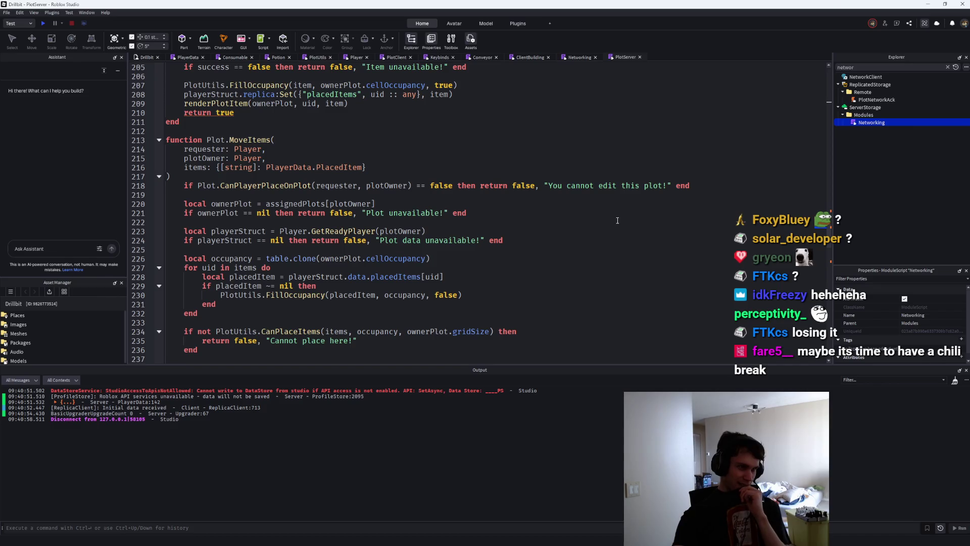
Insert 'if true then return false, "HAHAHAH!" end' after the permission check and start a play-test.
{"action": "left_click", "coordinate": [414, 197]}
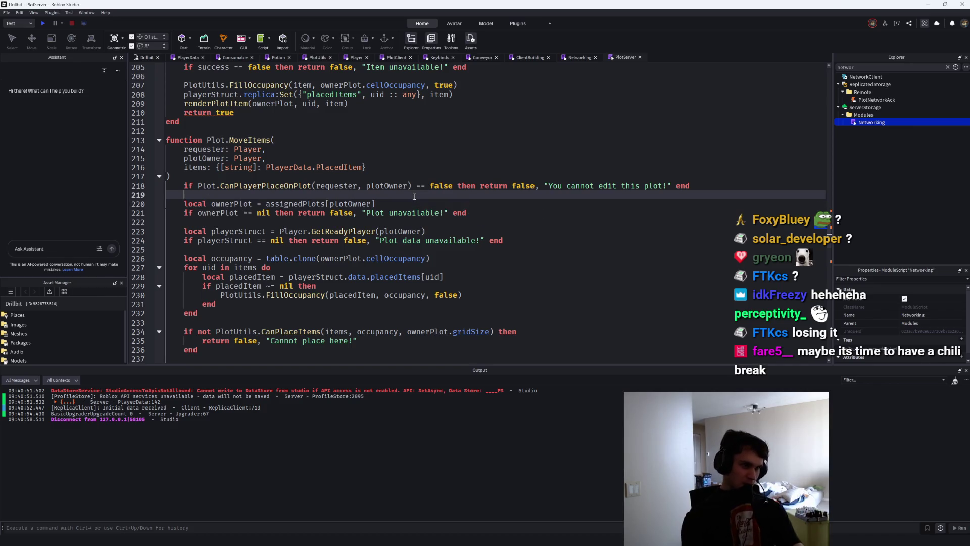
{"action": "key", "text": "Return"}
{"action": "key", "text": "Return"}
{"action": "key", "text": "Up"}
{"action": "type", "text": "if t"}
{"action": "key", "text": "Tab"}
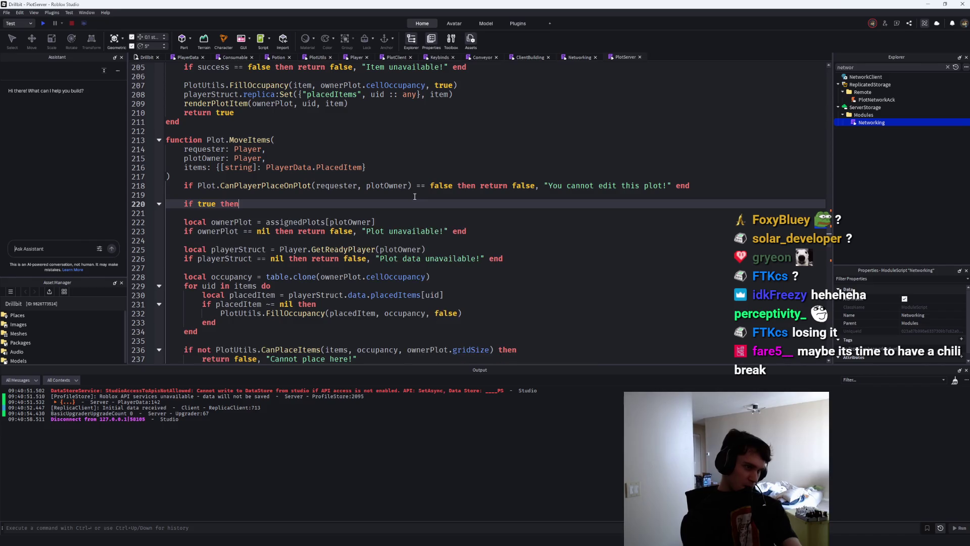
{"action": "key", "text": "Return"}
{"action": "type", "text": "return \"HAHAHAH!"}
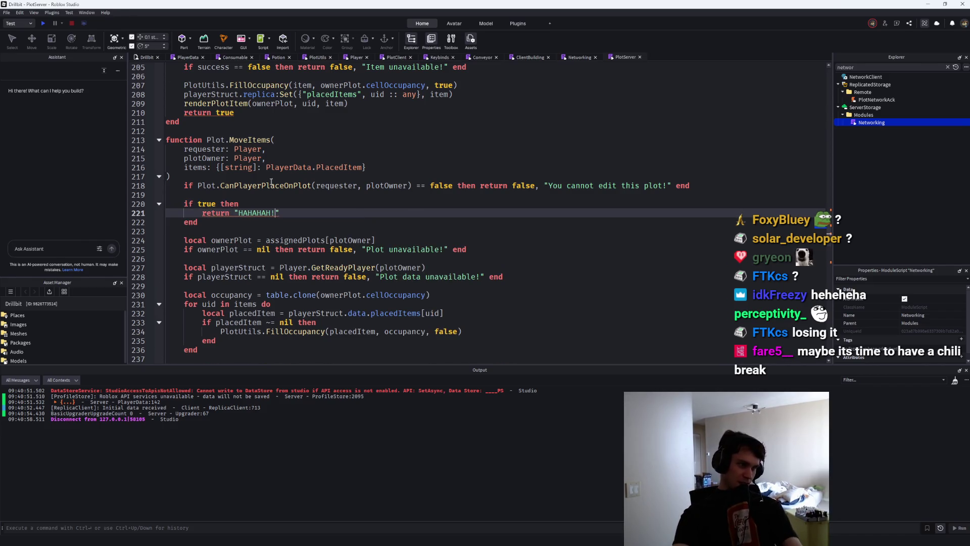
{"action": "left_click", "coordinate": [237, 212]}
{"action": "type", "text": "false,"}
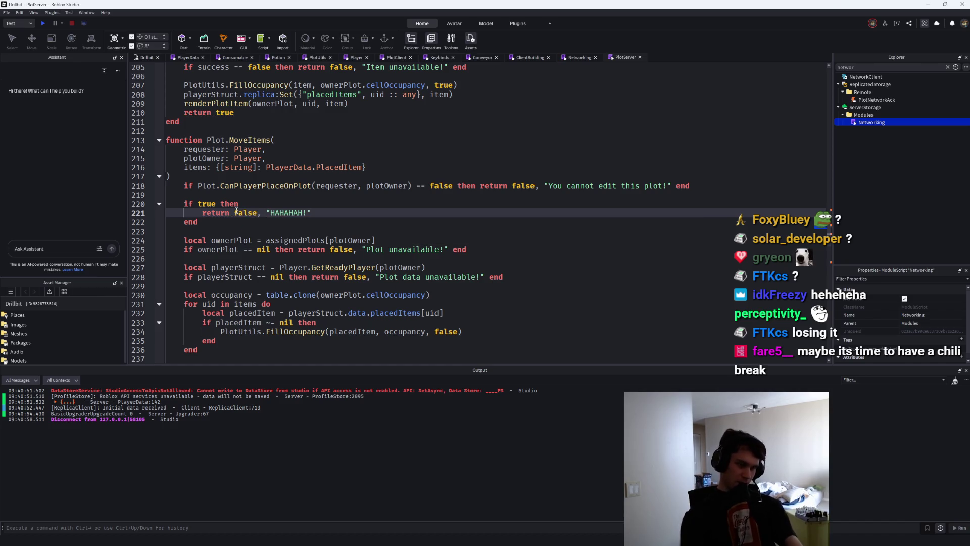
{"action": "left_click", "coordinate": [42, 23]}
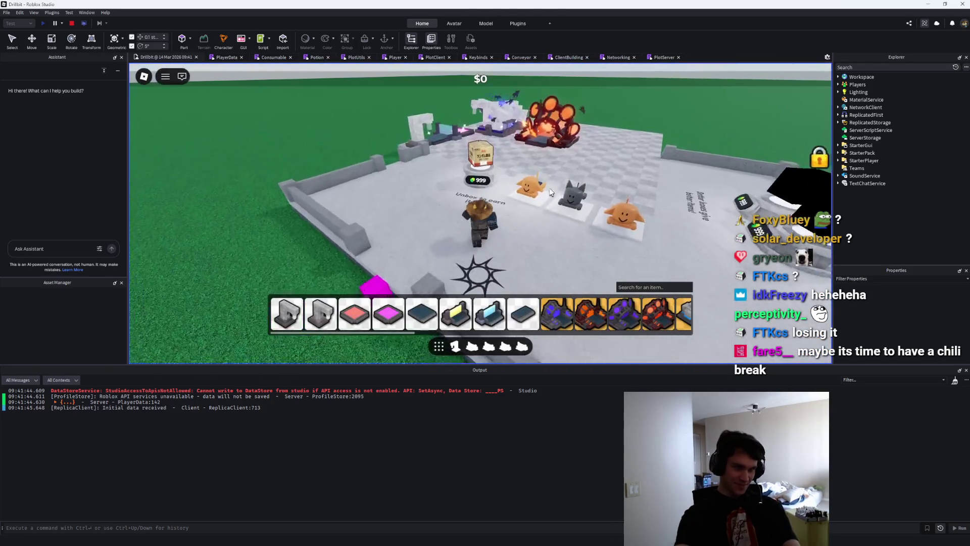
Stop the play-test and set Studio Settings' Network Incoming Replication Lag to 0.5 seconds.
{"action": "key", "text": "w"}
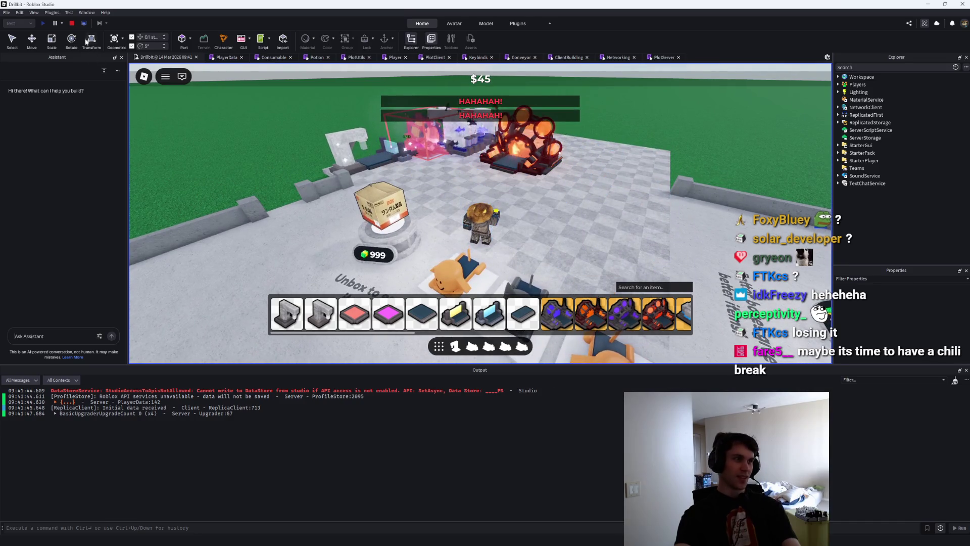
{"action": "left_click", "coordinate": [71, 23]}
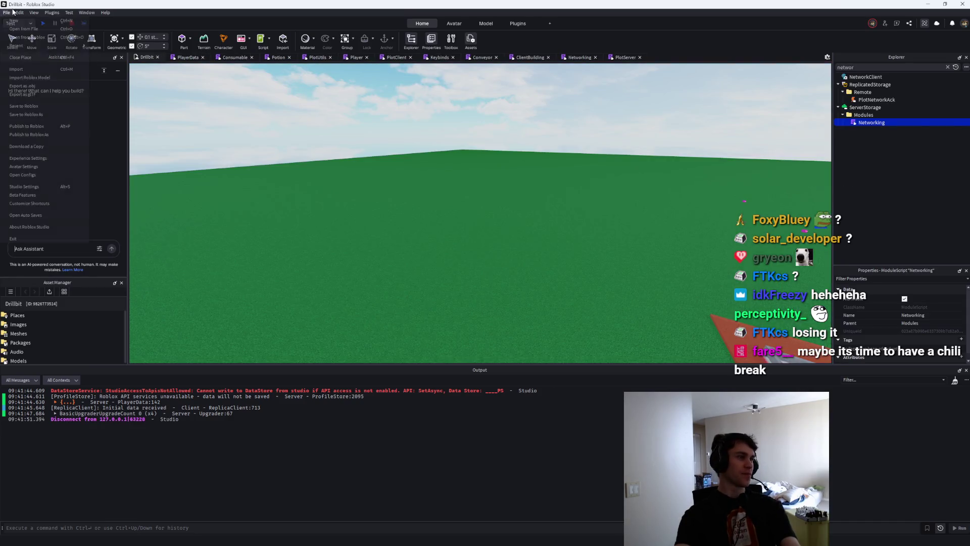
{"action": "left_click", "coordinate": [7, 12]}
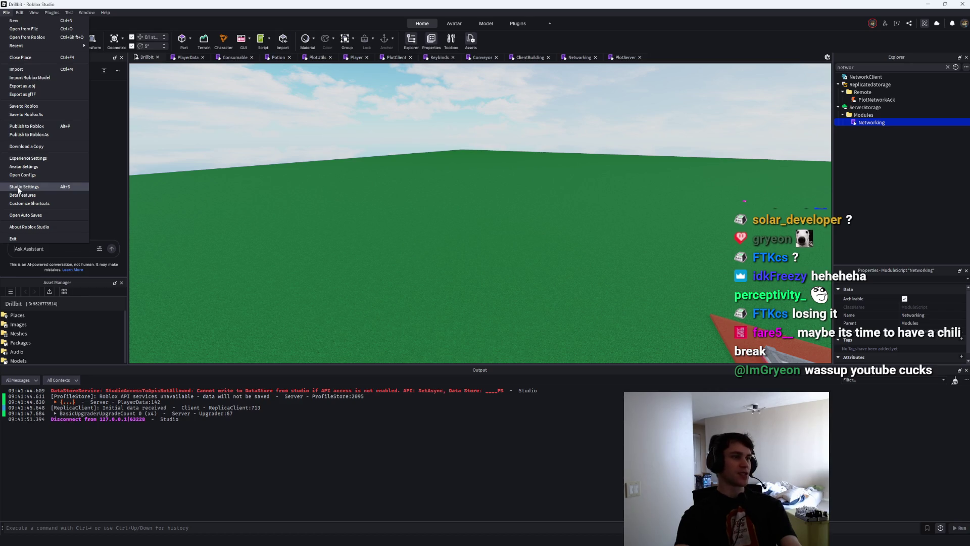
{"action": "left_click", "coordinate": [19, 188]}
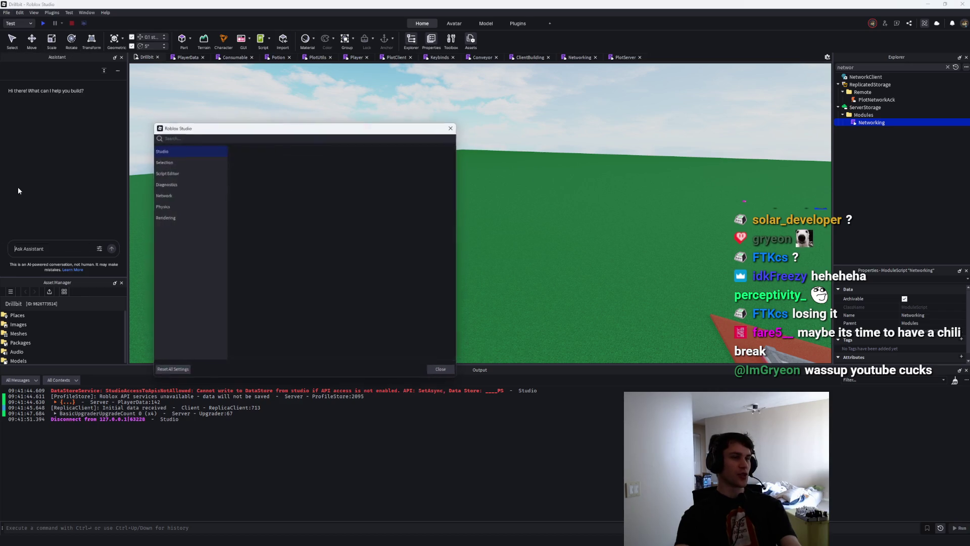
{"action": "left_click", "coordinate": [188, 137]}
{"action": "type", "text": "ne"}
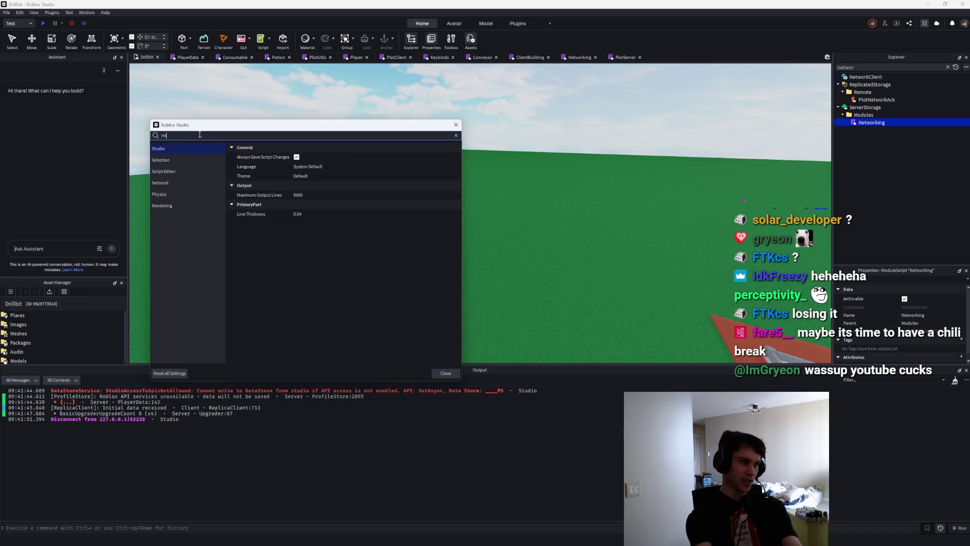
{"action": "key", "text": "BackSpace"}
{"action": "key", "text": "BackSpace"}
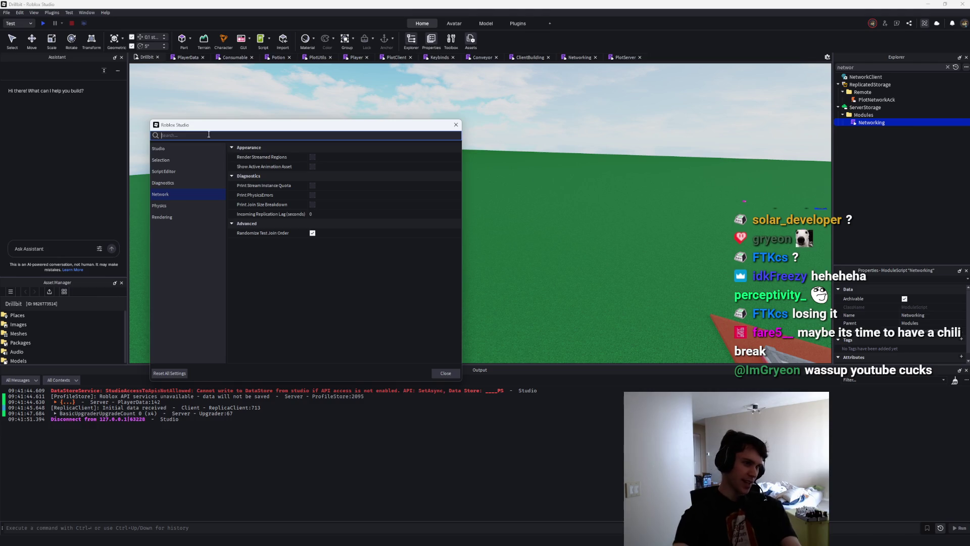
{"action": "left_click", "coordinate": [320, 213]}
{"action": "type", "text": ".5"}
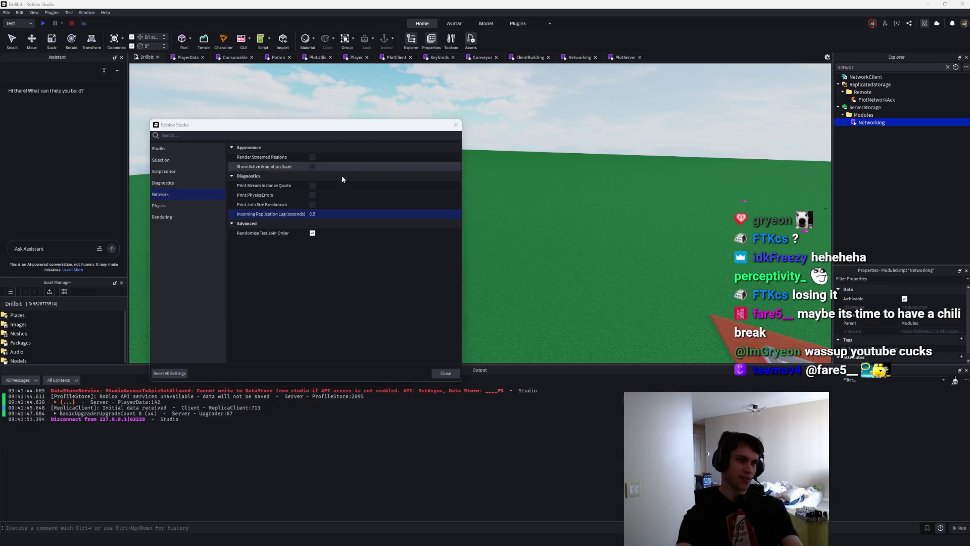
{"action": "left_click", "coordinate": [446, 374]}
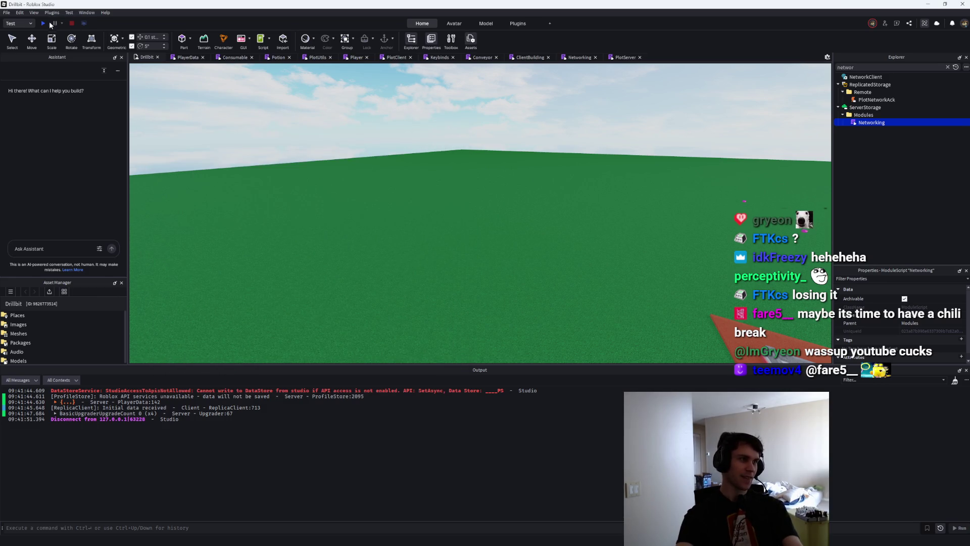
Run a lagged play-test placing several upgraders on the plot, then stop and reopen the Networking script.
{"action": "left_click", "coordinate": [52, 24]}
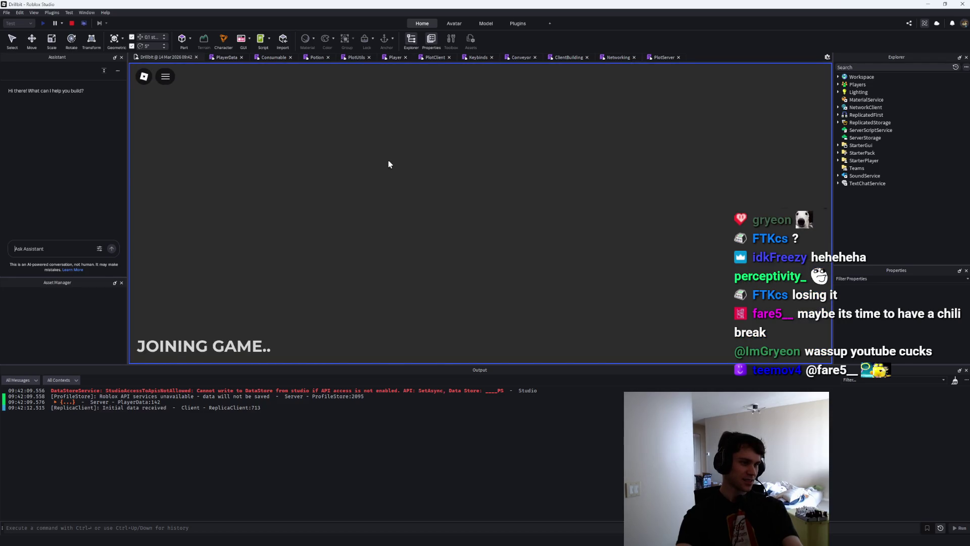
{"action": "key", "text": "w"}
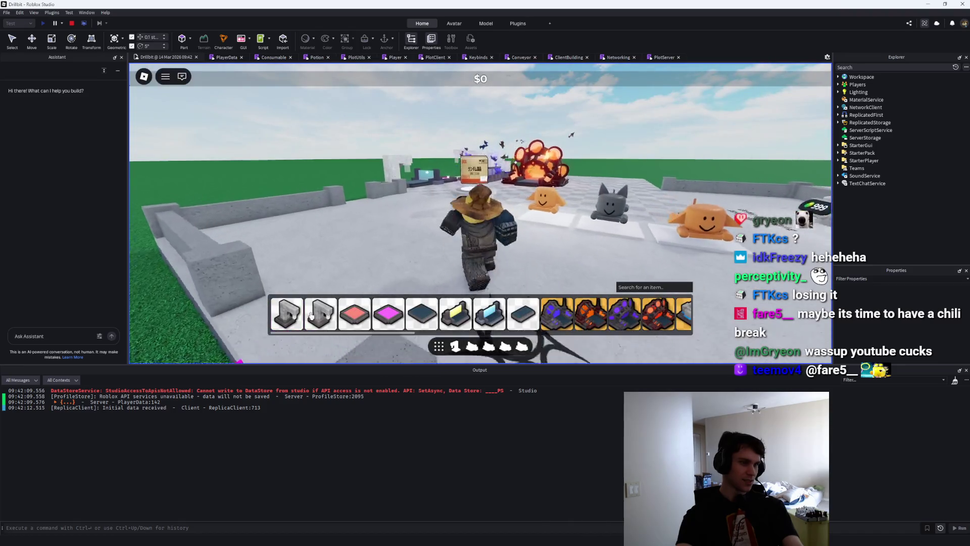
{"action": "left_click", "coordinate": [523, 170]}
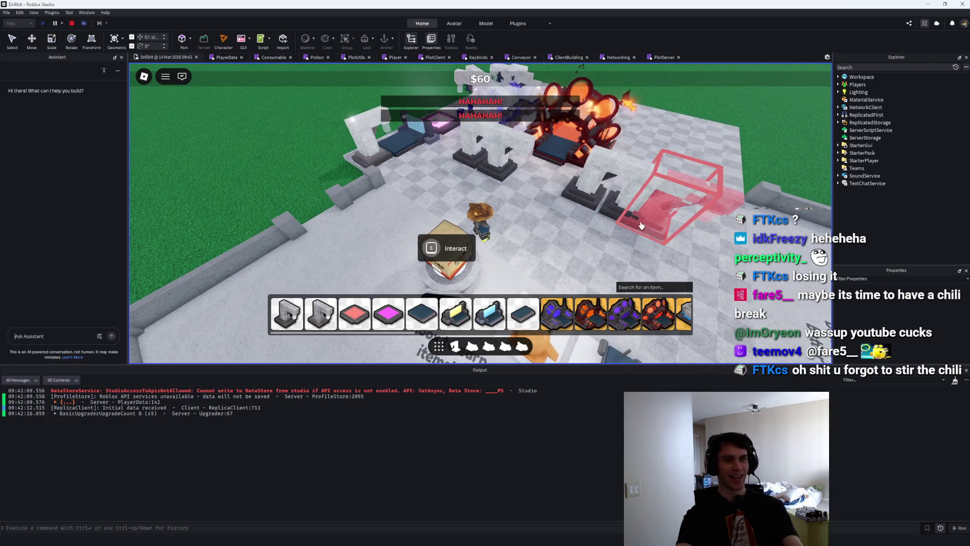
{"action": "left_click", "coordinate": [677, 116]}
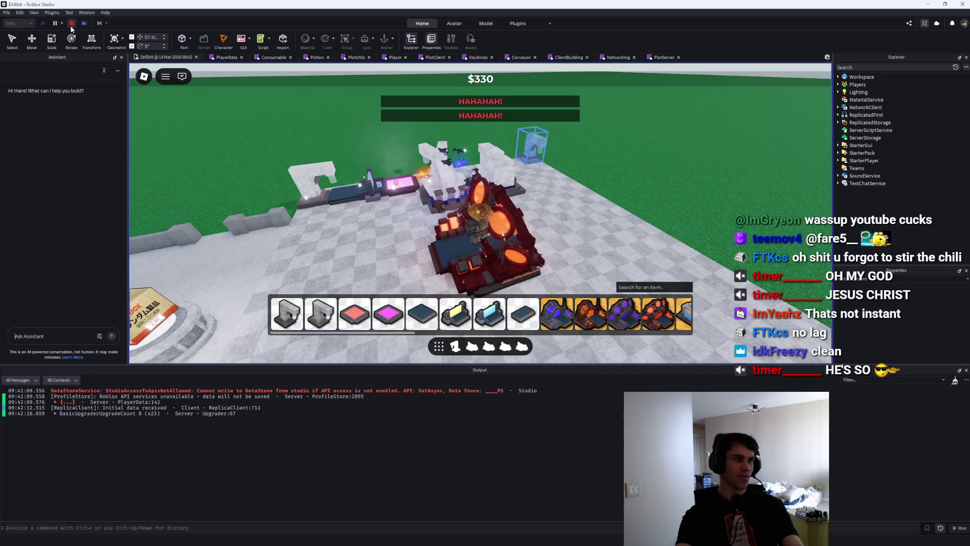
{"action": "left_click", "coordinate": [72, 23]}
{"action": "left_click", "coordinate": [577, 58]}
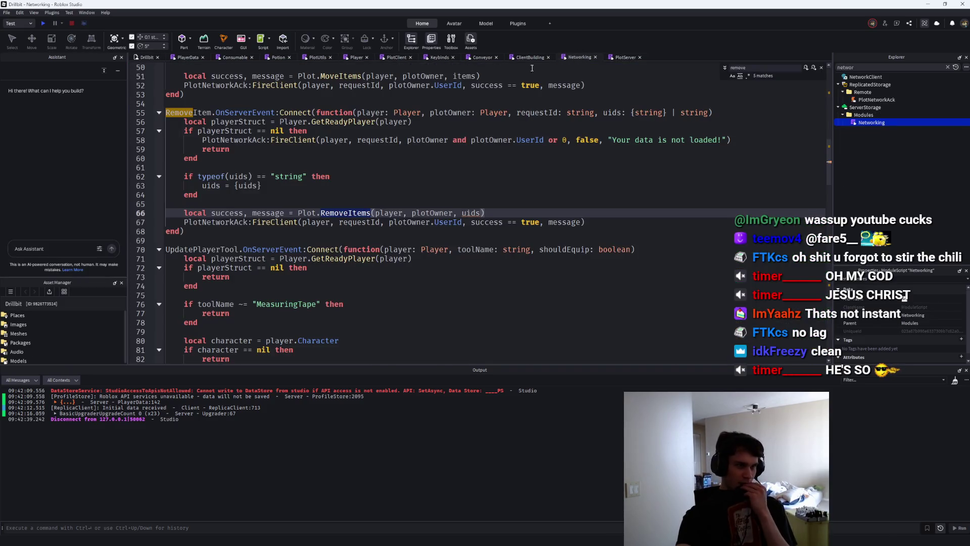
Look through the PlayerData, PlotUtils, Conveyor and Networking script tabs.
{"action": "scroll", "coordinate": [440, 122], "scroll_direction": "up", "scroll_amount": 8}
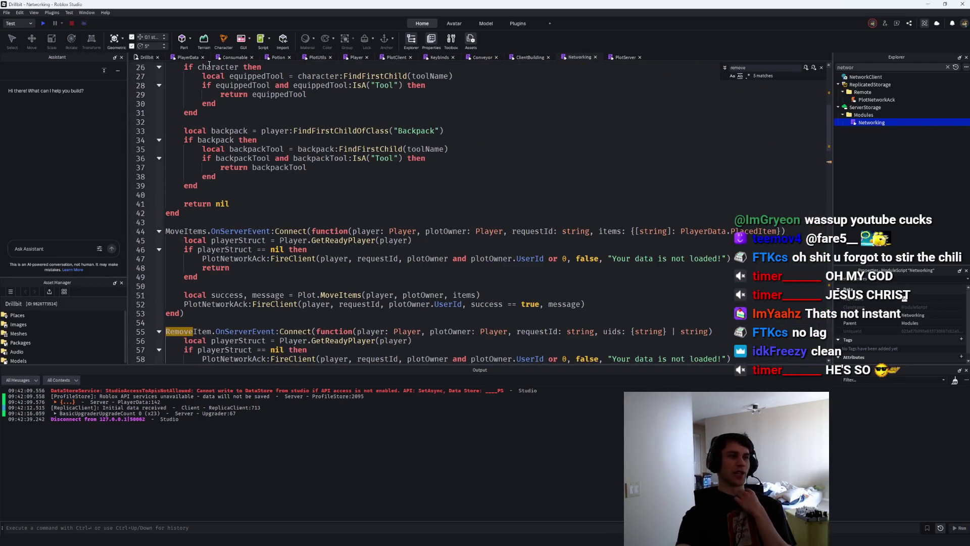
{"action": "left_click", "coordinate": [180, 58]}
{"action": "left_click", "coordinate": [325, 57]}
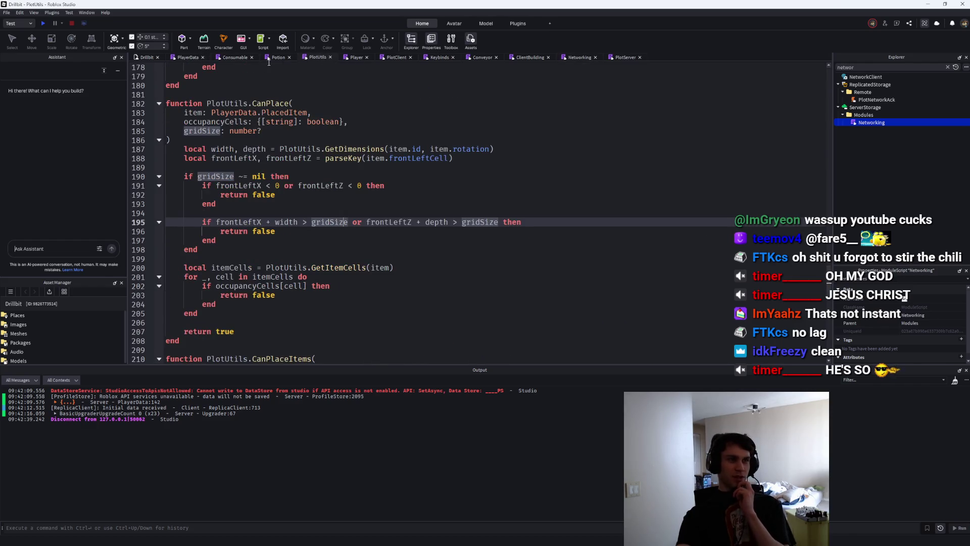
{"action": "left_click", "coordinate": [483, 57]}
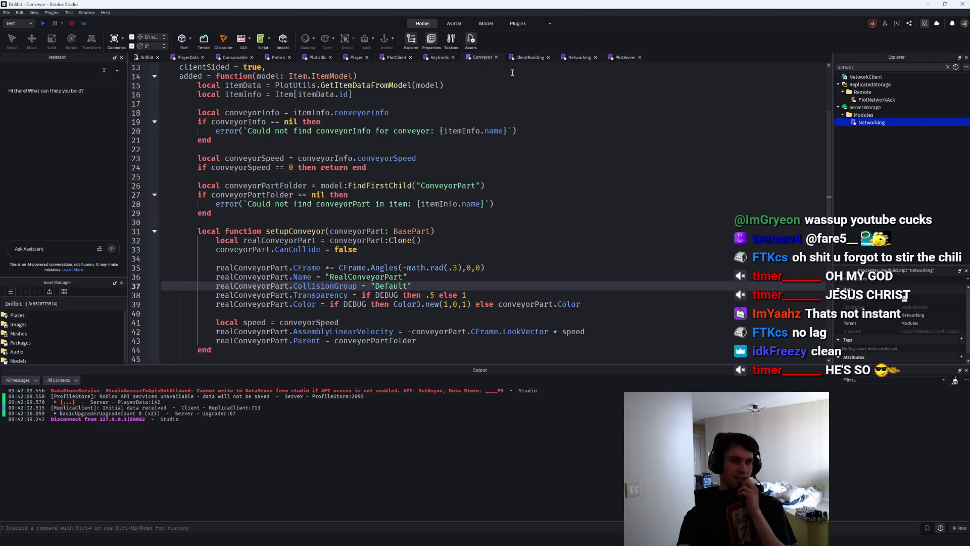
{"action": "left_click", "coordinate": [575, 59]}
In PlotClient, search '.12' to reach the task.wait(0.12) line, then start a new play-test.
{"action": "scroll", "coordinate": [411, 86], "scroll_direction": "up", "scroll_amount": 10}
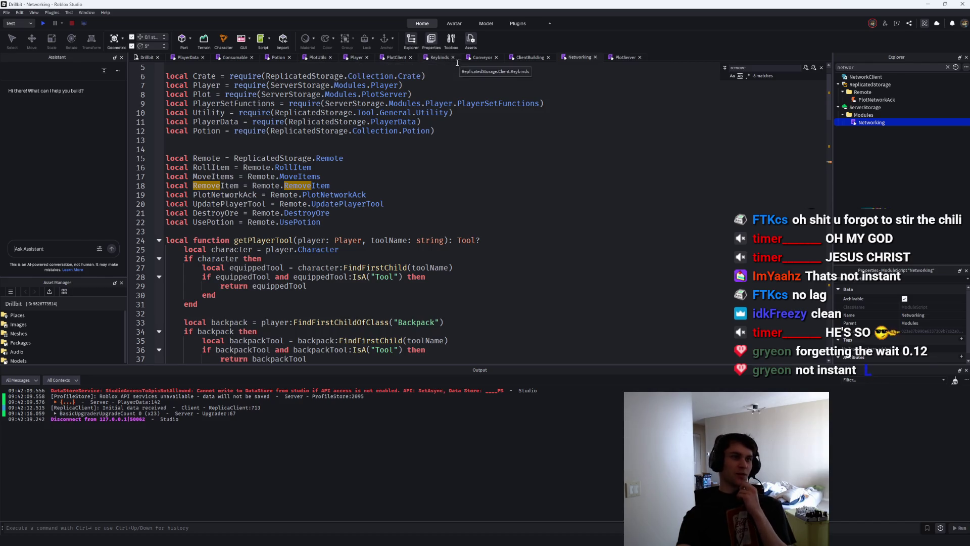
{"action": "left_click", "coordinate": [386, 56]}
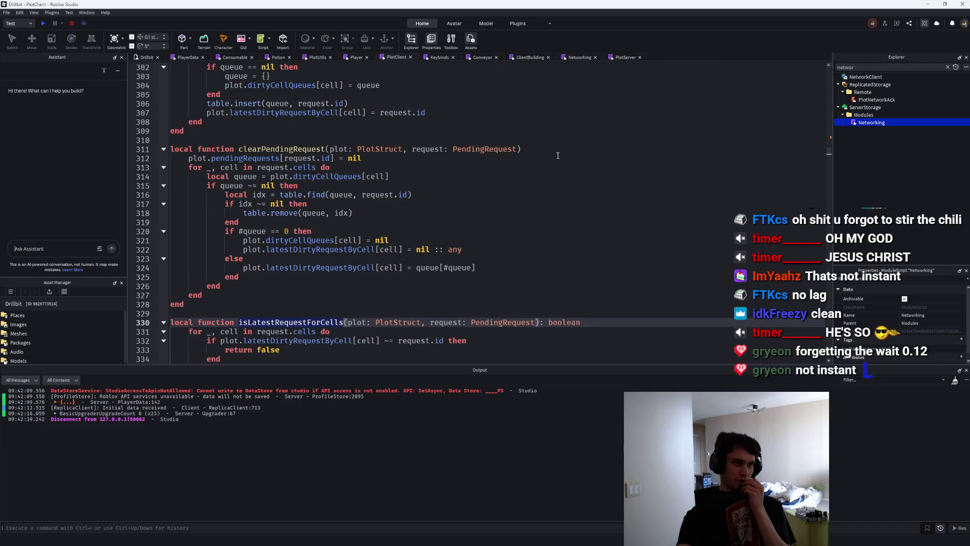
{"action": "scroll", "coordinate": [560, 158], "scroll_direction": "up", "scroll_amount": 4}
{"action": "key", "text": "ctrl+f"}
{"action": "type", "text": ".12"}
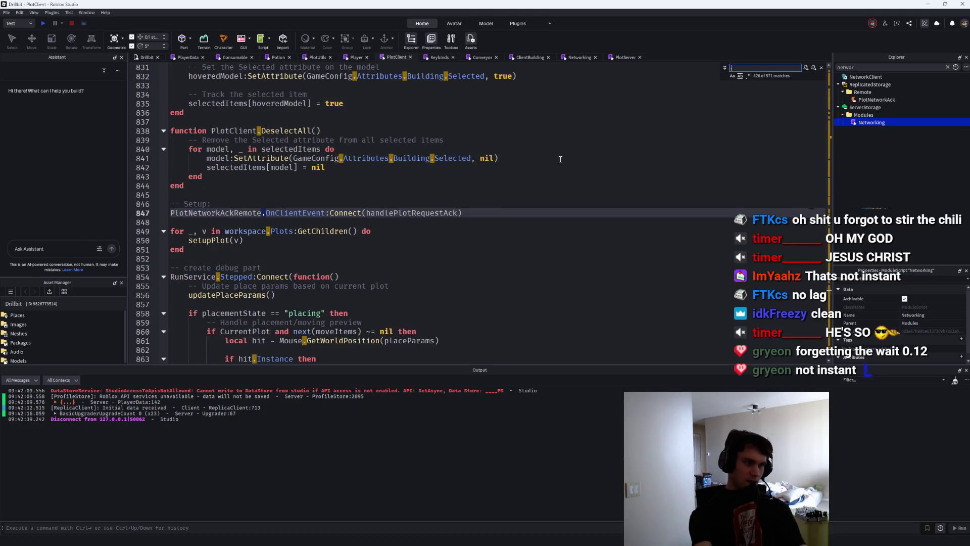
{"action": "key", "text": "Down"}
{"action": "left_click", "coordinate": [248, 212]}
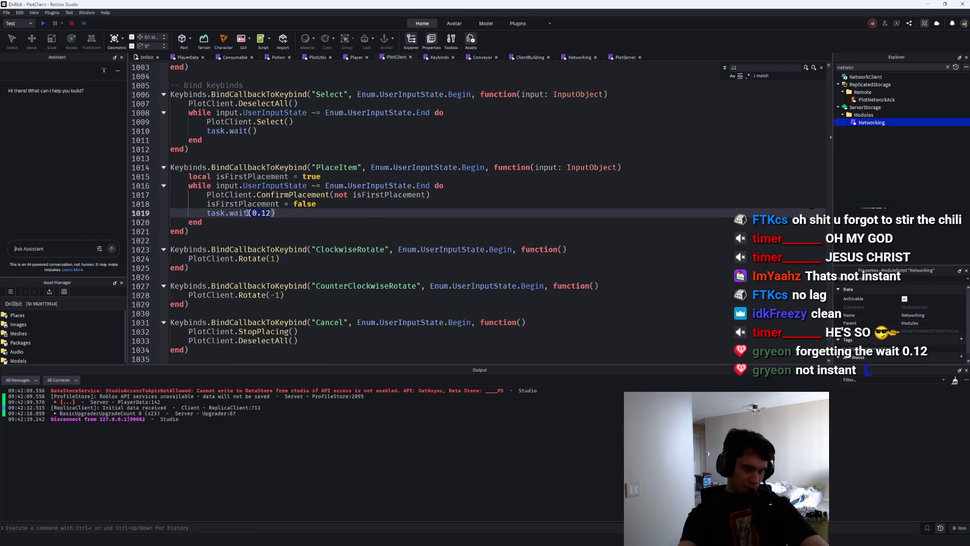
{"action": "left_click", "coordinate": [42, 23]}
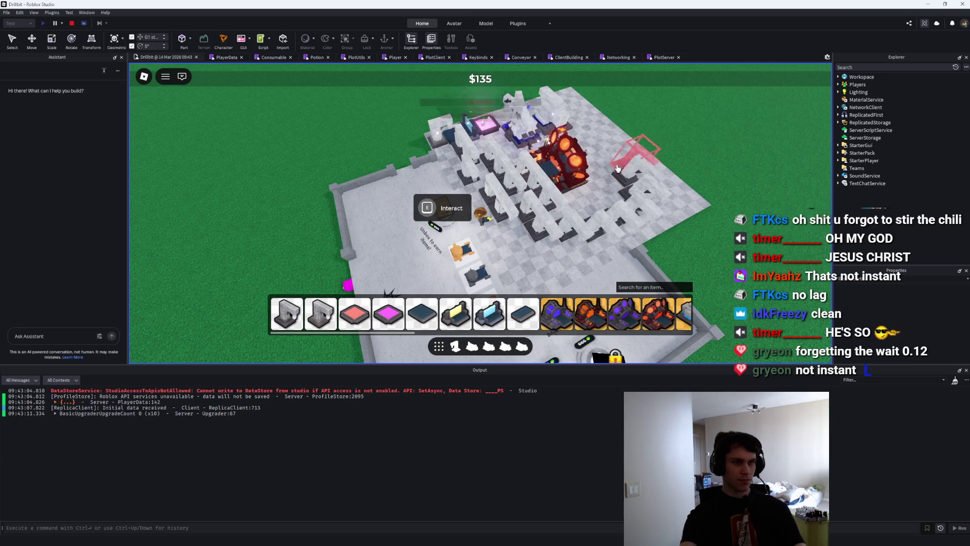
Lay down a long run of white upgrader pieces at the placement preview on the plot.
{"action": "left_click", "coordinate": [622, 176]}
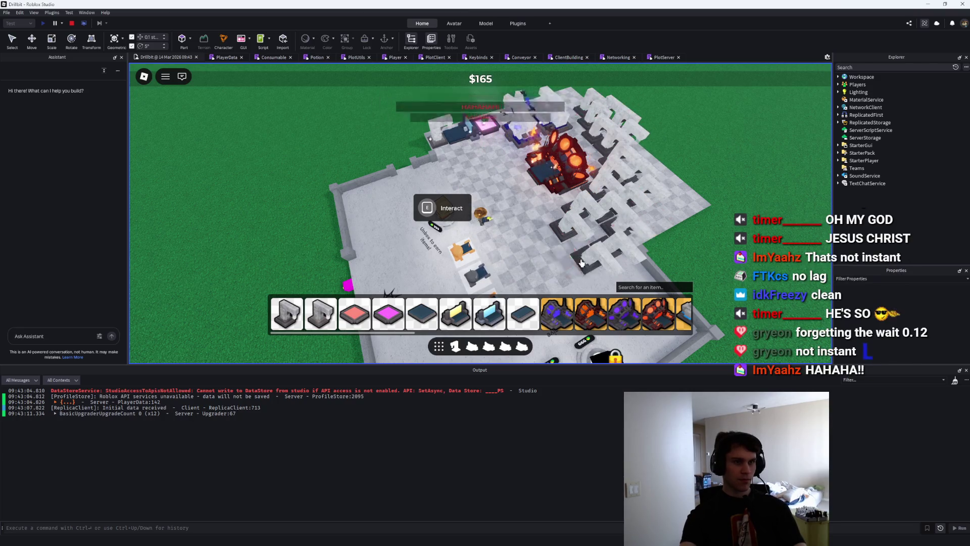
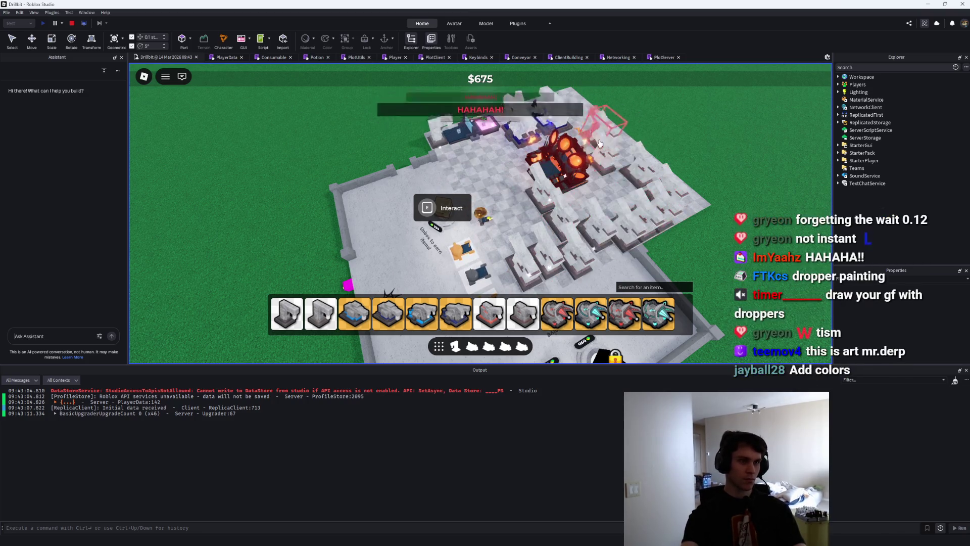
Walk past the lava dropper and turn the camera toward the locked droppers.
{"action": "scroll", "coordinate": [652, 179], "scroll_direction": "up", "scroll_amount": 3}
{"action": "key", "text": "d"}
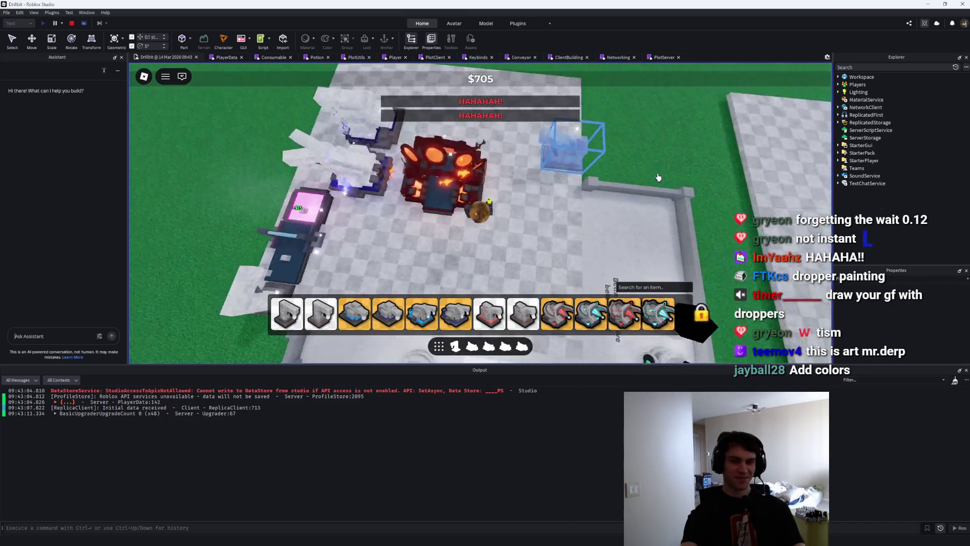
{"action": "key", "text": "Left"}
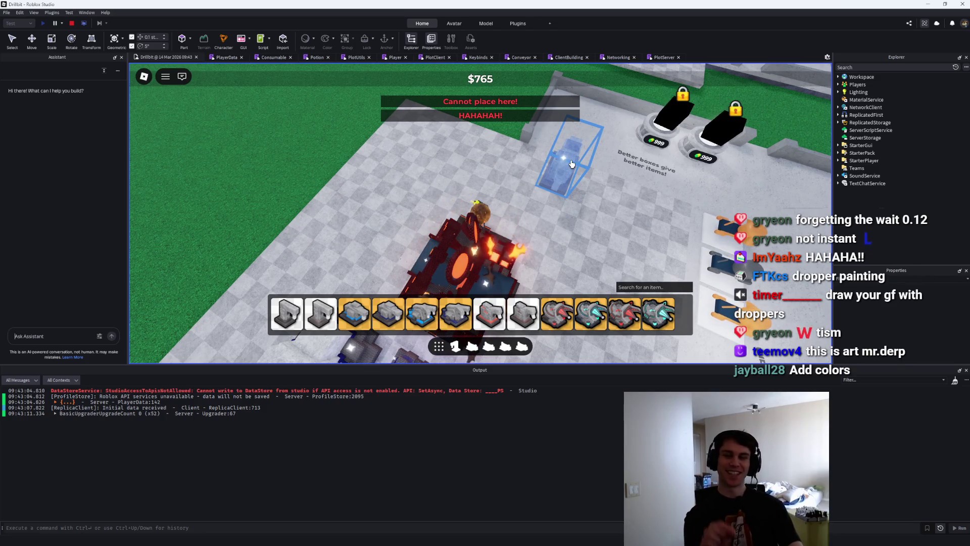
{"action": "key", "text": "w"}
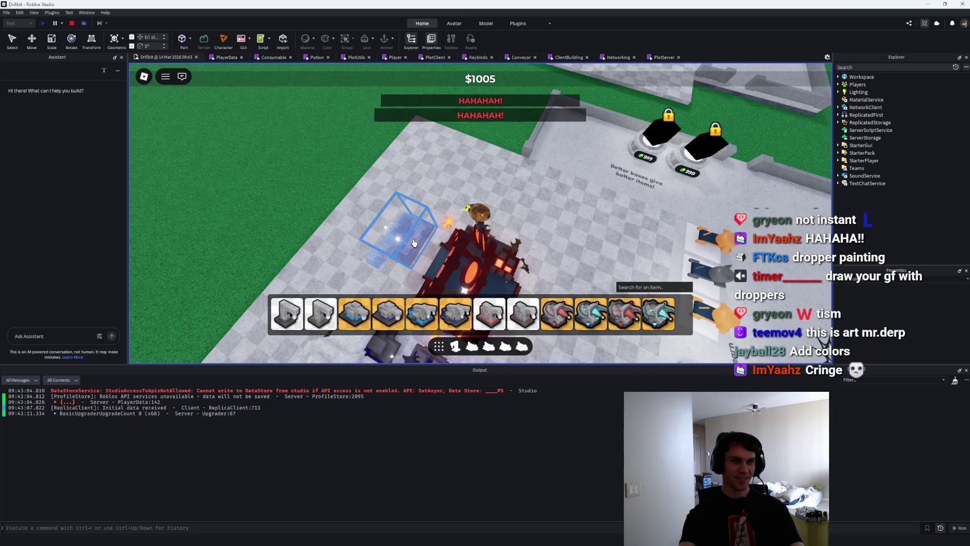
Orbit the camera over the row of plots, then stop the playtest with Shift+F5.
{"action": "key", "text": "Left"}
{"action": "key", "text": "Left"}
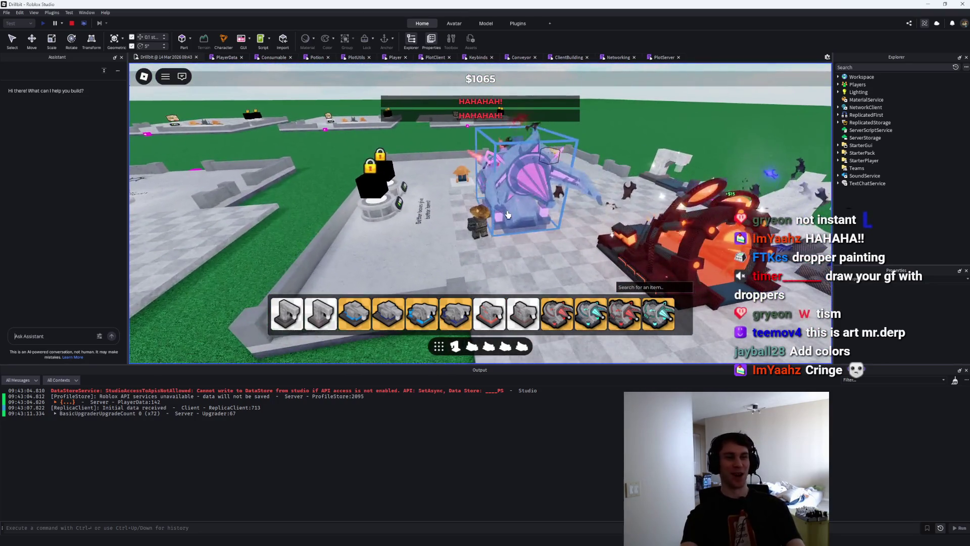
{"action": "key", "text": "Left"}
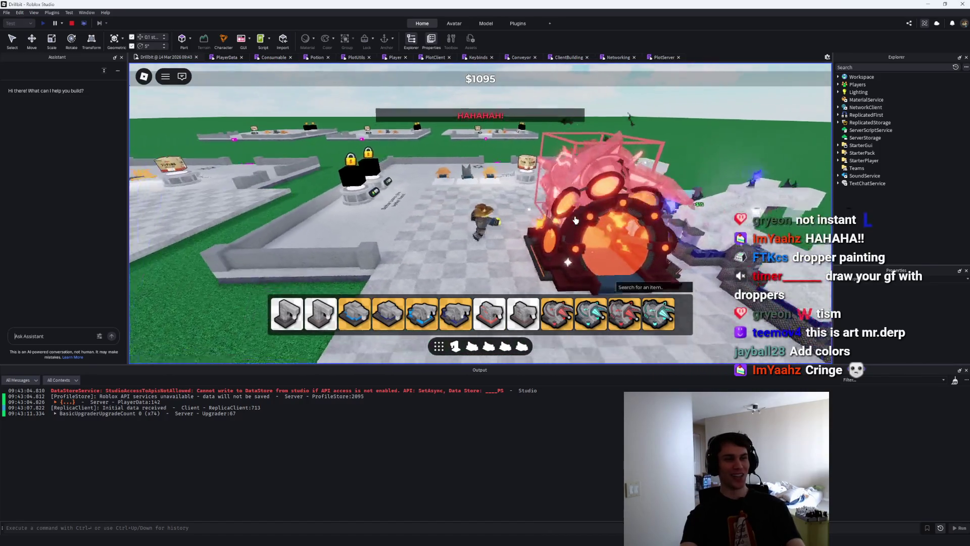
{"action": "key", "text": "Left"}
{"action": "key", "text": "shift+F5"}
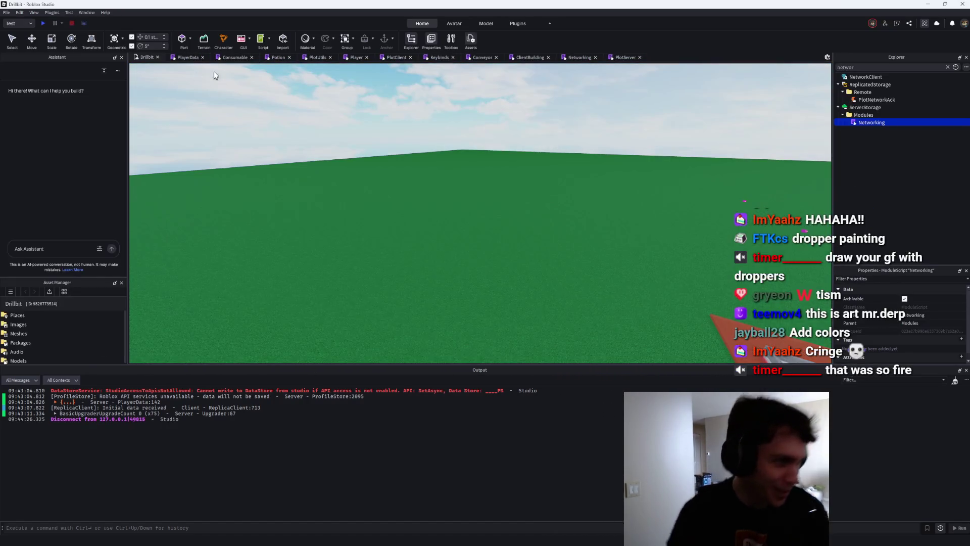
In the PlotServer script, delete the forced 'HAHAHAH!' rejection lines.
{"action": "left_click", "coordinate": [384, 60]}
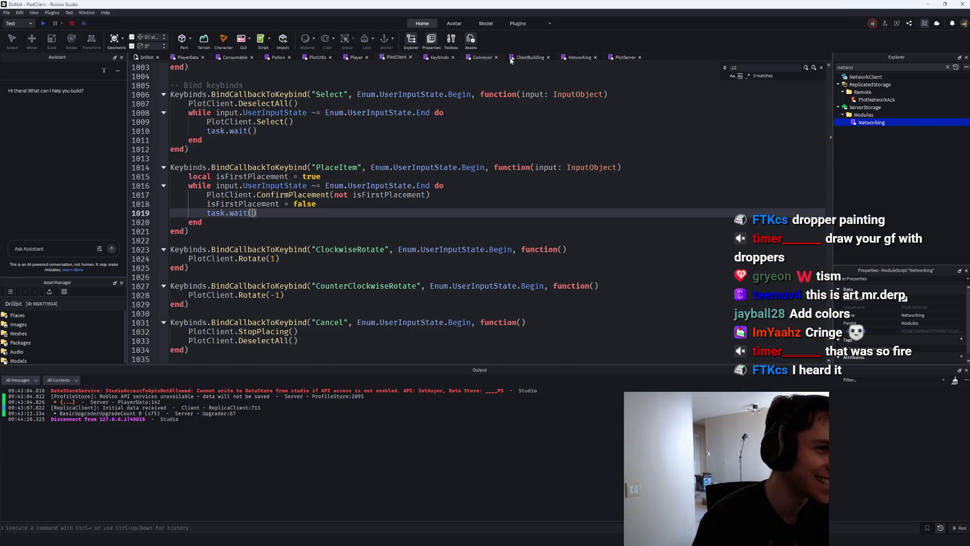
{"action": "left_click", "coordinate": [610, 58]}
{"action": "key", "text": "BackSpace"}
{"action": "key", "text": "BackSpace"}
{"action": "key", "text": "BackSpace"}
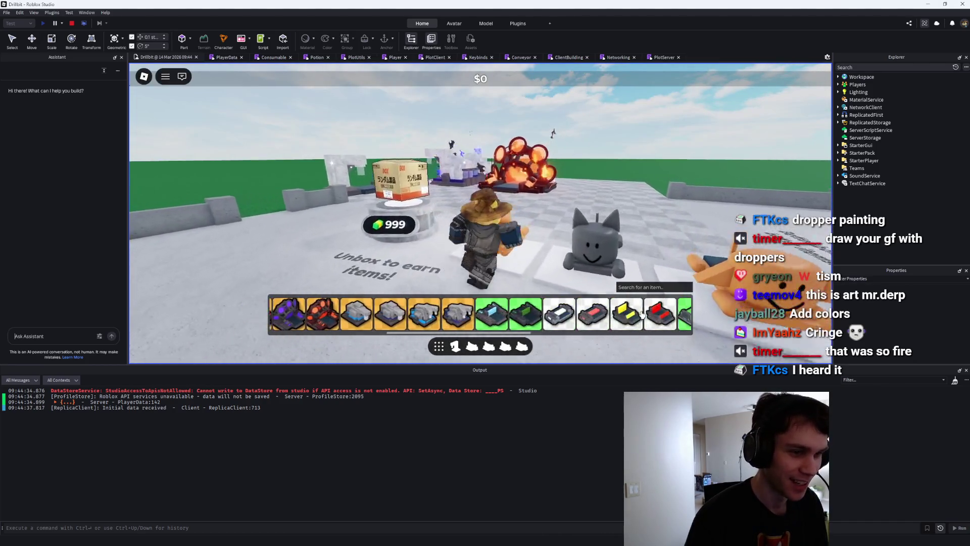
Place the red dropper on the plot.
{"action": "scroll", "coordinate": [642, 315], "scroll_direction": "down", "scroll_amount": 5}
{"action": "left_click", "coordinate": [642, 313]}
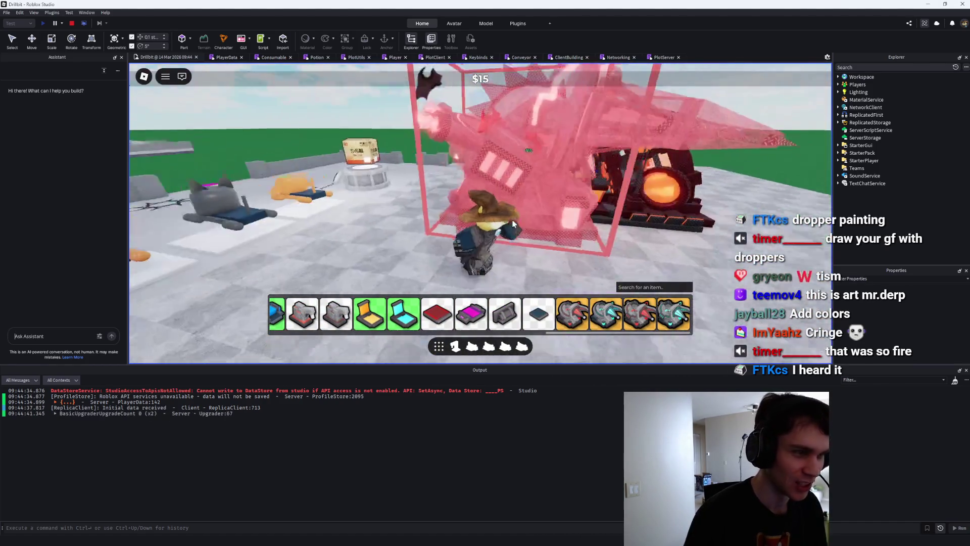
{"action": "key", "text": "q"}
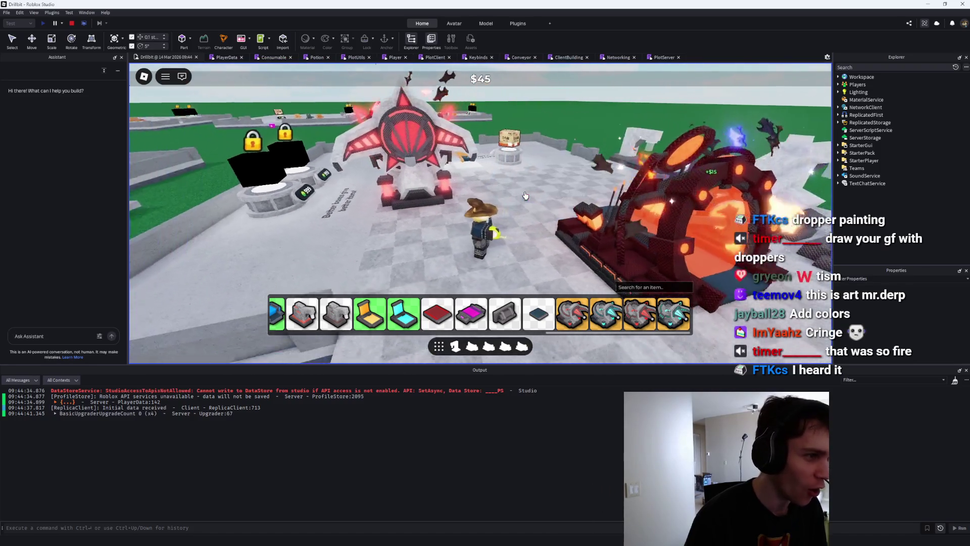
{"action": "key", "text": "Right"}
{"action": "key", "text": "Right"}
{"action": "key", "text": "Right"}
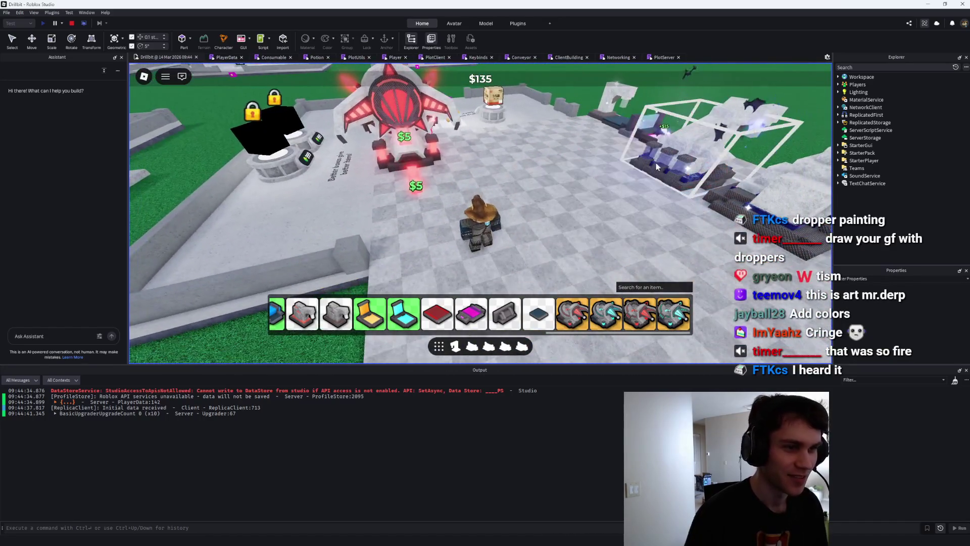
{"action": "key", "text": "Right"}
{"action": "key", "text": "Right"}
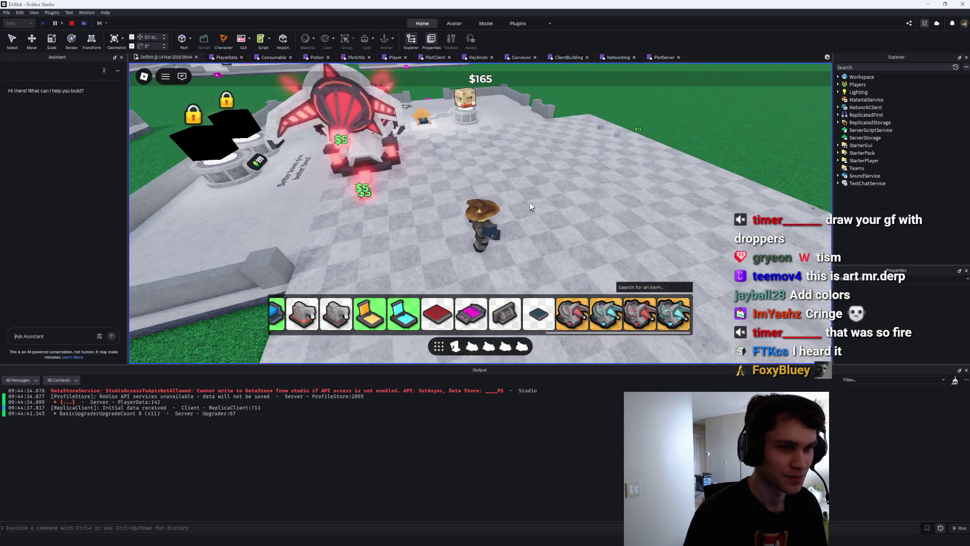
Place the cyan dropper beside the red one.
{"action": "left_click", "coordinate": [656, 317]}
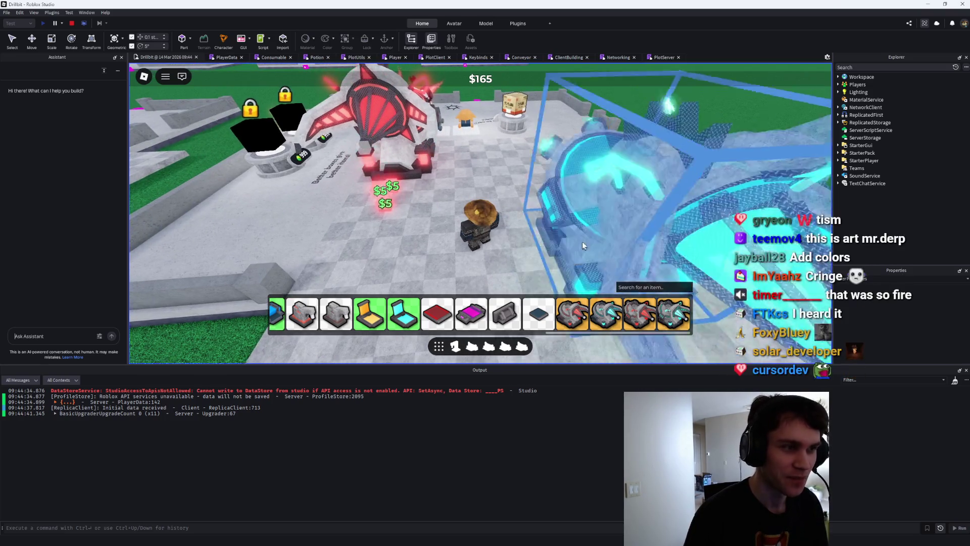
{"action": "left_click", "coordinate": [502, 166]}
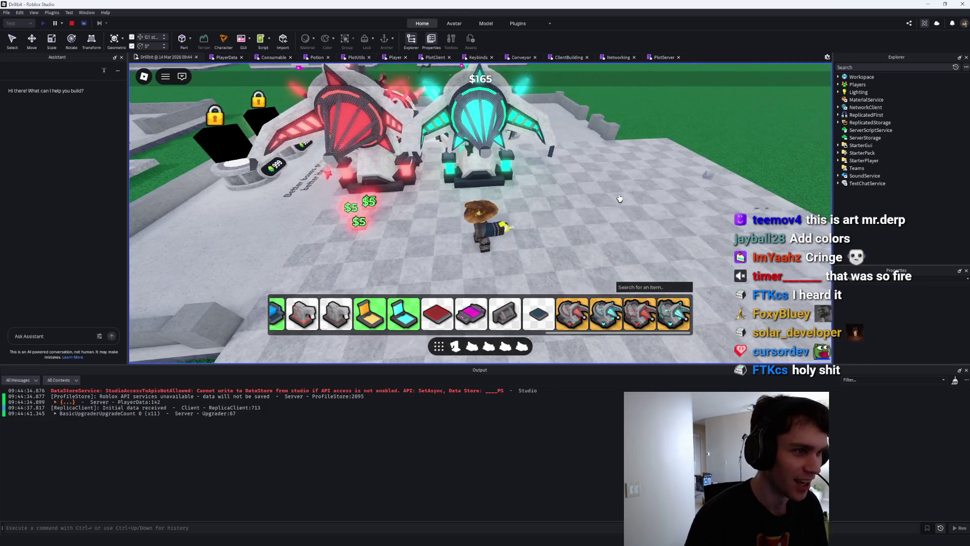
{"action": "key", "text": "Right"}
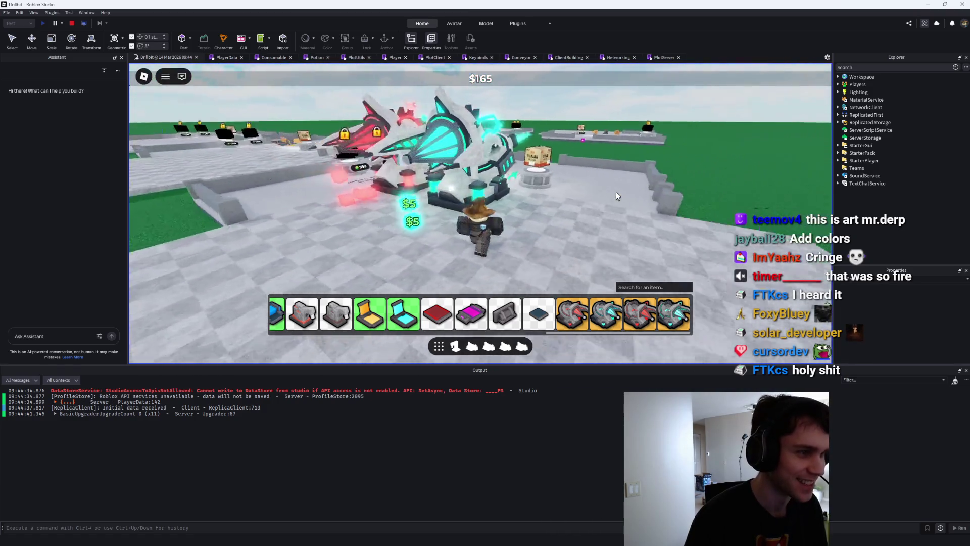
{"action": "key", "text": "Left"}
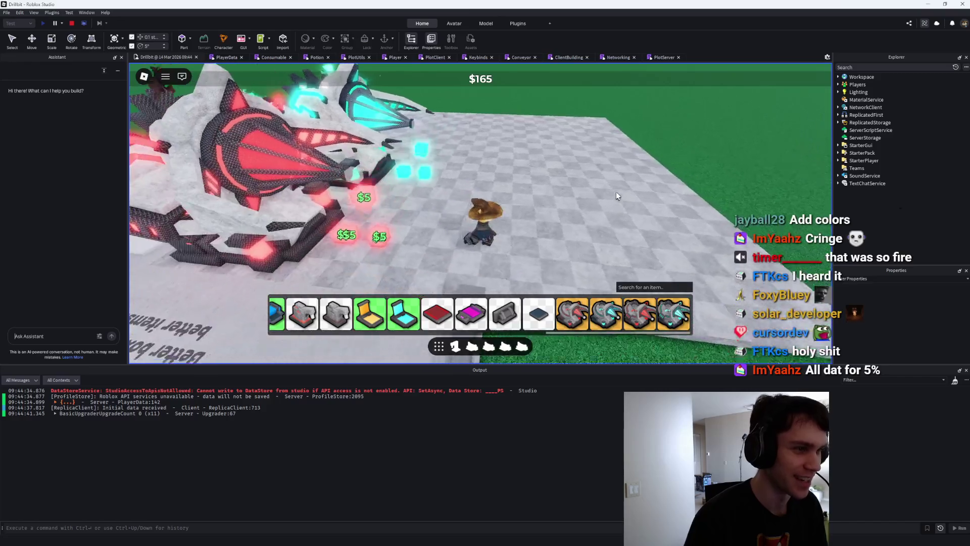
{"action": "key", "text": "Left"}
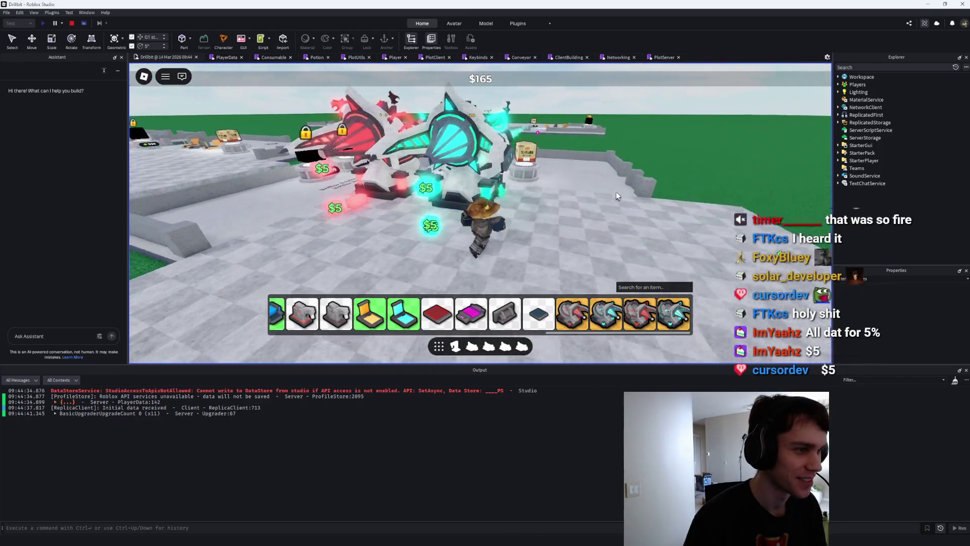
{"action": "scroll", "coordinate": [617, 192], "scroll_direction": "down", "scroll_amount": 3}
{"action": "key", "text": "Left"}
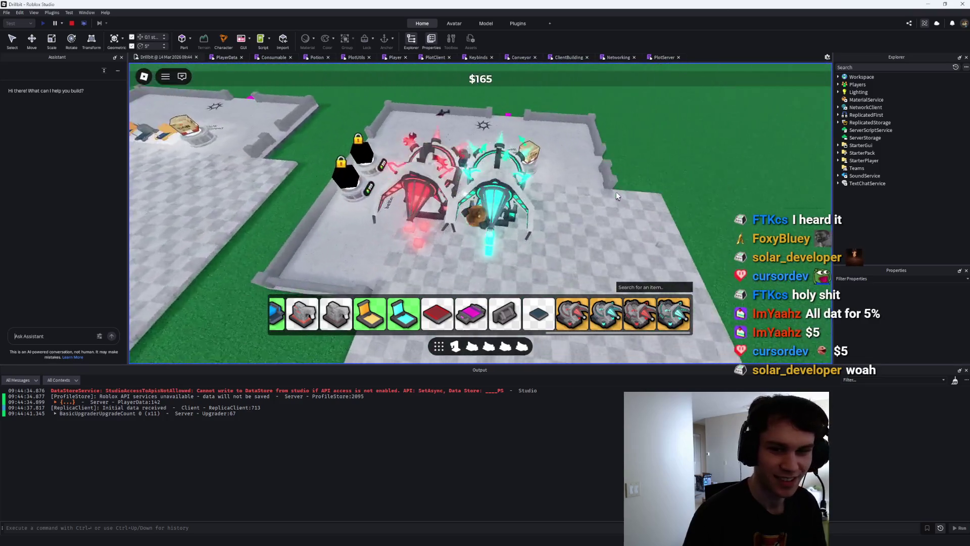
Walk back to the droppers and place the red drill on the plot.
{"action": "key", "text": "s"}
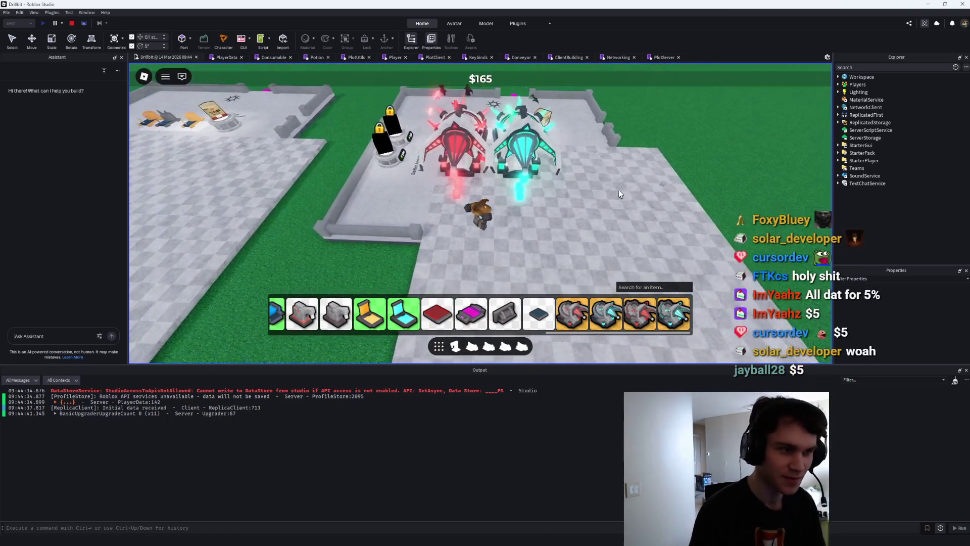
{"action": "key", "text": "w"}
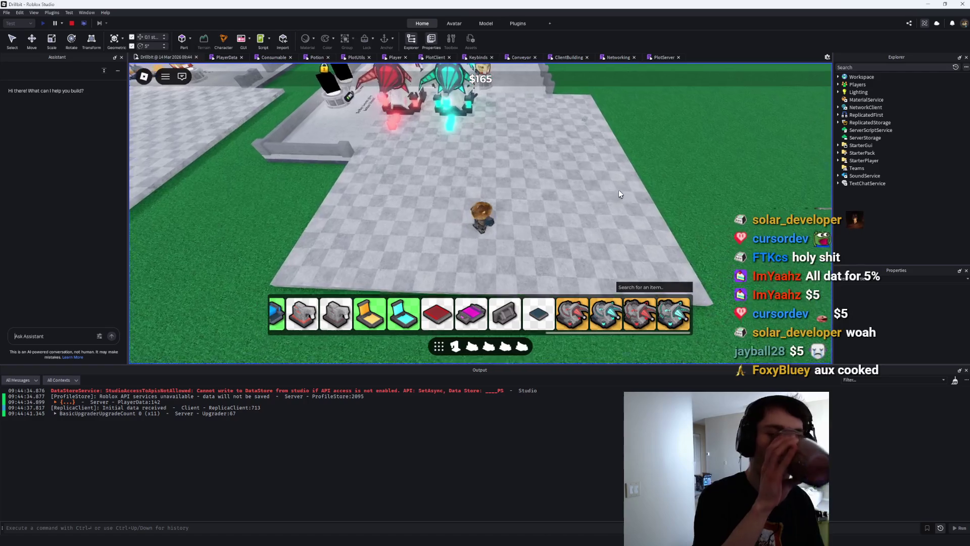
{"action": "key", "text": "w"}
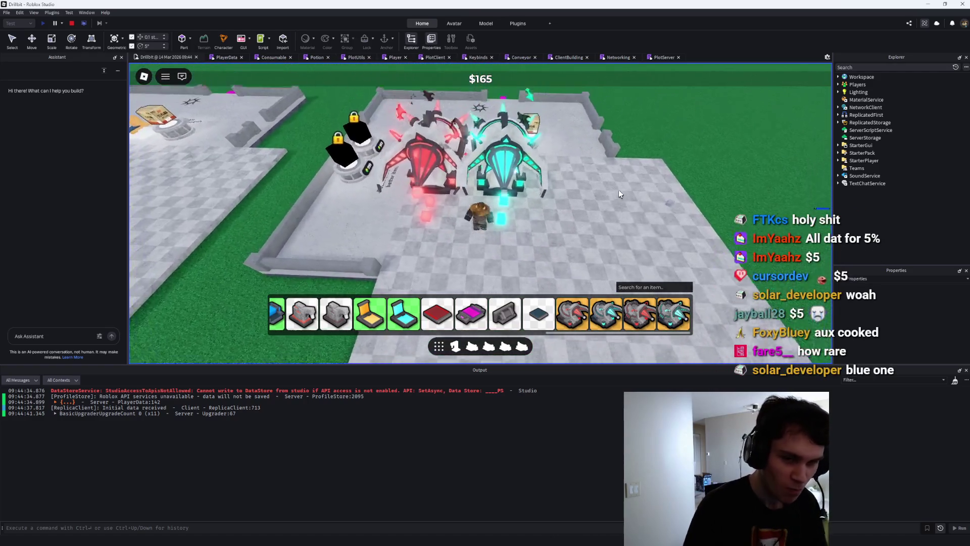
{"action": "scroll", "coordinate": [598, 167], "scroll_direction": "down", "scroll_amount": 5}
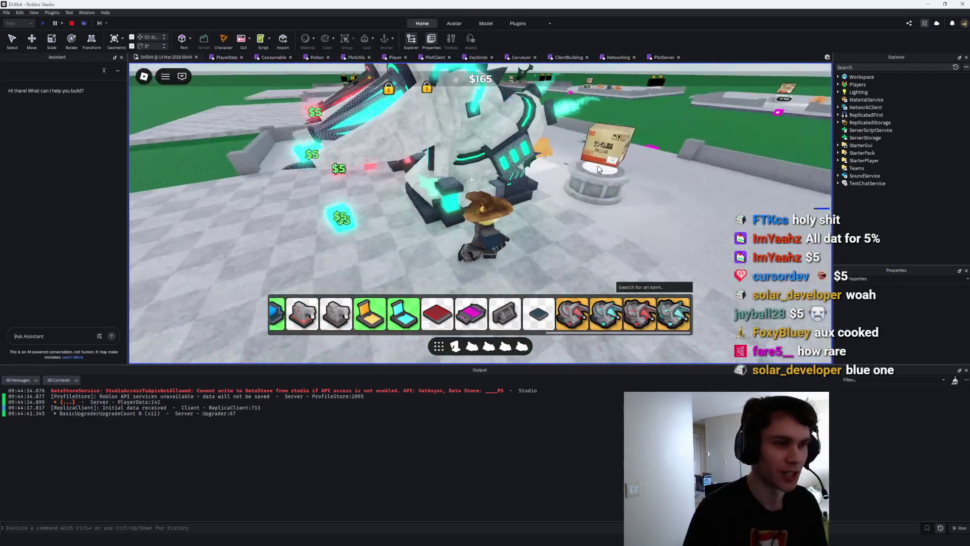
{"action": "scroll", "coordinate": [430, 272], "scroll_direction": "down", "scroll_amount": 3}
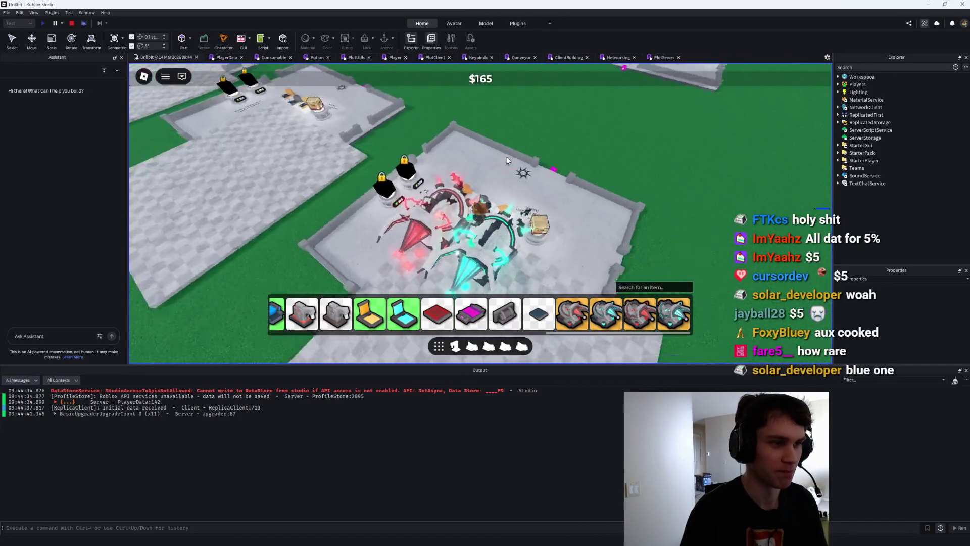
{"action": "scroll", "coordinate": [379, 201], "scroll_direction": "up", "scroll_amount": 3}
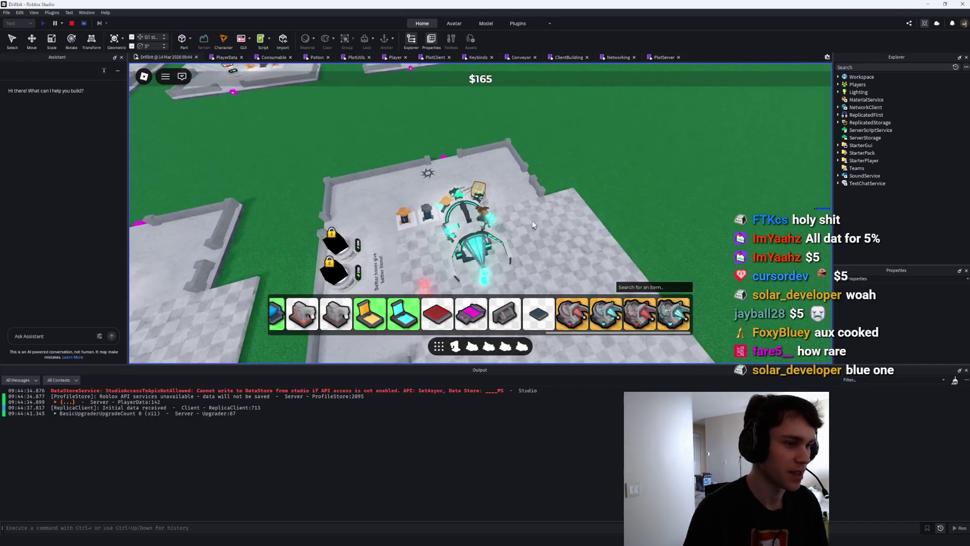
{"action": "left_click", "coordinate": [586, 322]}
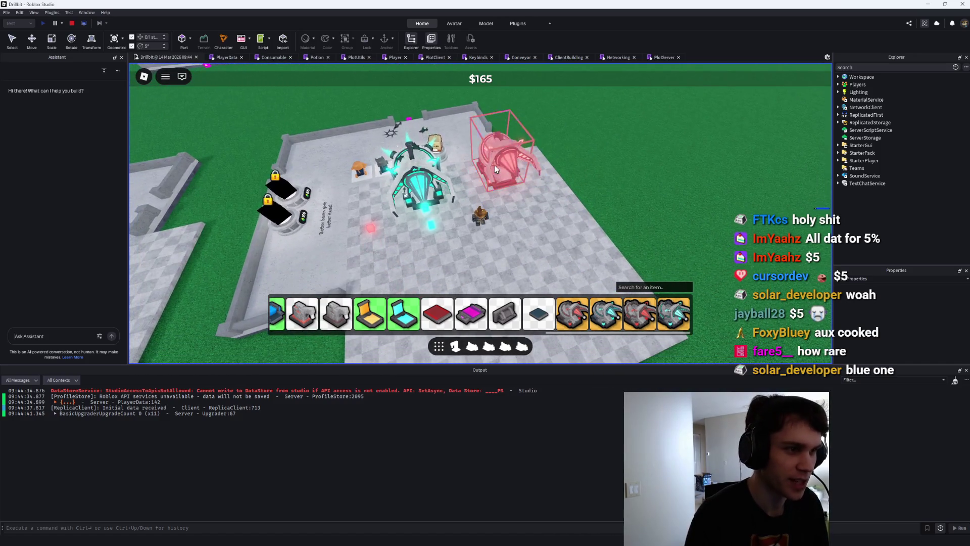
{"action": "scroll", "coordinate": [452, 191], "scroll_direction": "up", "scroll_amount": 3}
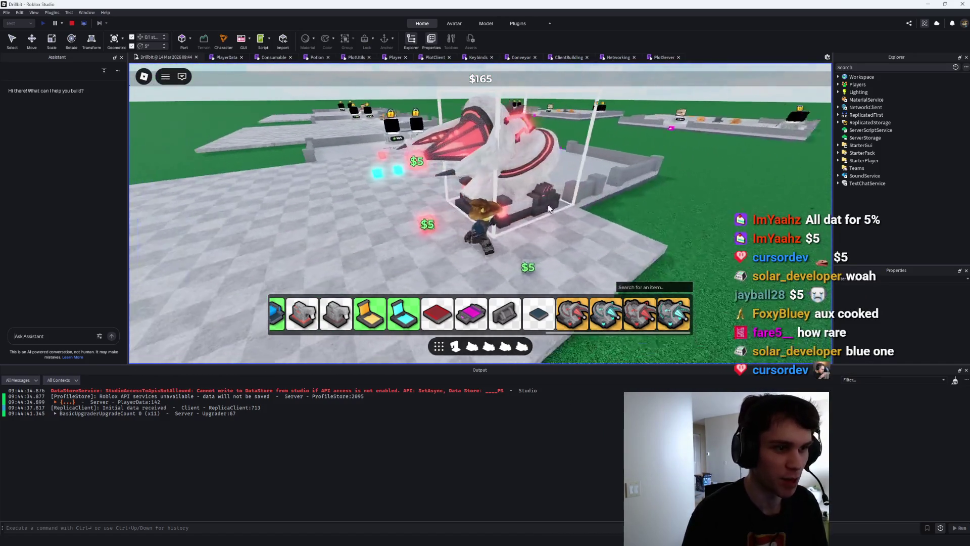
{"action": "left_click", "coordinate": [520, 165]}
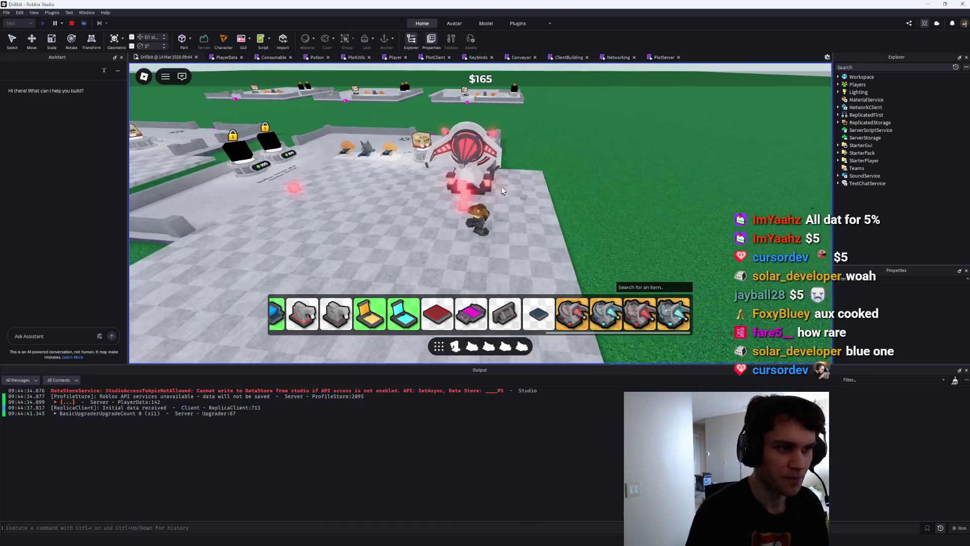
Place the purple drill in front of the character on the plot.
{"action": "scroll", "coordinate": [284, 313], "scroll_direction": "up", "scroll_amount": 5}
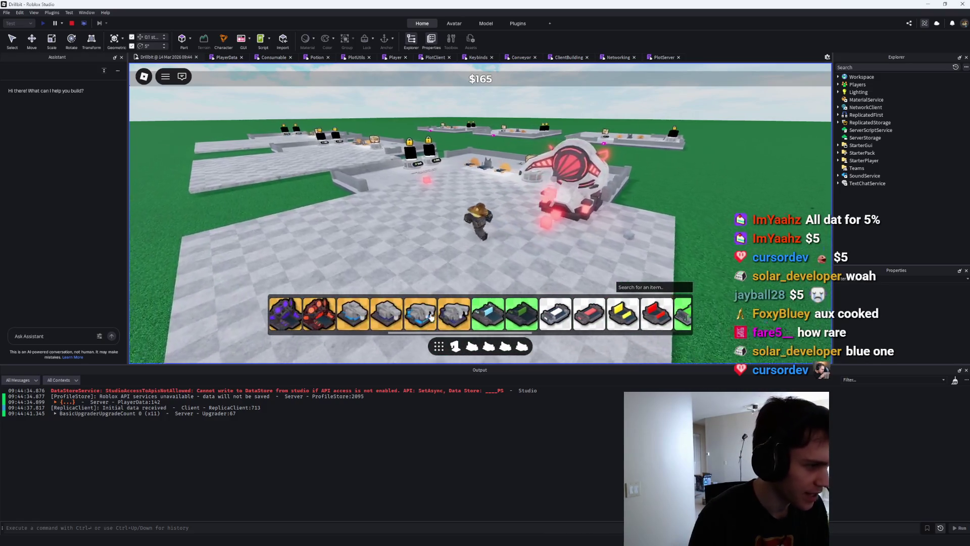
{"action": "scroll", "coordinate": [283, 313], "scroll_direction": "up", "scroll_amount": 3}
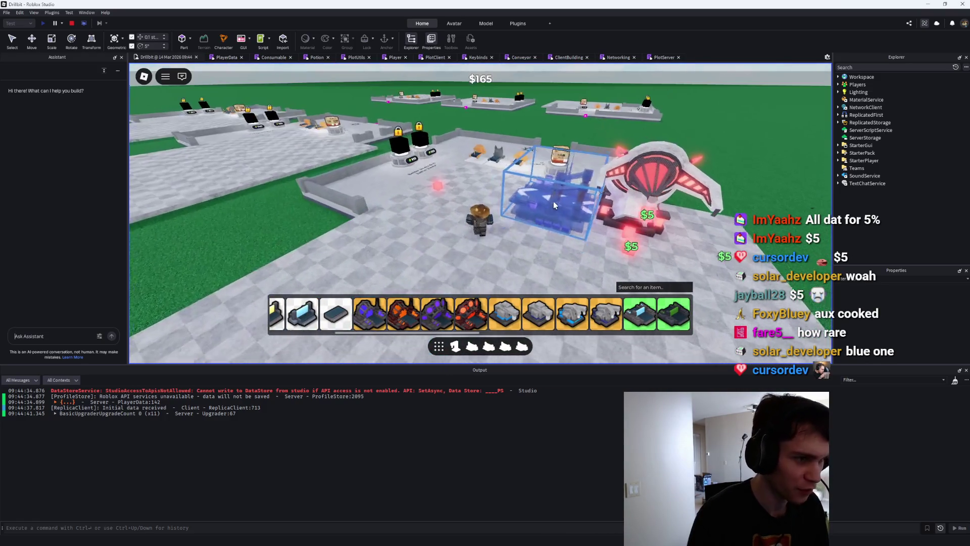
{"action": "left_click", "coordinate": [547, 193]}
{"action": "key", "text": "d"}
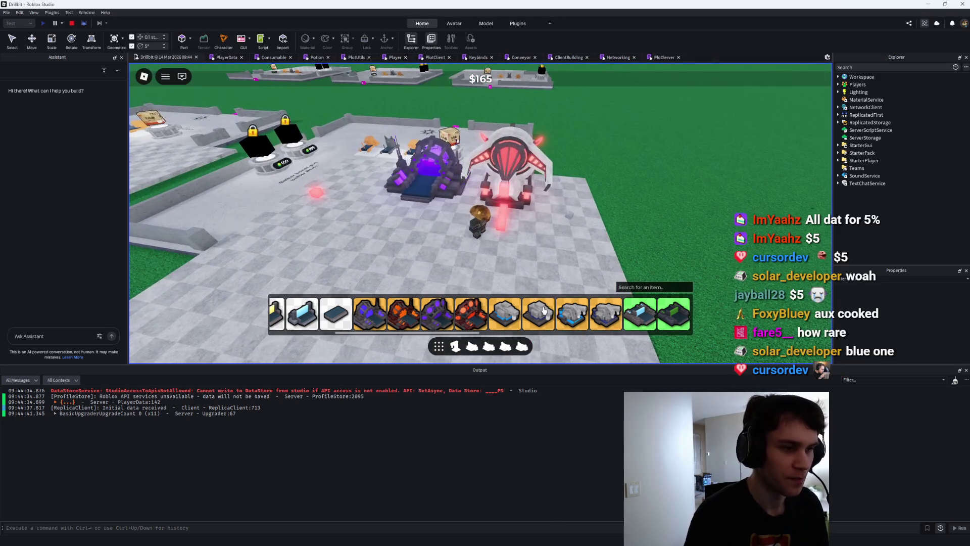
{"action": "key", "text": "s"}
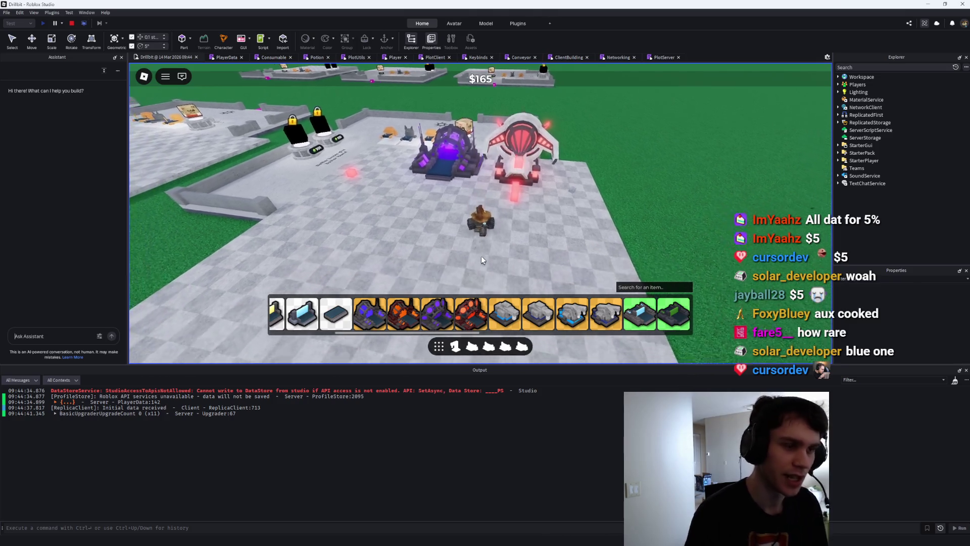
{"action": "key", "text": "w"}
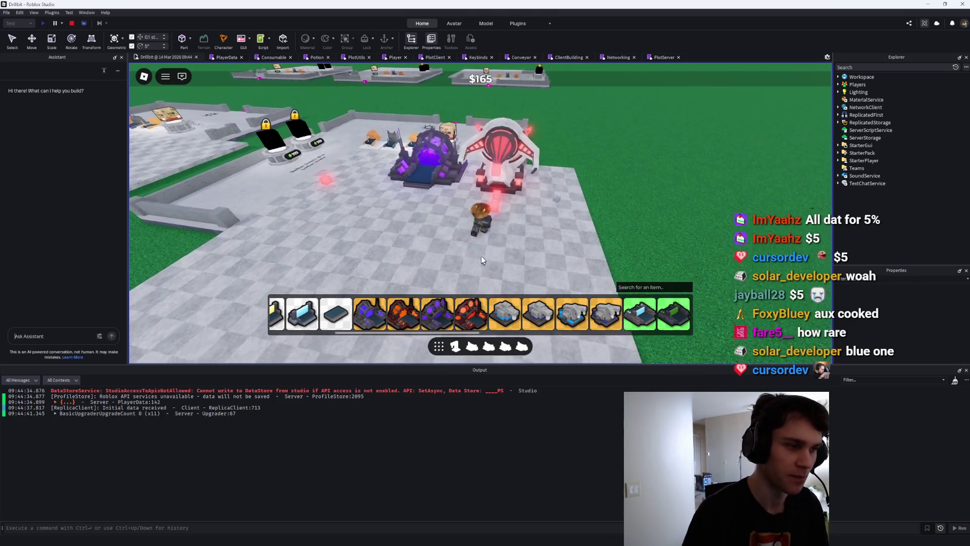
{"action": "key", "text": "d"}
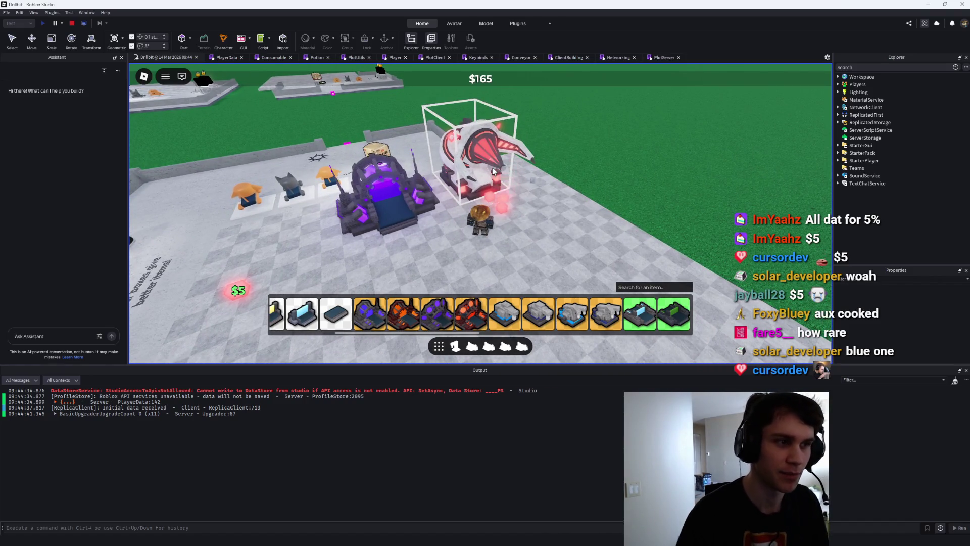
Return to the plot and place the cyan drill beside the purple portal.
{"action": "key", "text": "a"}
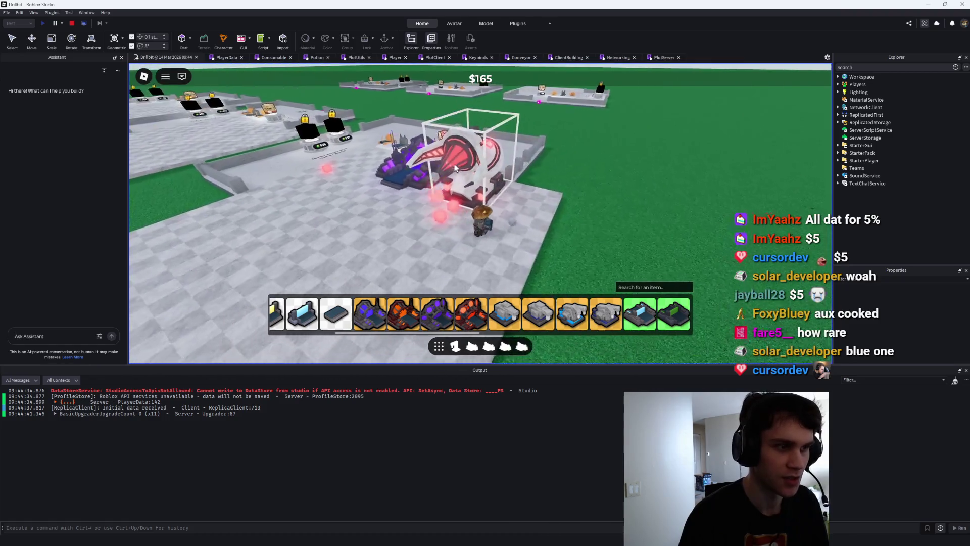
{"action": "key", "text": "d"}
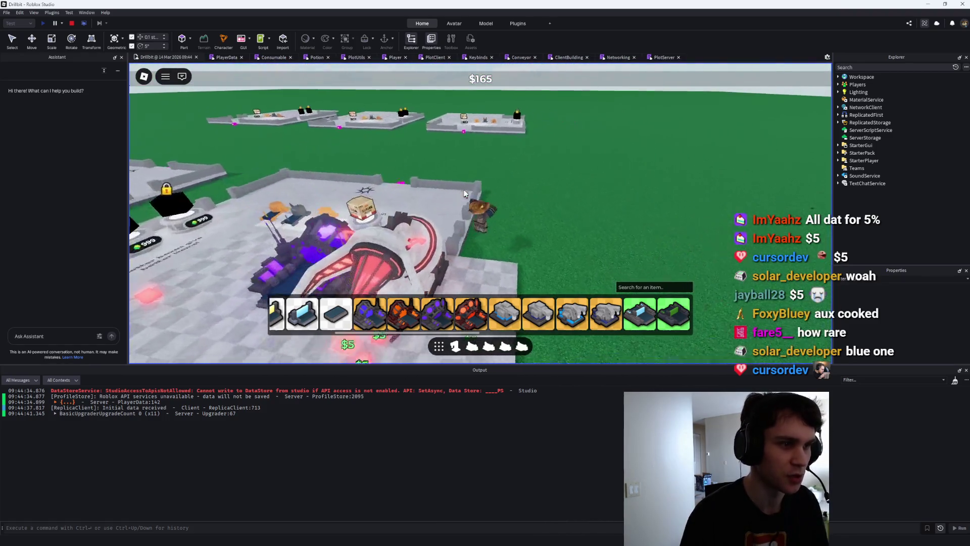
{"action": "key", "text": "a"}
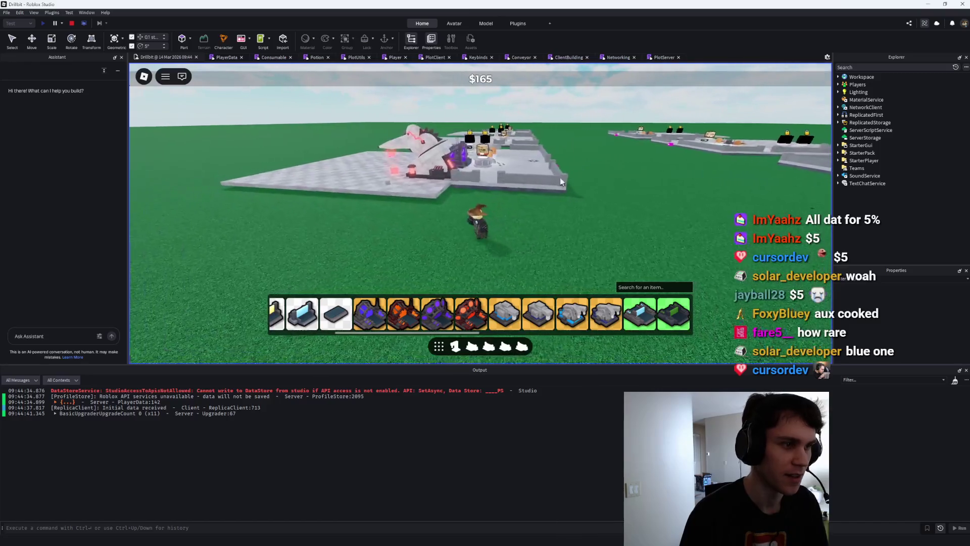
{"action": "key", "text": "a"}
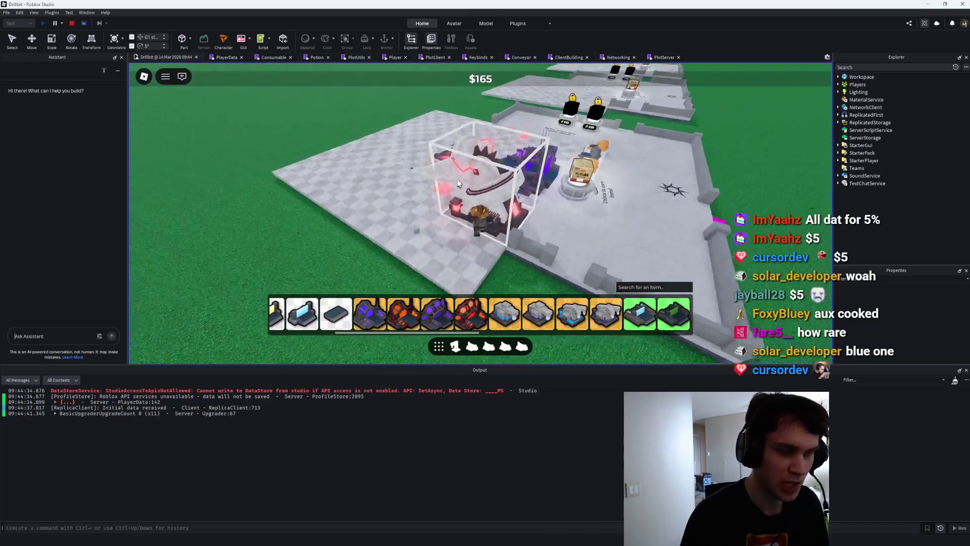
{"action": "key", "text": "a"}
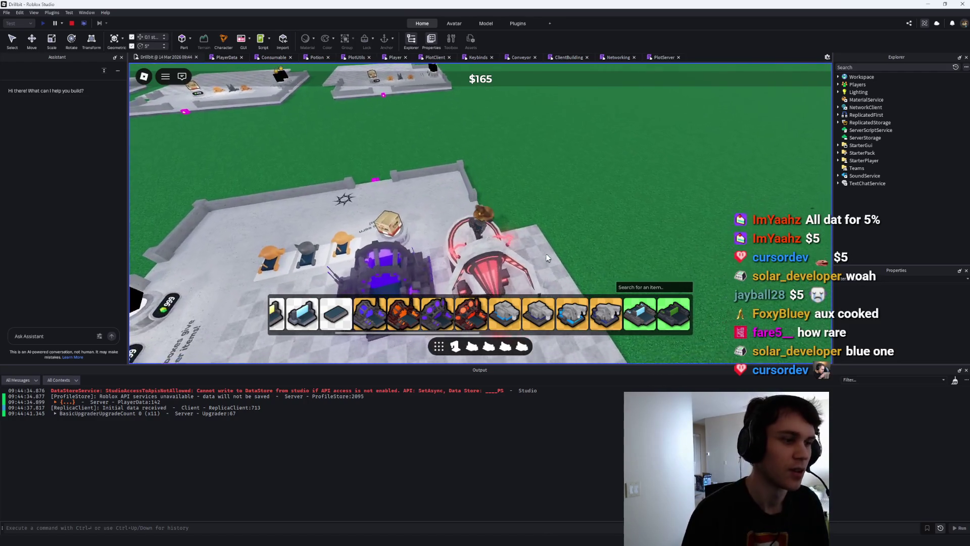
{"action": "scroll", "coordinate": [579, 313], "scroll_direction": "down", "scroll_amount": 2}
{"action": "scroll", "coordinate": [581, 313], "scroll_direction": "down", "scroll_amount": 3}
{"action": "key", "text": "s"}
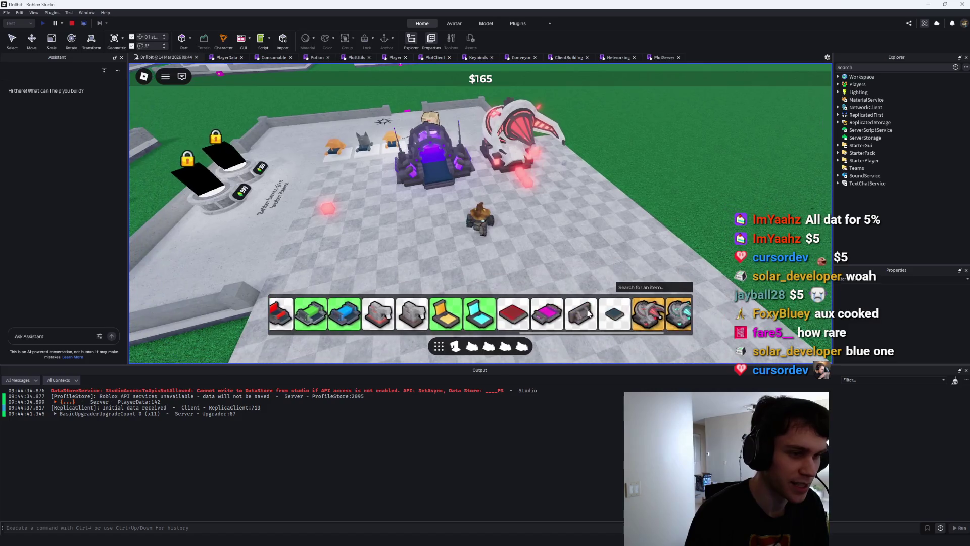
{"action": "left_click", "coordinate": [603, 314]}
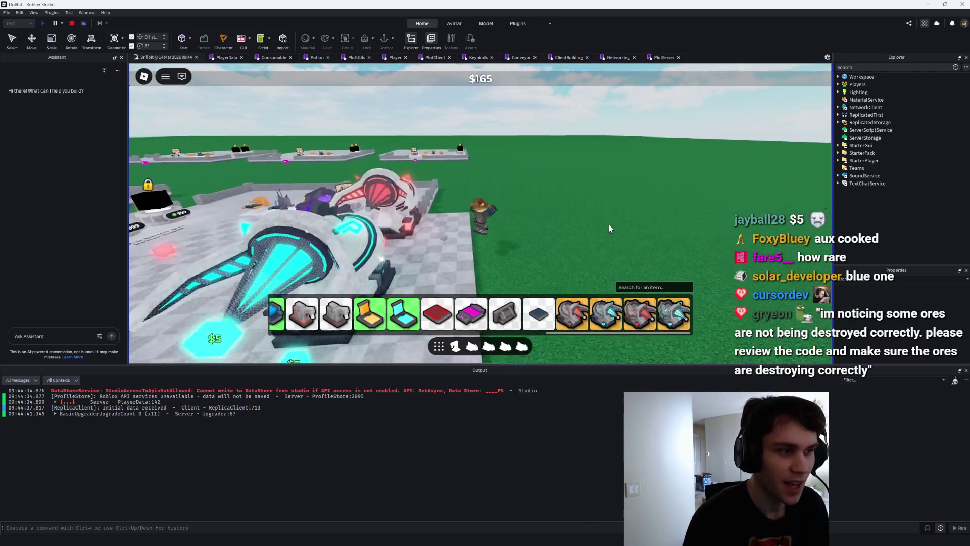
{"action": "left_click", "coordinate": [659, 310]}
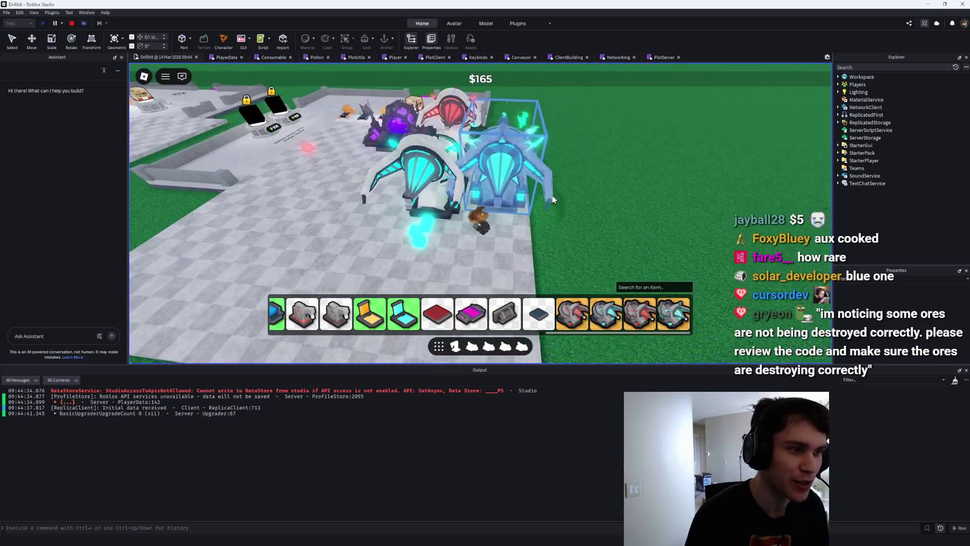
{"action": "left_click", "coordinate": [431, 163]}
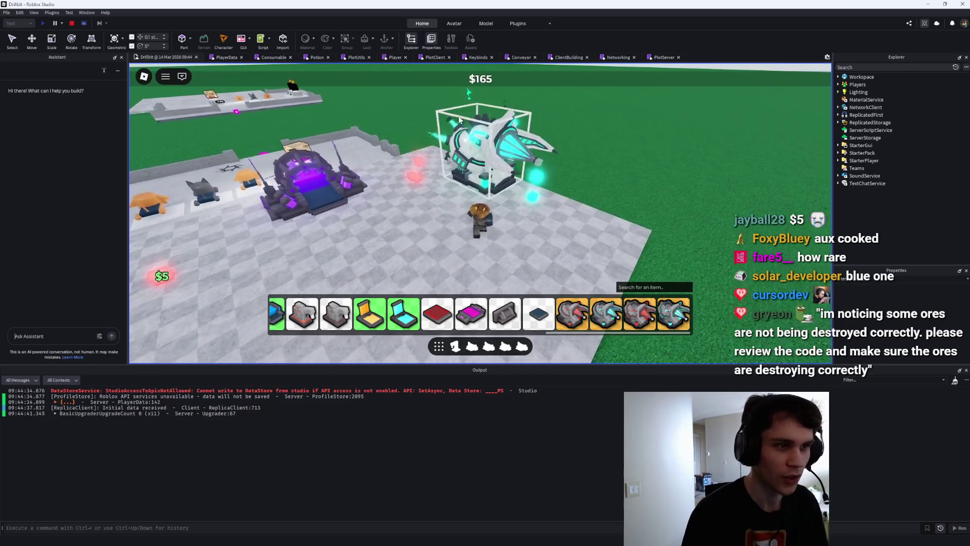
Walk around the new cyan drill to inspect it.
{"action": "key", "text": "s"}
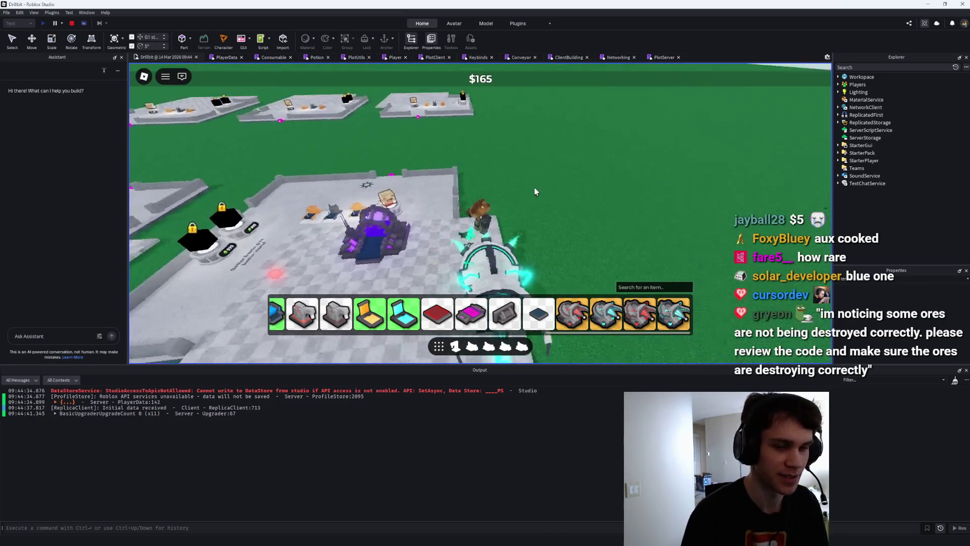
{"action": "key", "text": "w"}
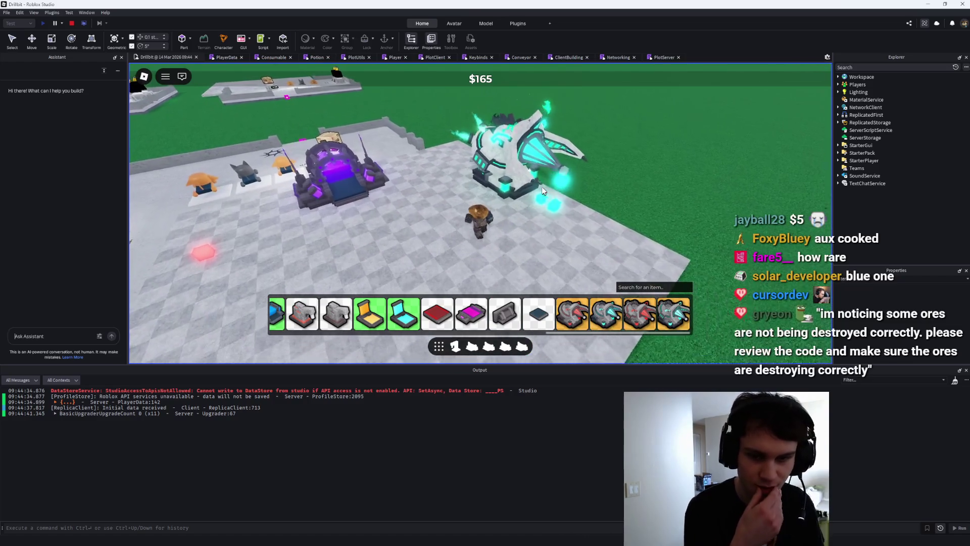
{"action": "key", "text": "w"}
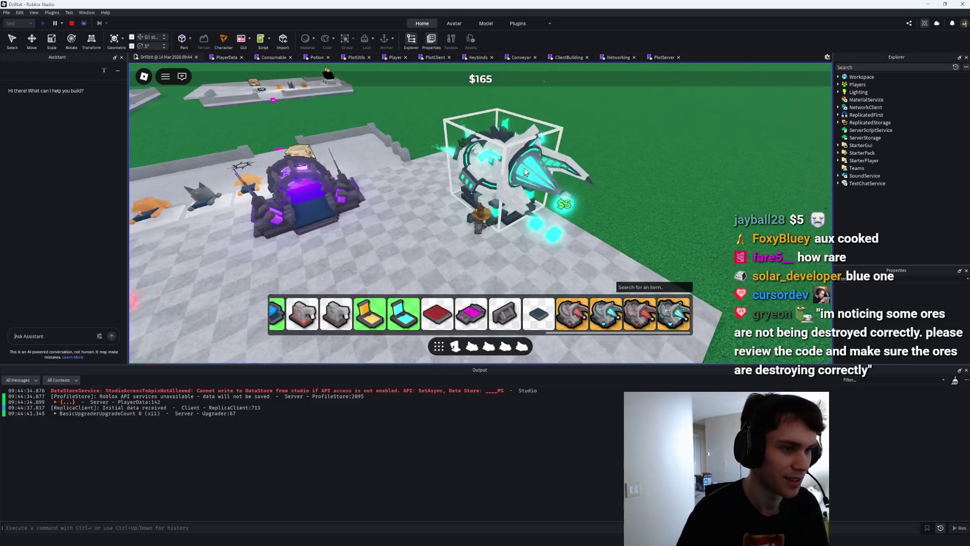
{"action": "key", "text": "a"}
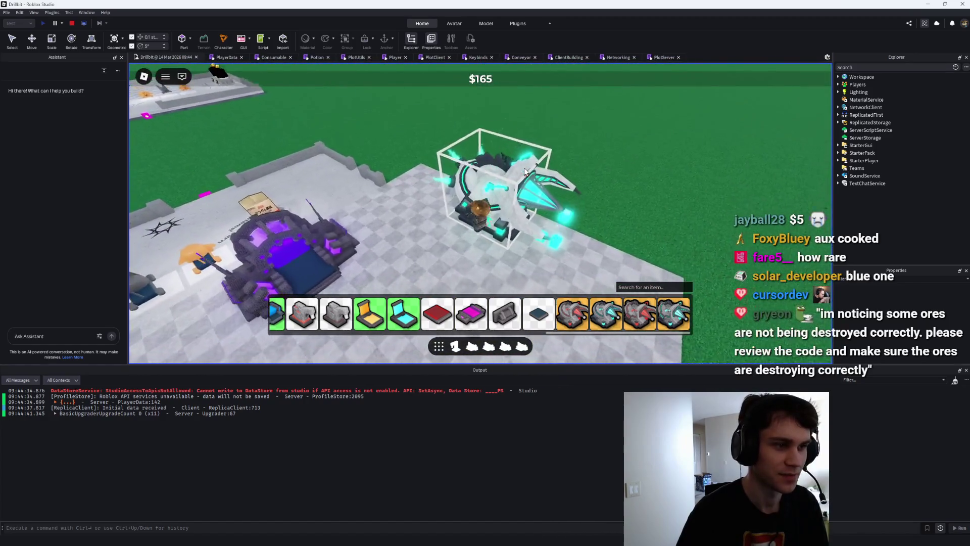
{"action": "key", "text": "s"}
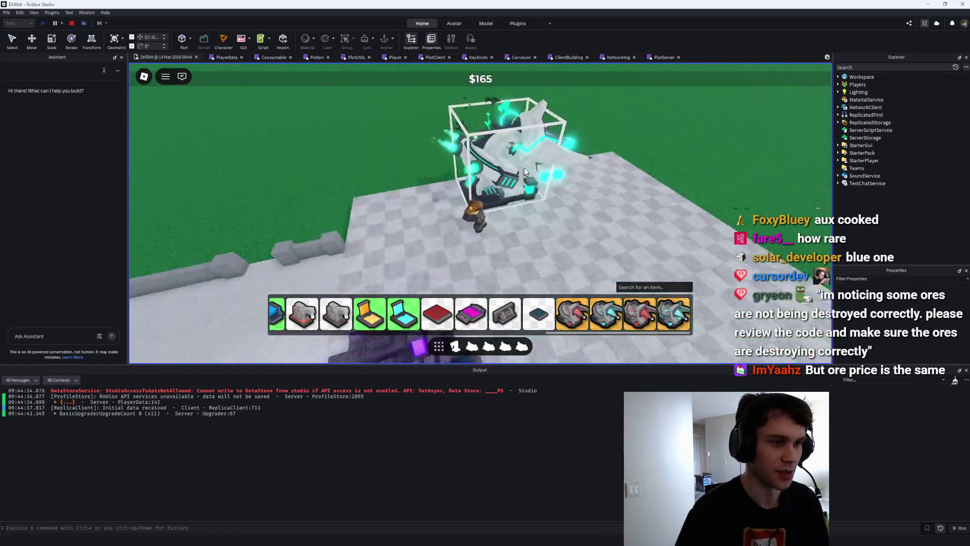
{"action": "key", "text": "a"}
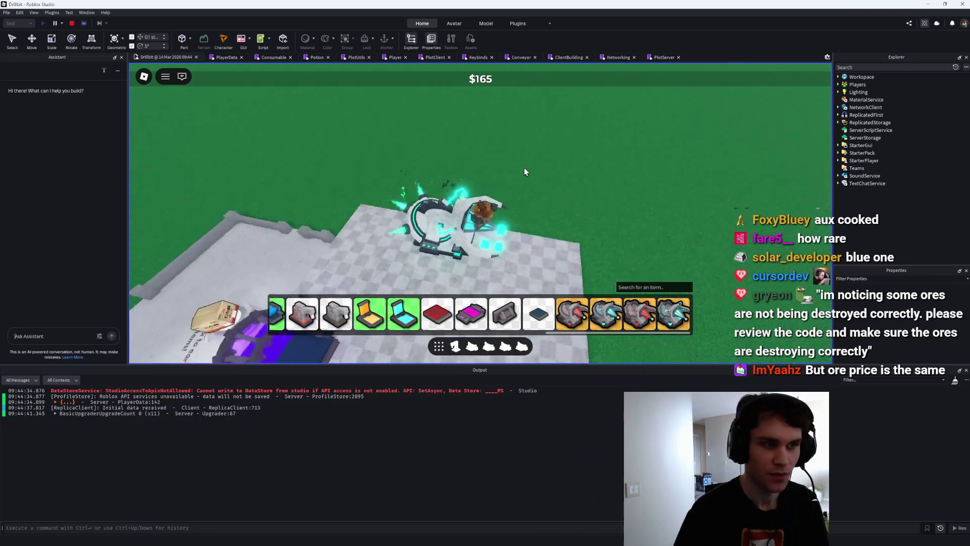
{"action": "key", "text": "s"}
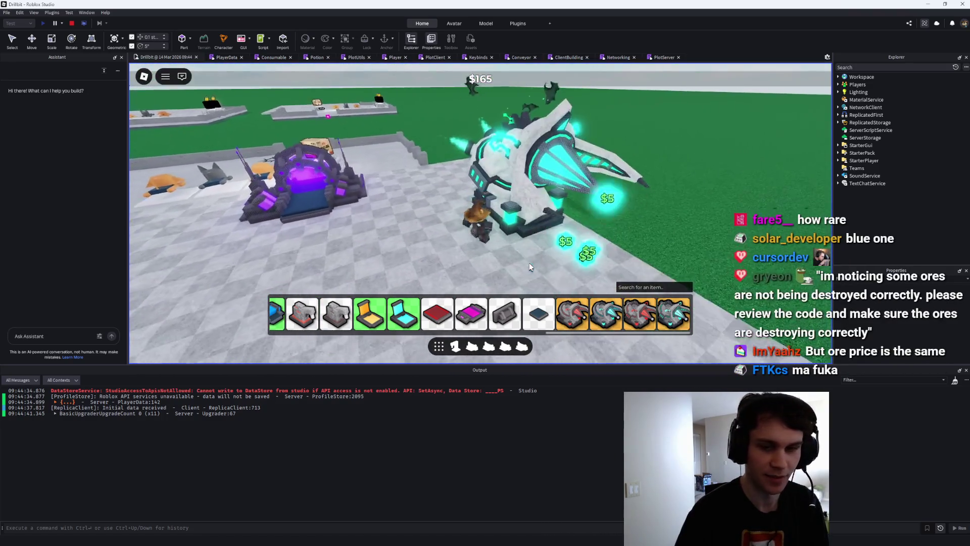
{"action": "key", "text": "a"}
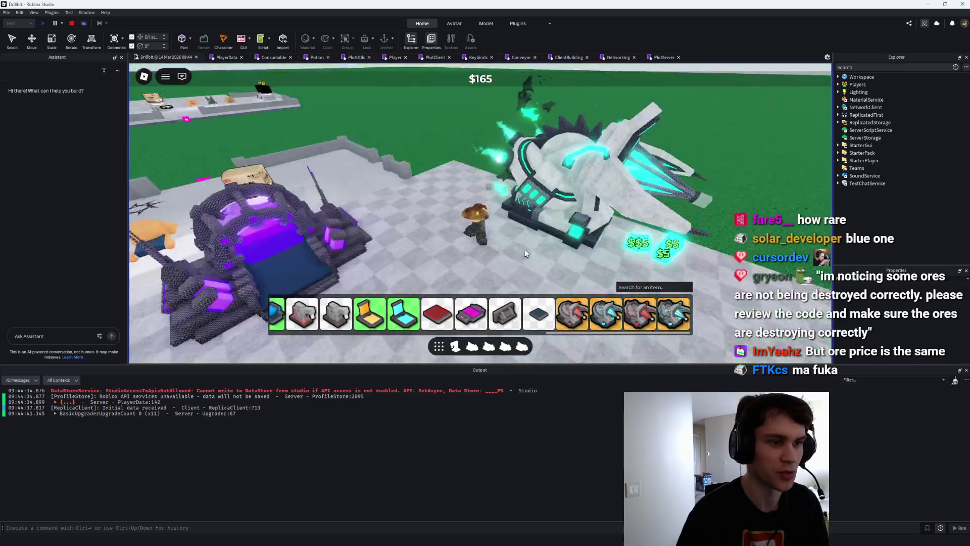
{"action": "key", "text": "w"}
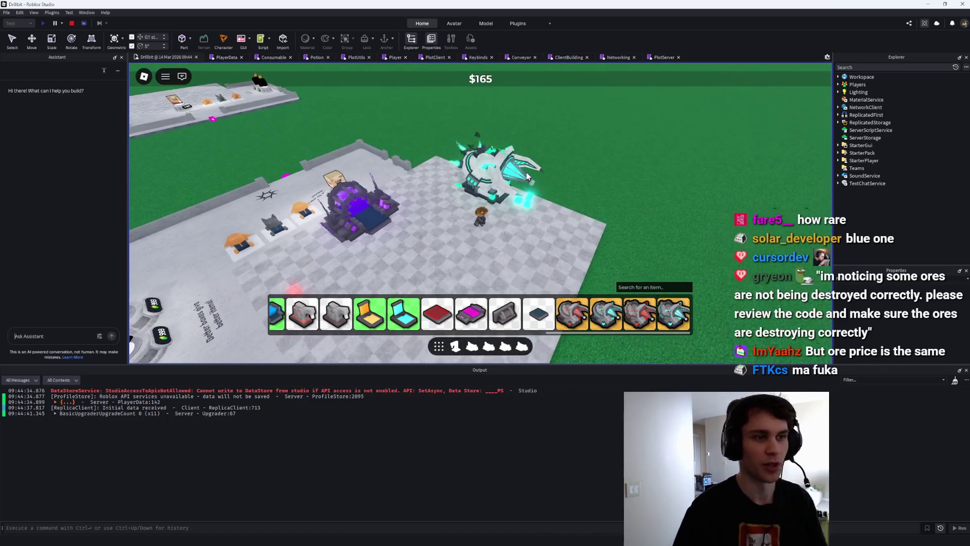
Watch the cyan drill's $5 drops, then head over to the purple drill.
{"action": "key", "text": "a"}
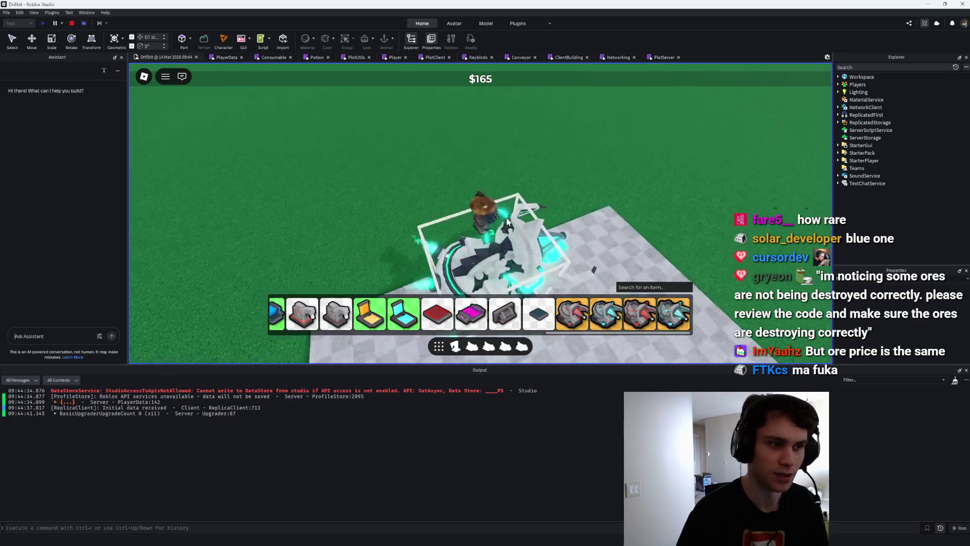
{"action": "key", "text": "s"}
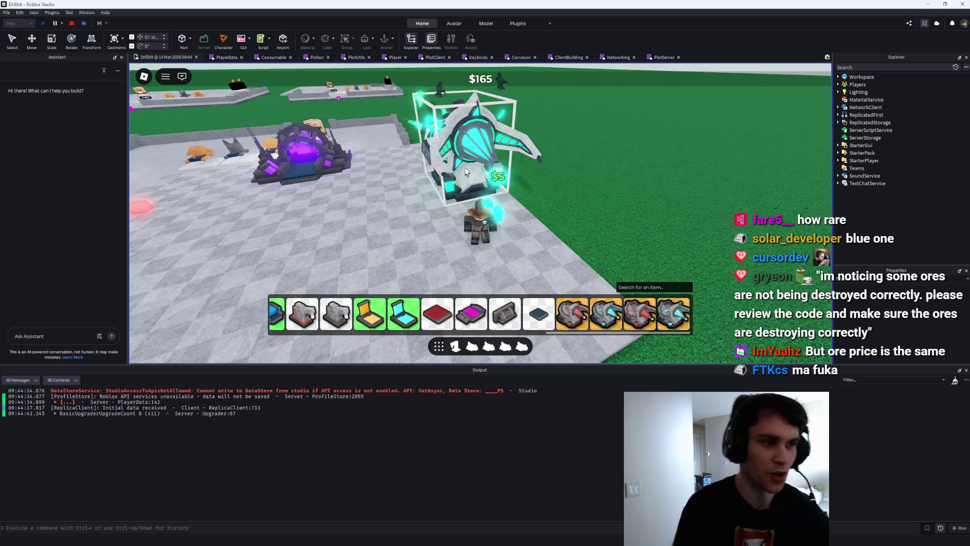
{"action": "key", "text": "s"}
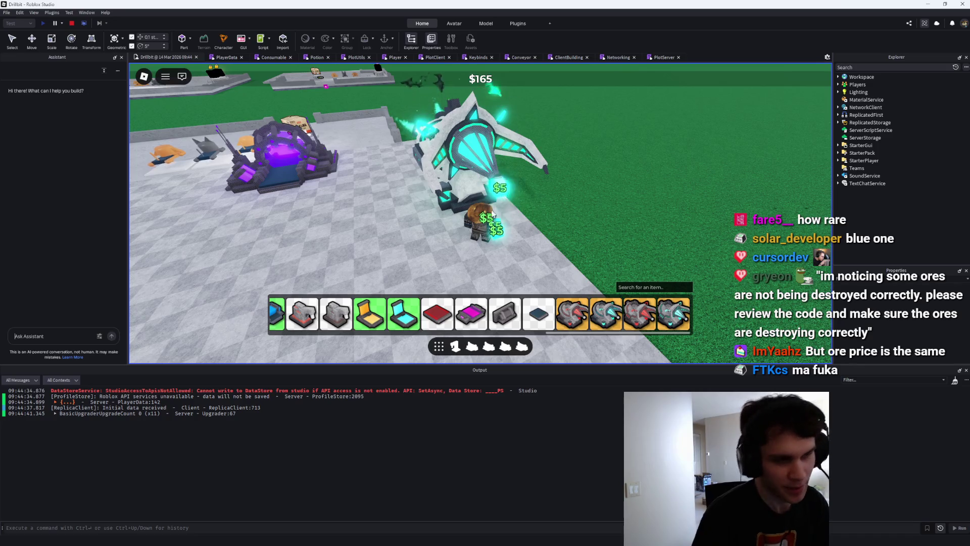
{"action": "key", "text": "Left"}
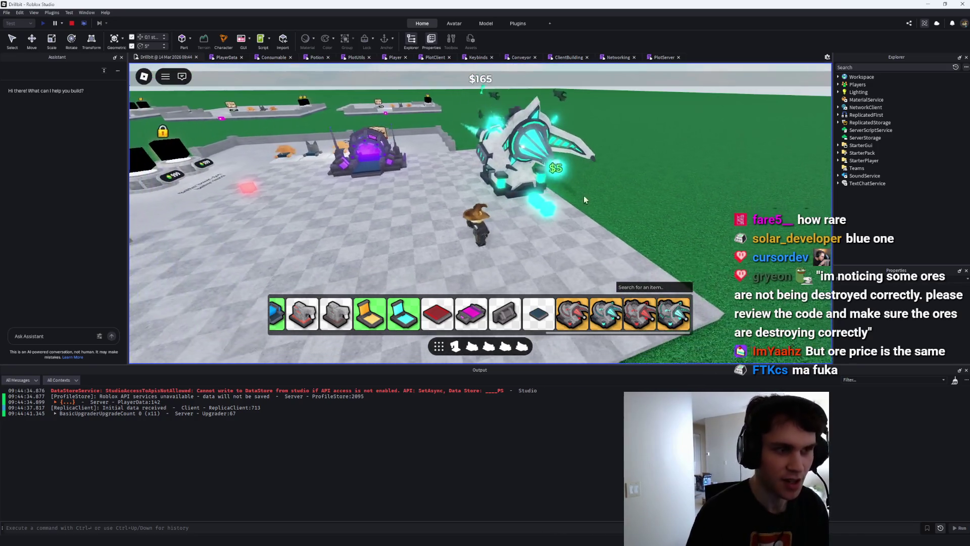
{"action": "key", "text": "w"}
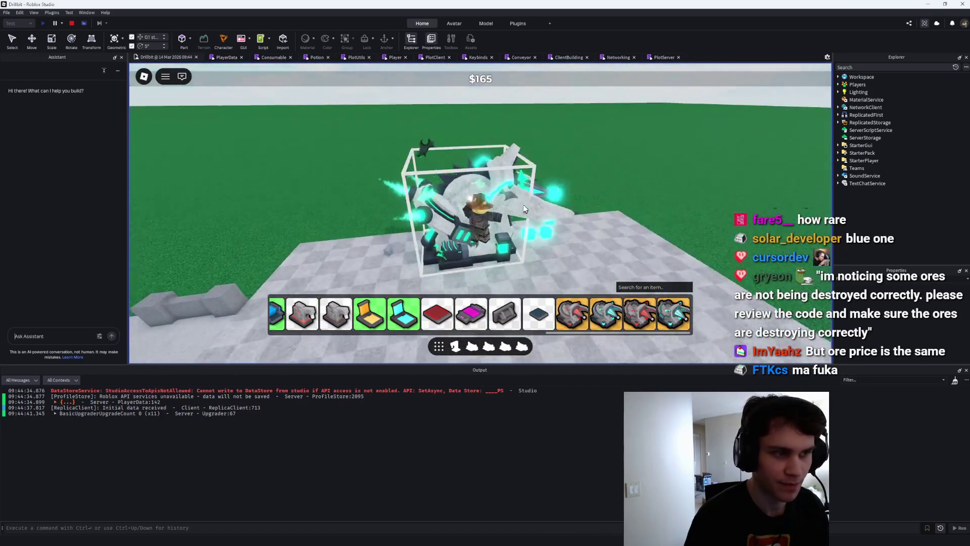
{"action": "key", "text": "Left"}
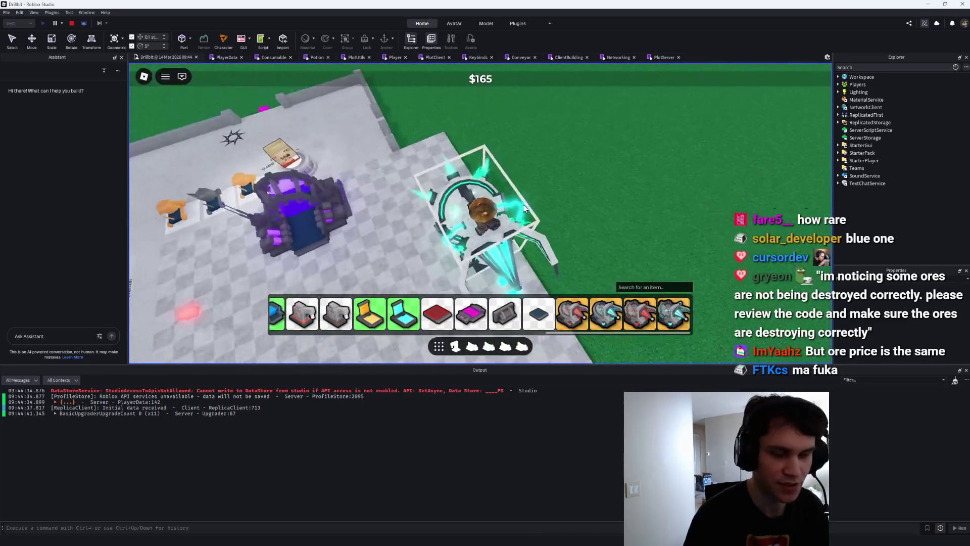
{"action": "key", "text": "Left"}
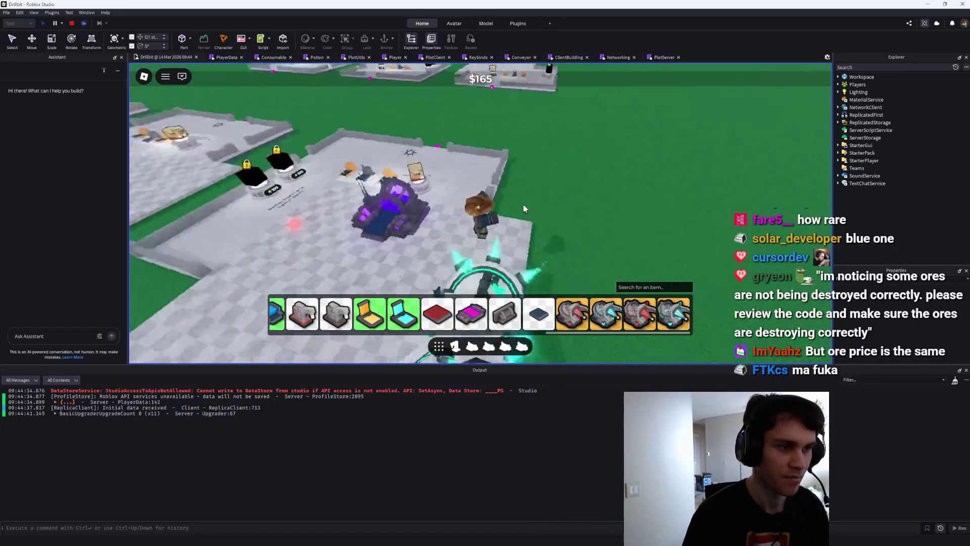
{"action": "key", "text": "Left"}
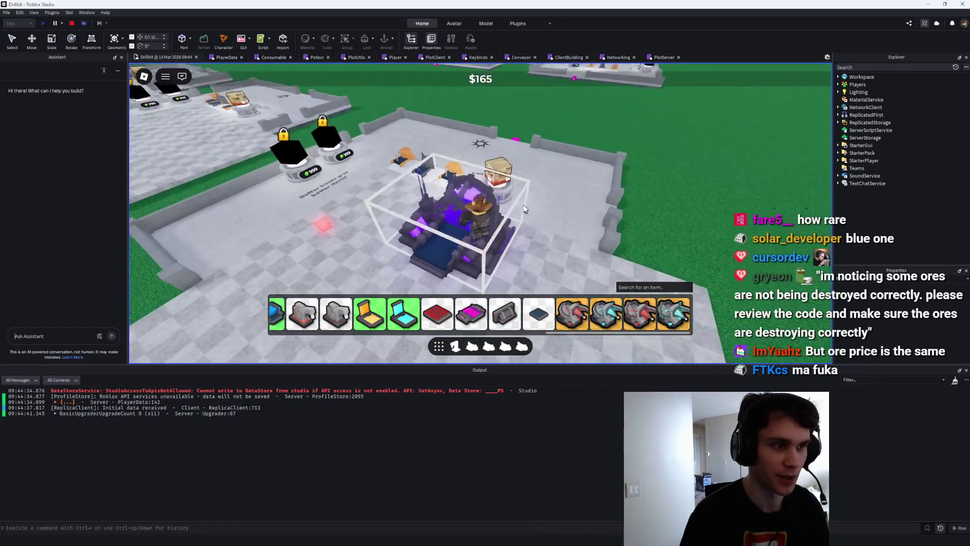
Walk into the open plot and place the white-and-cyan drill.
{"action": "key", "text": "w"}
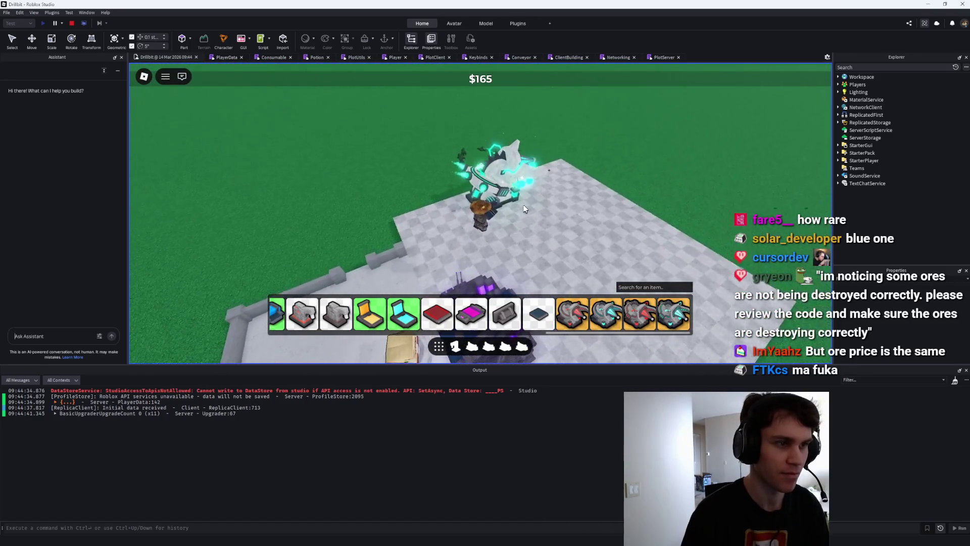
{"action": "key", "text": "Left"}
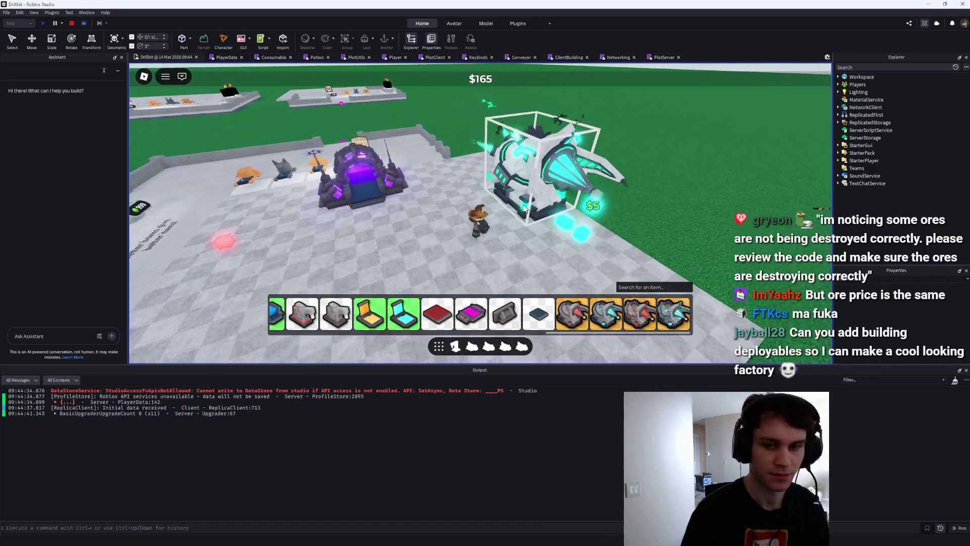
{"action": "key", "text": "w"}
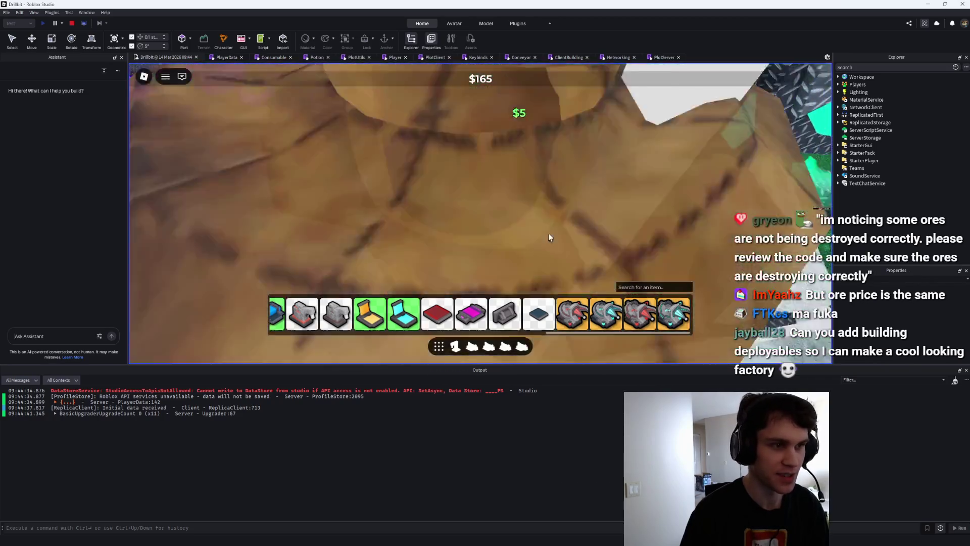
{"action": "key", "text": "w"}
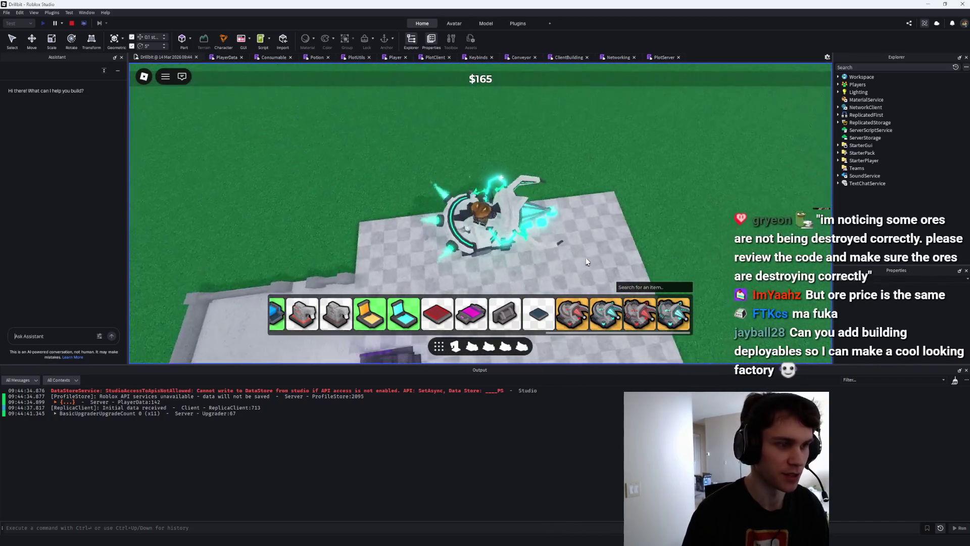
{"action": "key", "text": "a"}
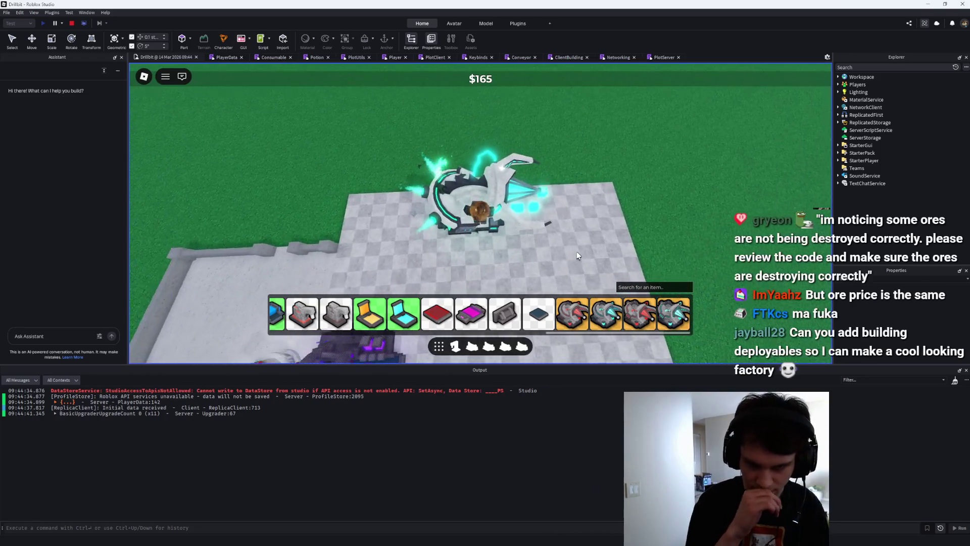
{"action": "key", "text": "w"}
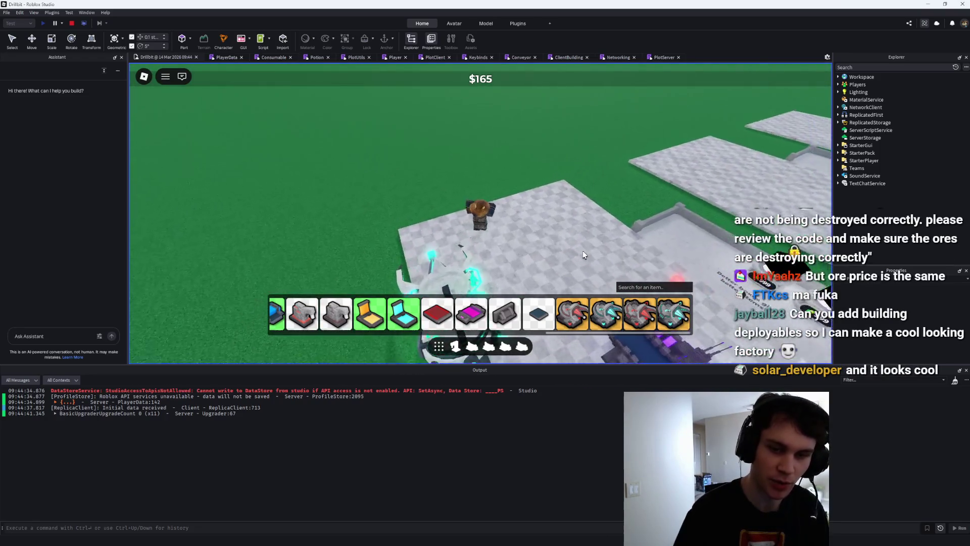
{"action": "key", "text": "Right"}
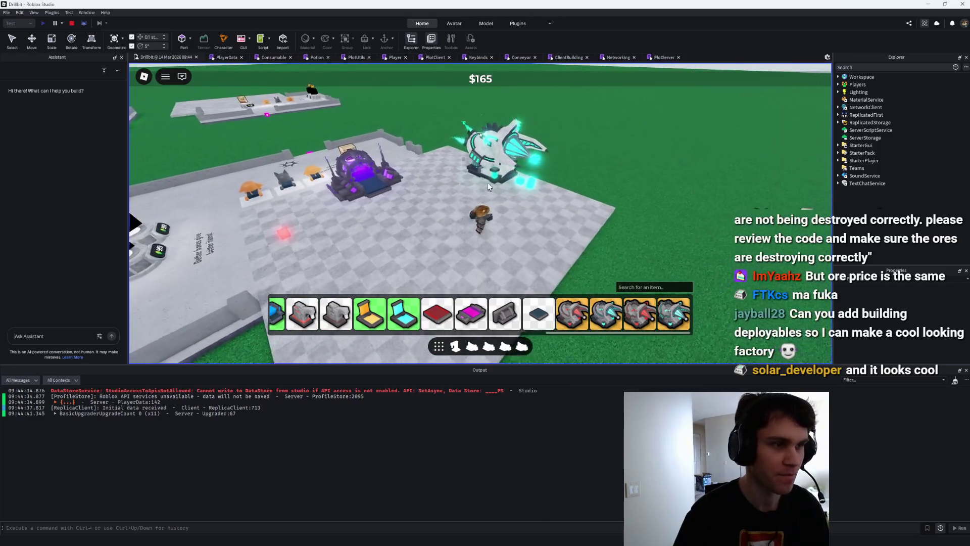
{"action": "left_click", "coordinate": [445, 144]}
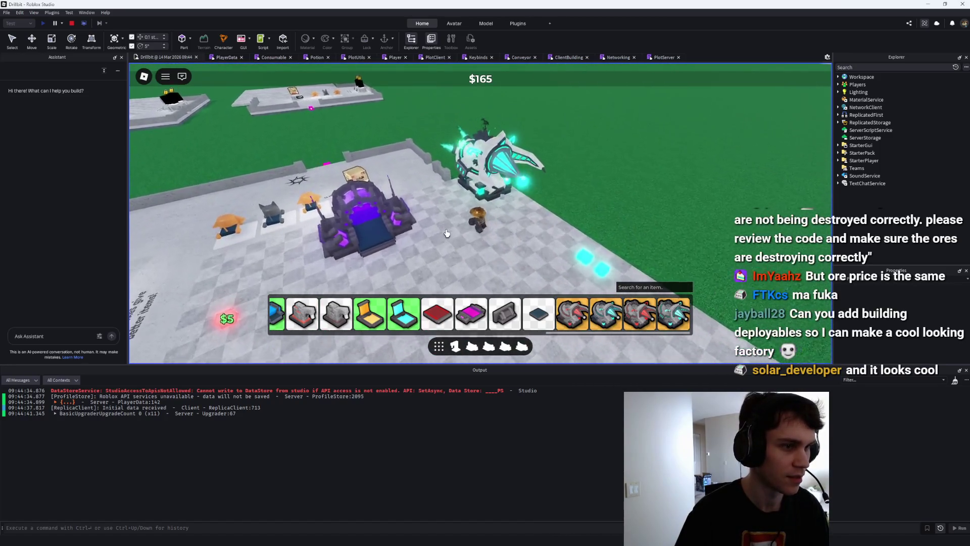
Orbit the view around the placed drill and walk up to it.
{"action": "key", "text": "Left"}
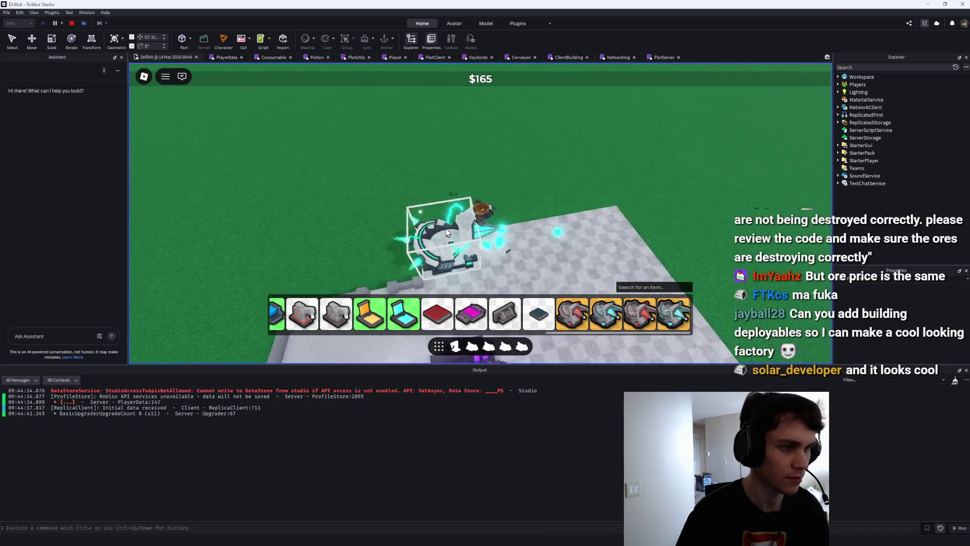
{"action": "key", "text": "Left"}
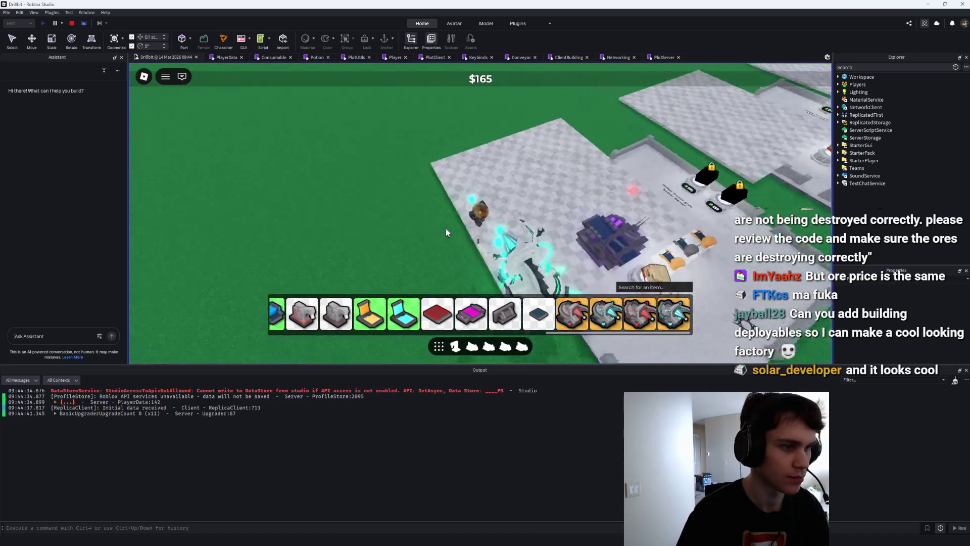
{"action": "key", "text": "Right"}
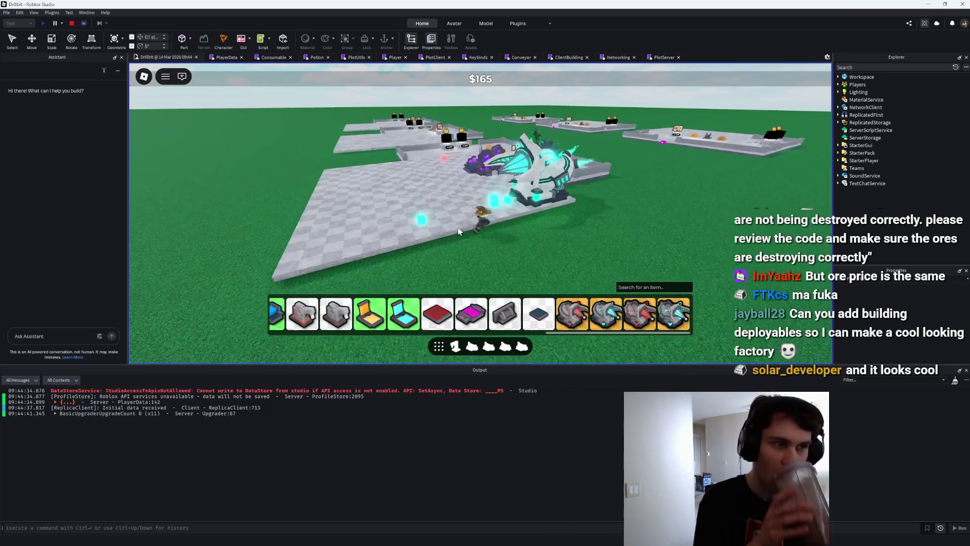
{"action": "key", "text": "Left"}
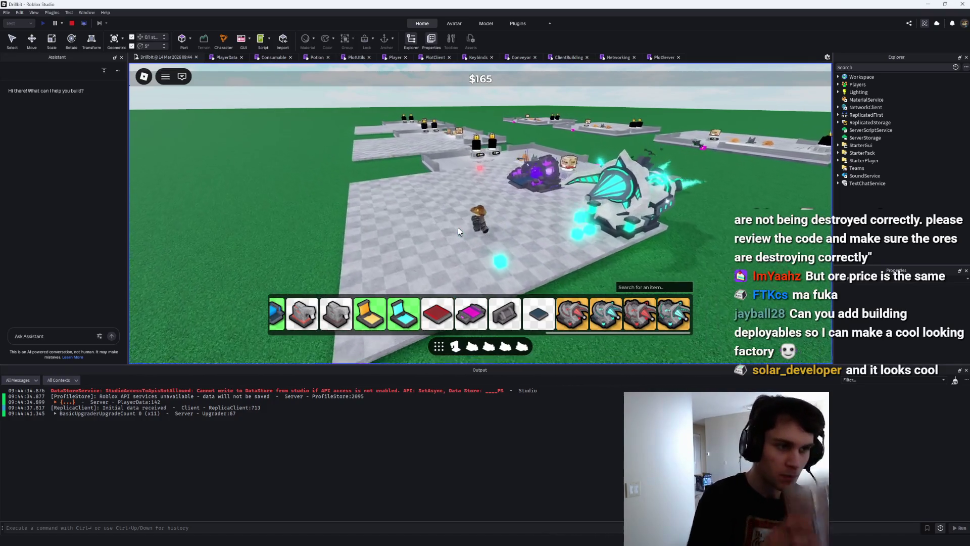
{"action": "key", "text": "Right"}
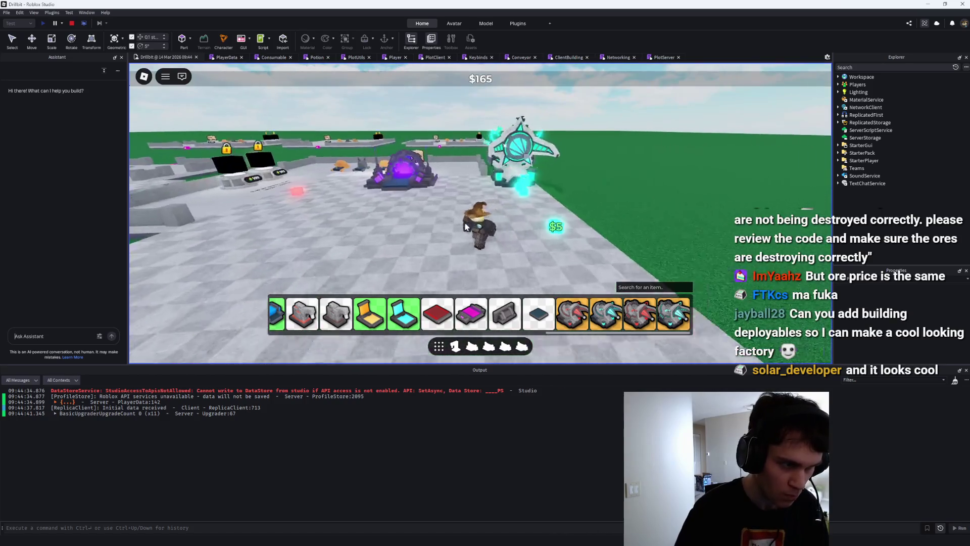
{"action": "key", "text": "Up"}
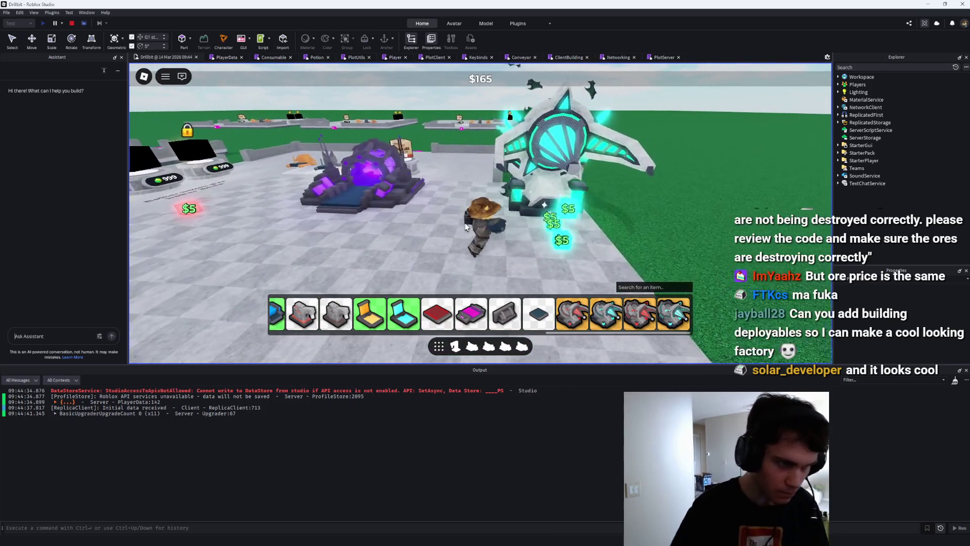
{"action": "key", "text": "Up"}
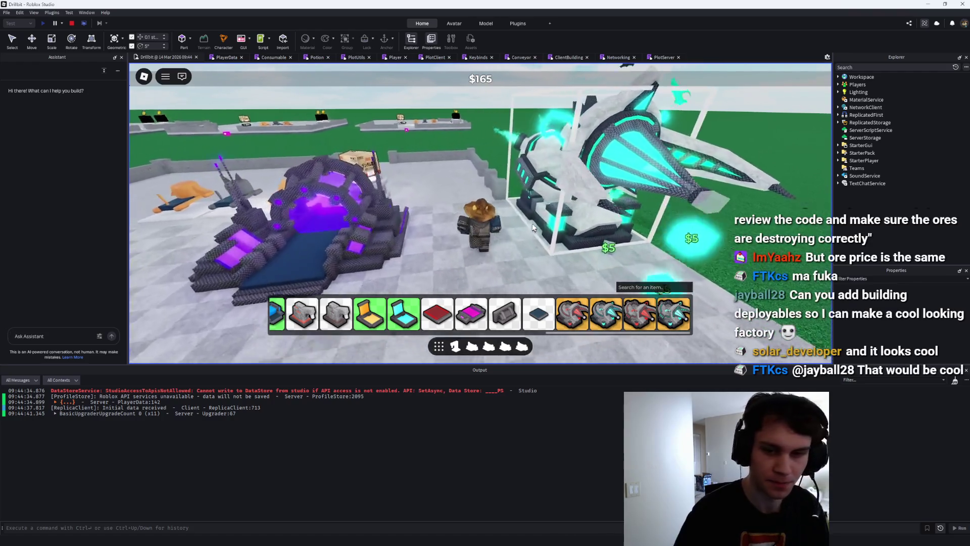
{"action": "key", "text": "Down"}
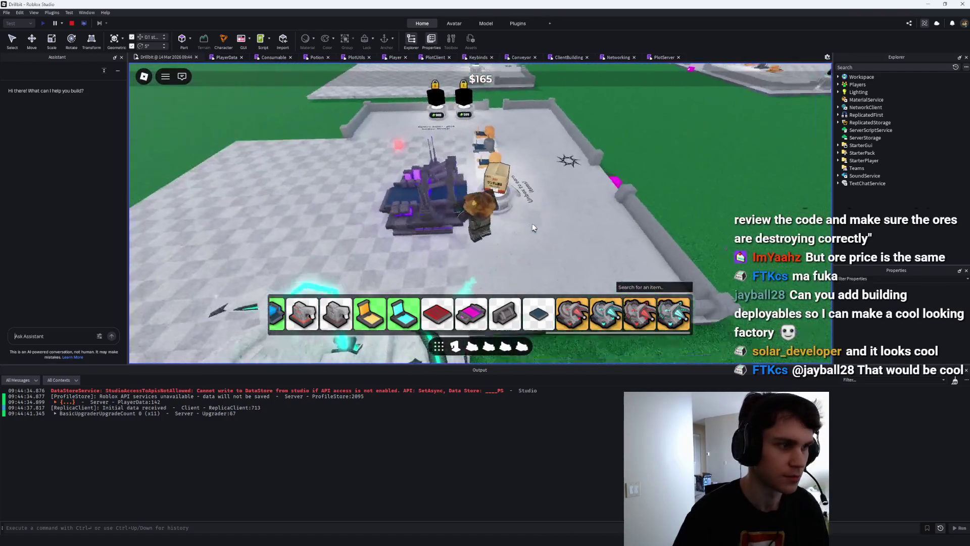
{"action": "key", "text": "Up"}
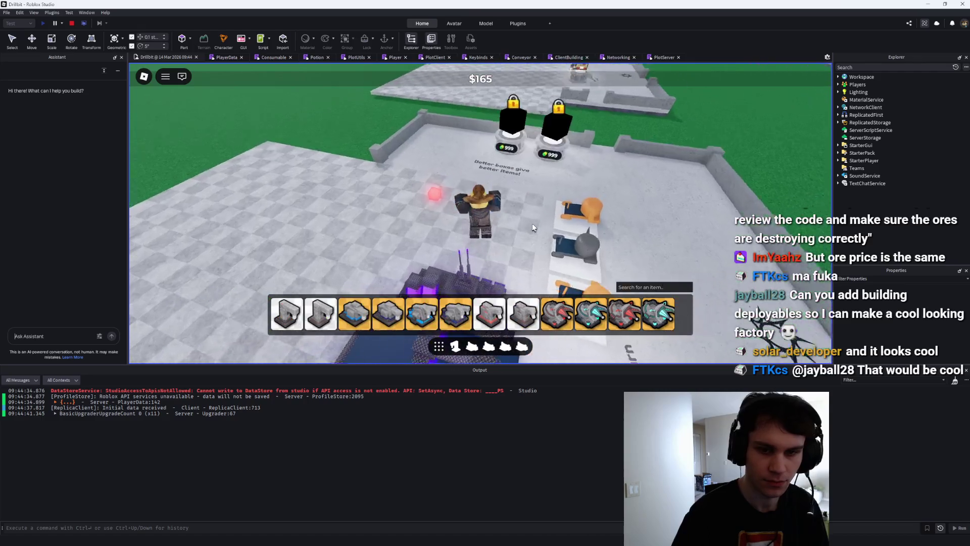
{"action": "key", "text": "Left"}
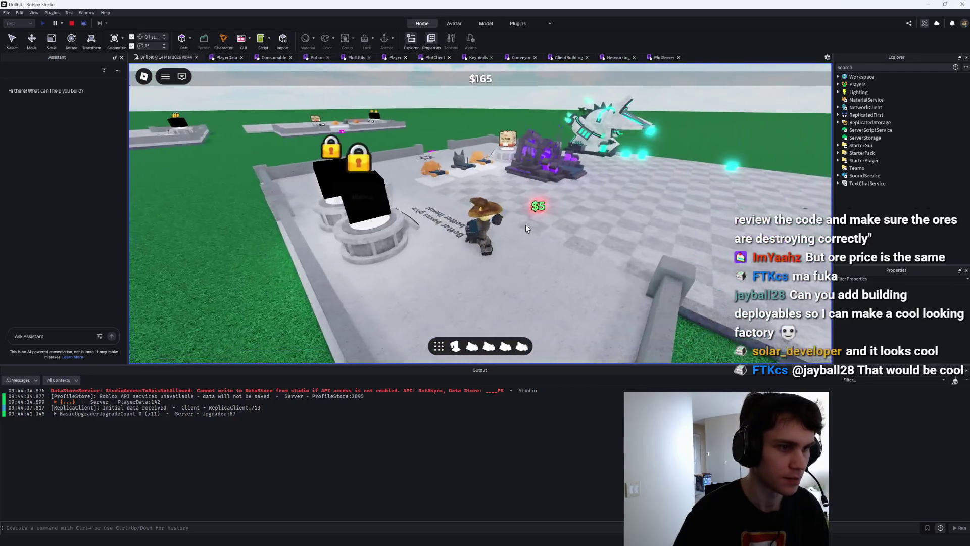
{"action": "scroll", "coordinate": [525, 224], "scroll_direction": "down", "scroll_amount": 5}
{"action": "scroll", "coordinate": [526, 224], "scroll_direction": "up", "scroll_amount": 4}
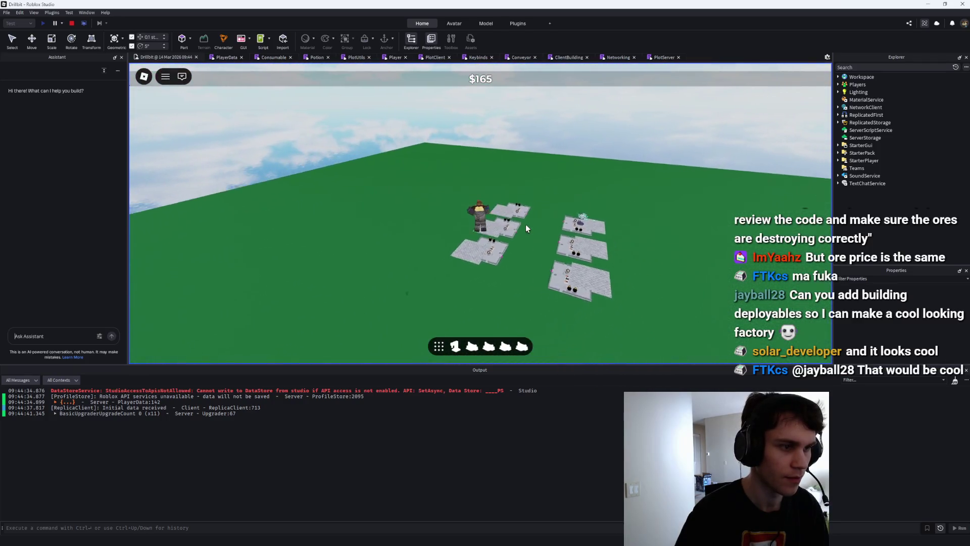
{"action": "key", "text": "Left"}
{"action": "scroll", "coordinate": [527, 222], "scroll_direction": "up", "scroll_amount": 3}
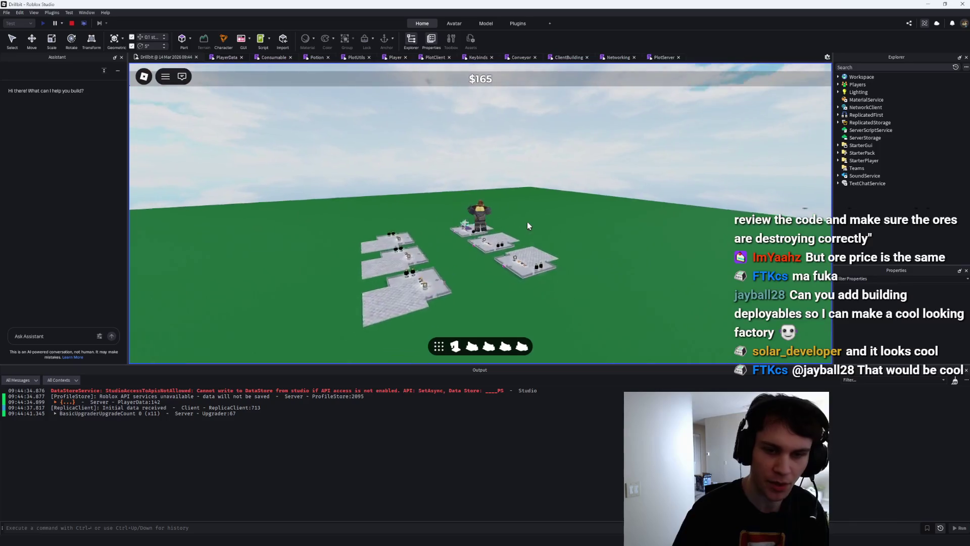
{"action": "scroll", "coordinate": [526, 221], "scroll_direction": "up", "scroll_amount": 5}
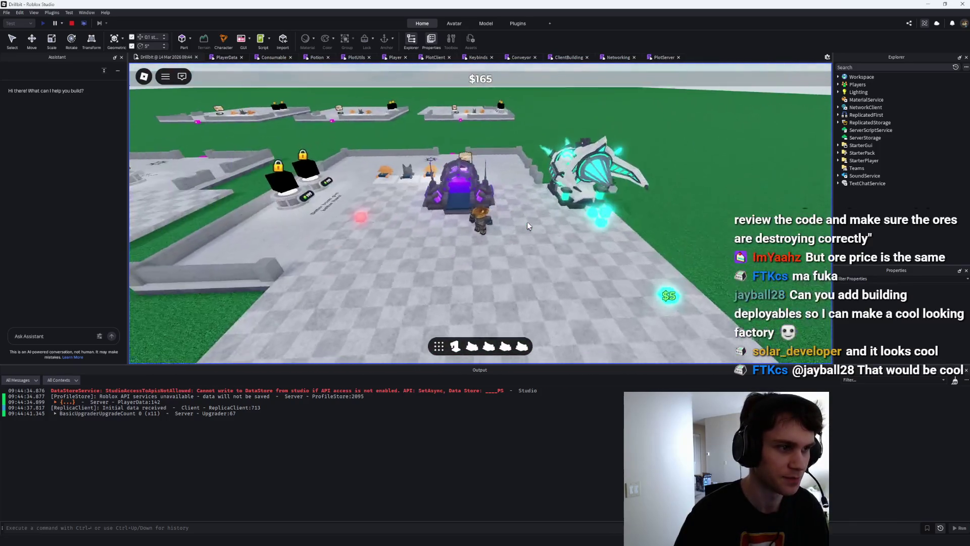
{"action": "scroll", "coordinate": [504, 210], "scroll_direction": "up", "scroll_amount": 3}
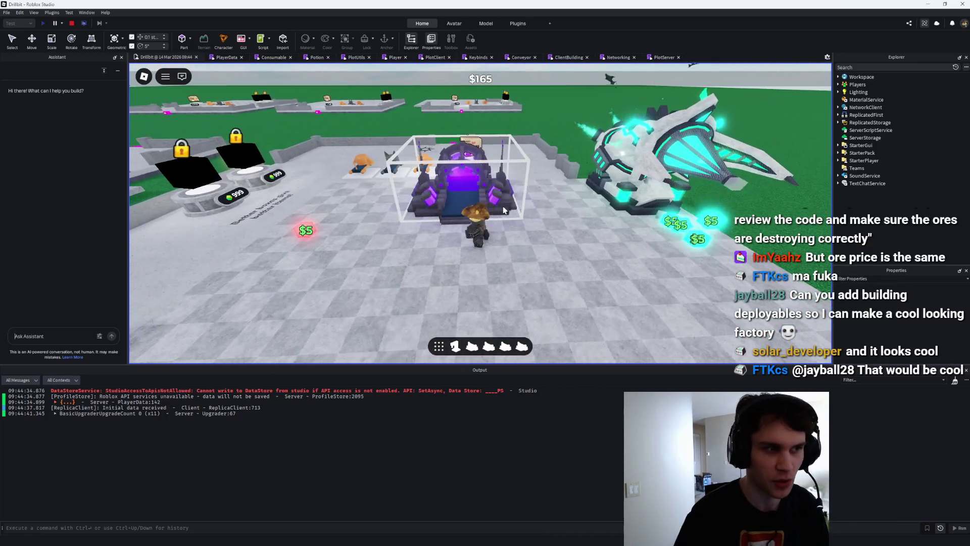
{"action": "key", "text": "a"}
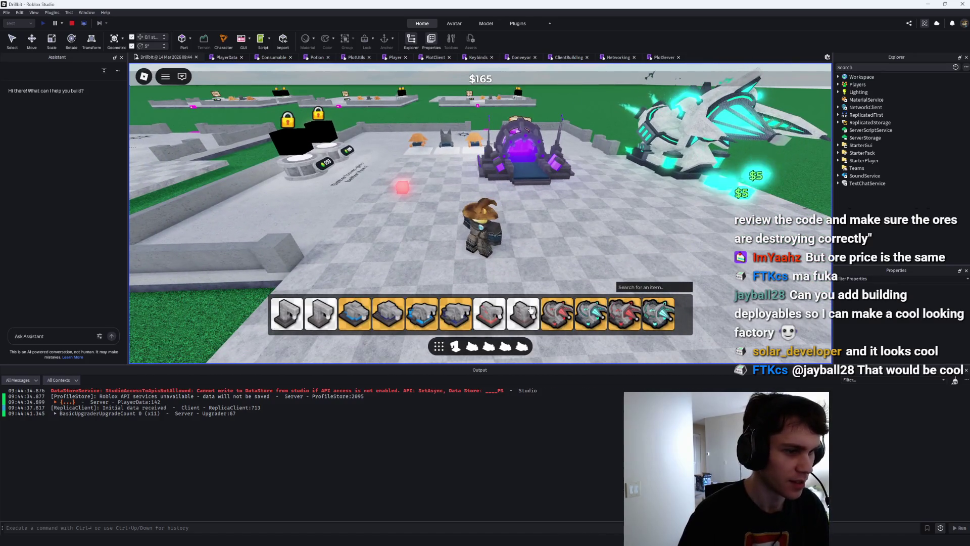
{"action": "left_click", "coordinate": [456, 309]}
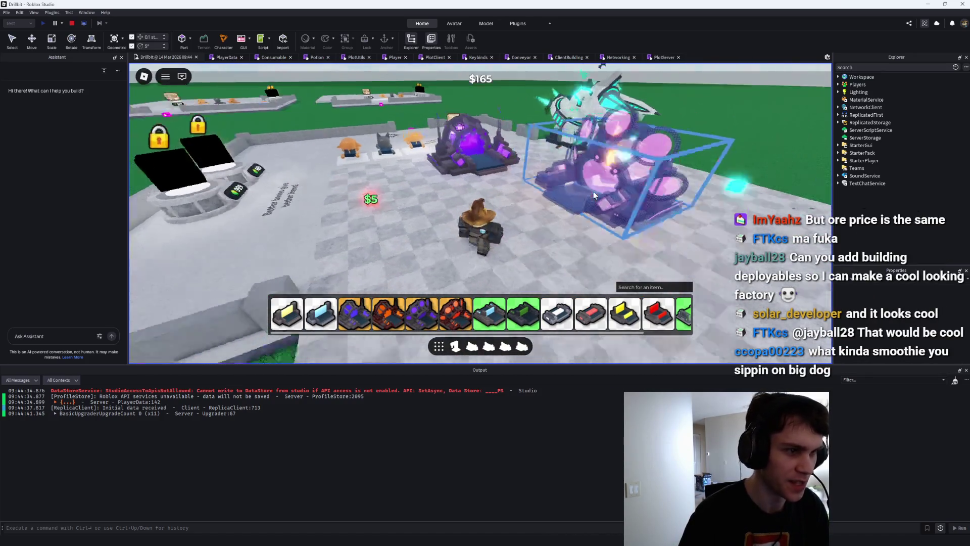
{"action": "key", "text": "w"}
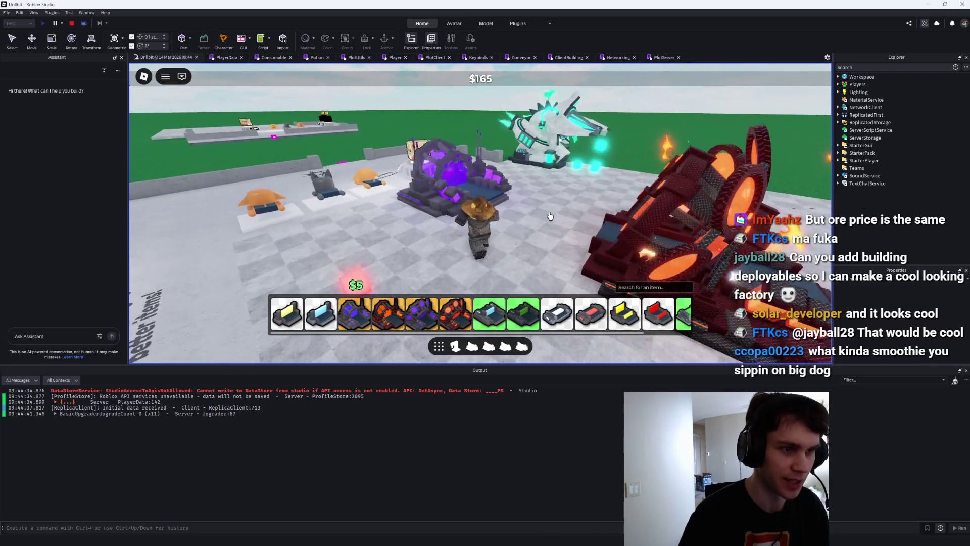
{"action": "scroll", "coordinate": [561, 220], "scroll_direction": "up", "scroll_amount": 3}
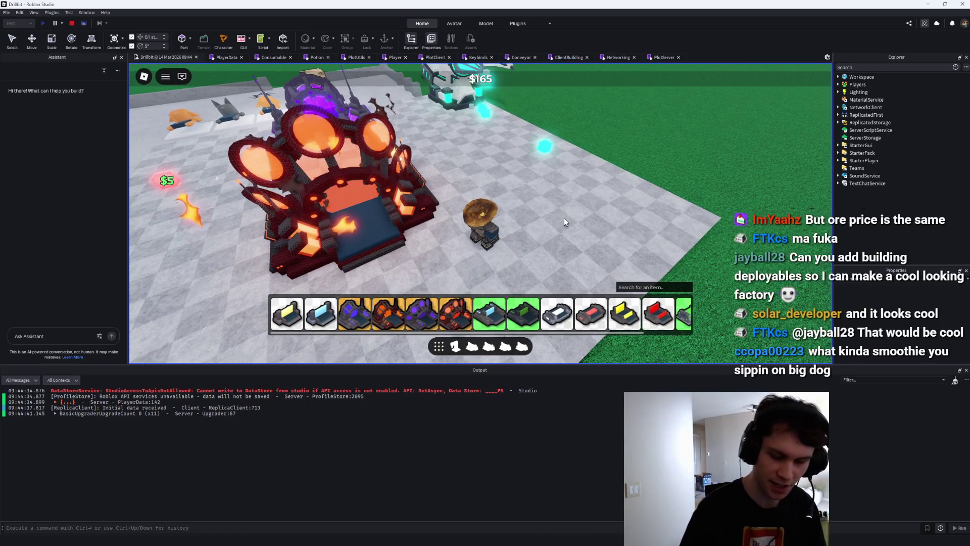
{"action": "key", "text": "w"}
{"action": "key", "text": "a"}
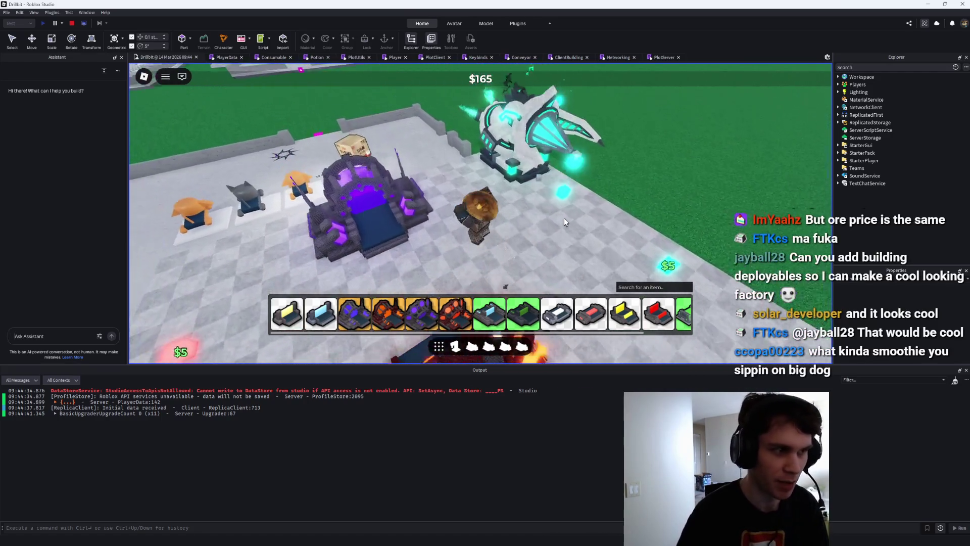
{"action": "key", "text": "w"}
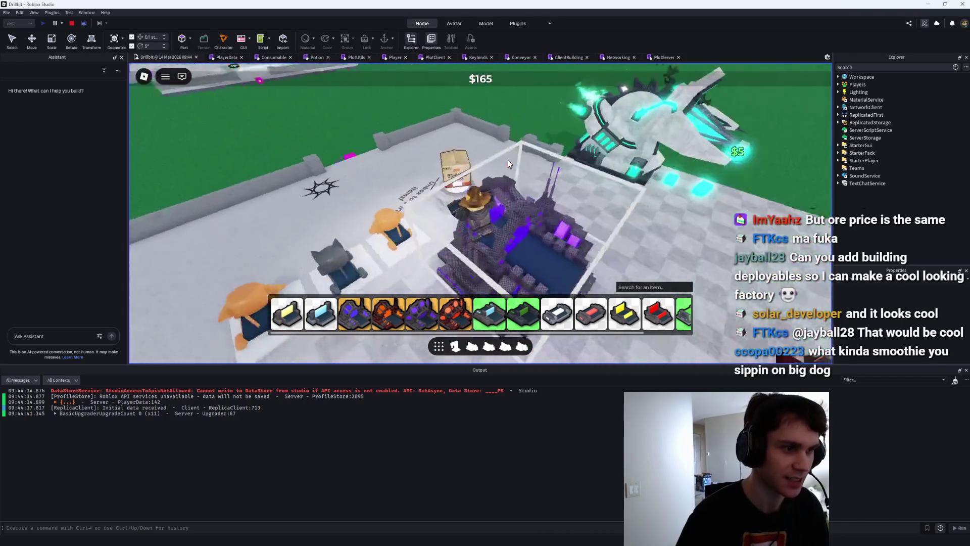
{"action": "key", "text": "w"}
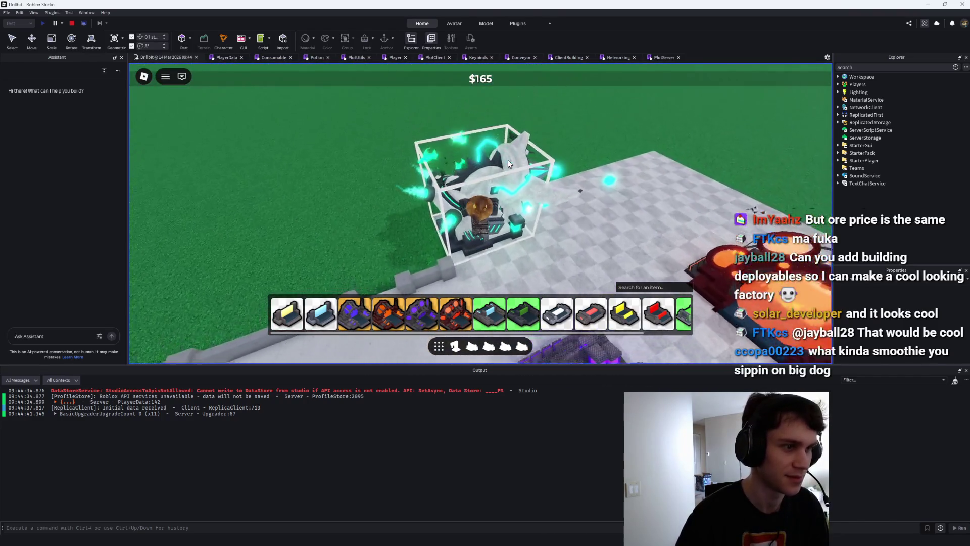
{"action": "key", "text": "w"}
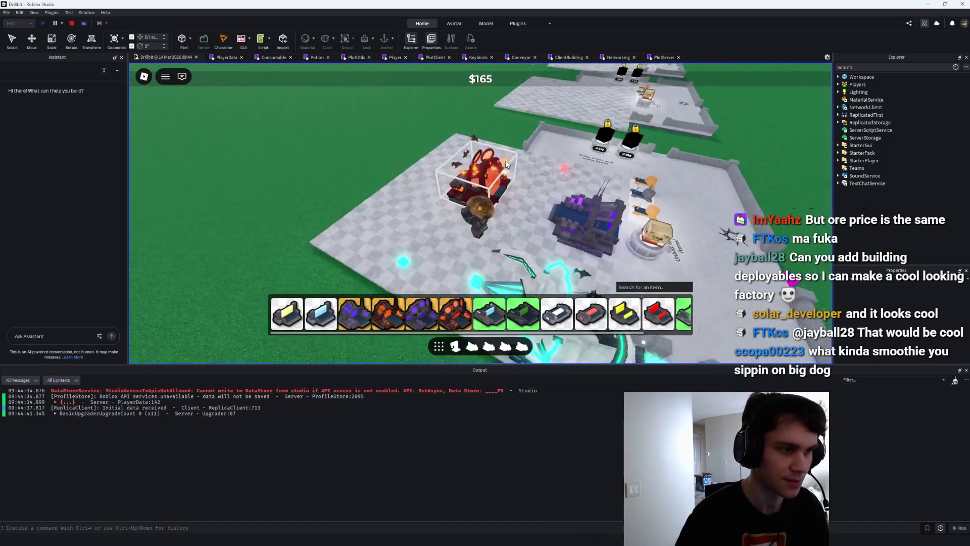
{"action": "key", "text": "w"}
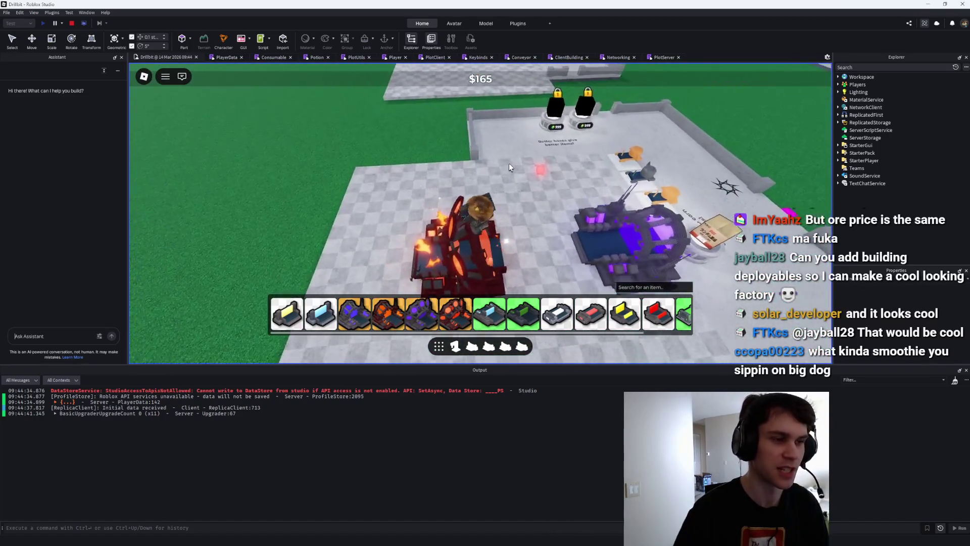
{"action": "key", "text": "w"}
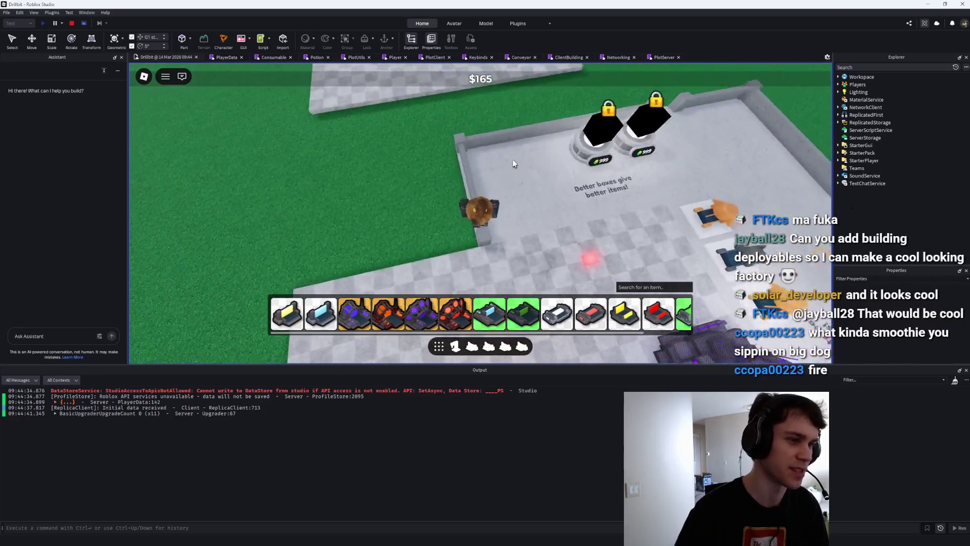
{"action": "key", "text": "w"}
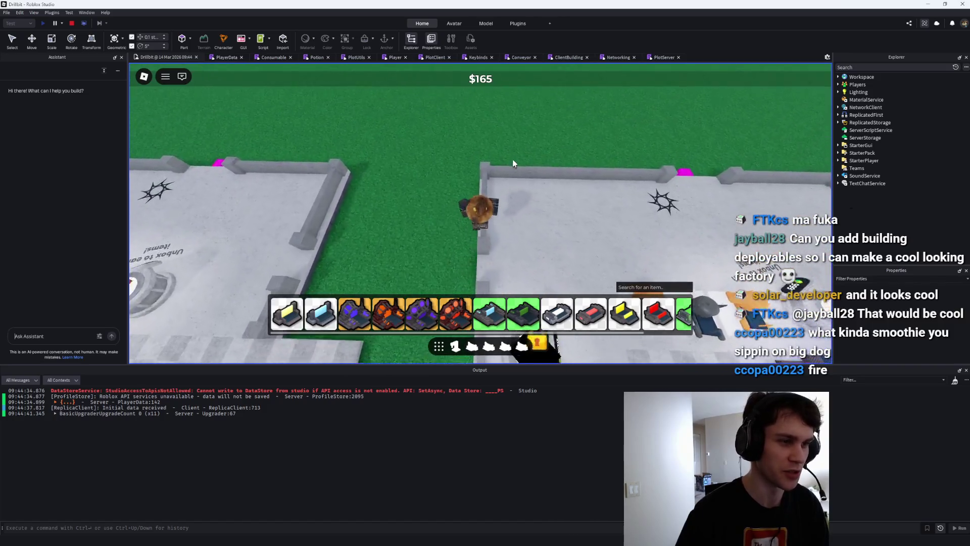
{"action": "key", "text": "w"}
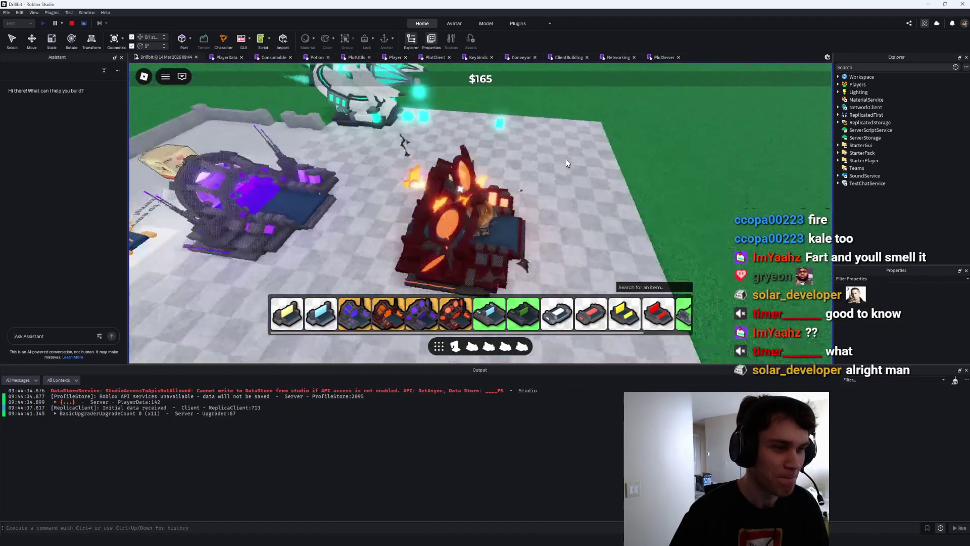
{"action": "scroll", "coordinate": [566, 301], "scroll_direction": "down", "scroll_amount": 2}
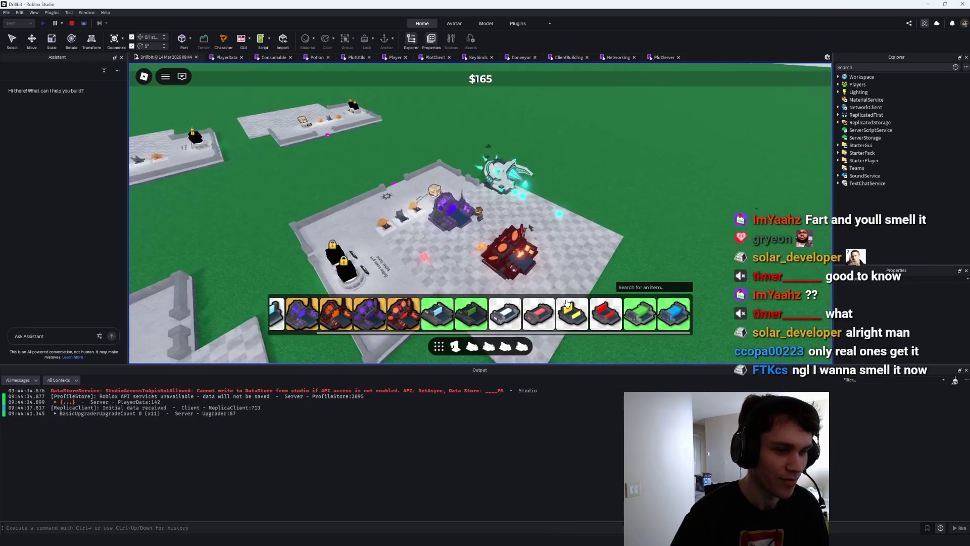
{"action": "scroll", "coordinate": [559, 215], "scroll_direction": "up", "scroll_amount": 5}
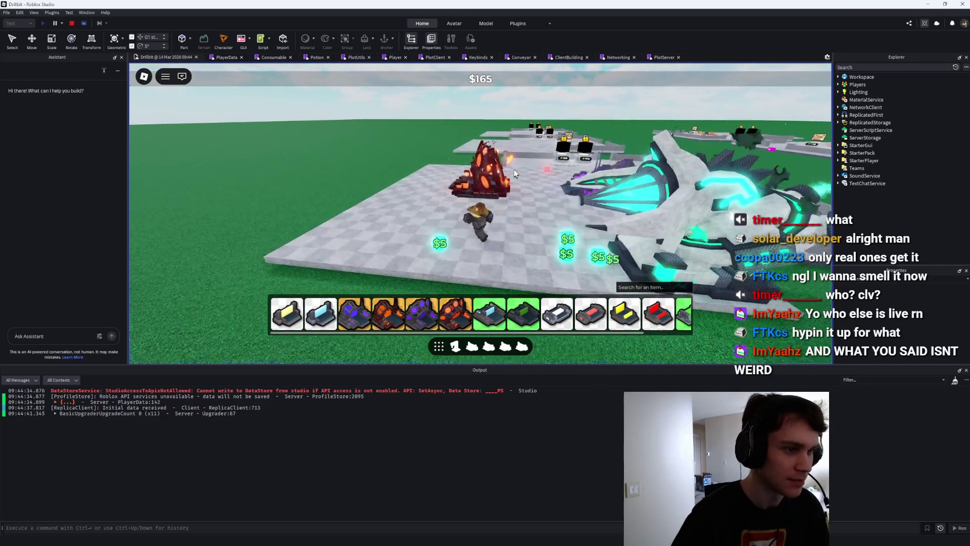
{"action": "left_click", "coordinate": [71, 23]}
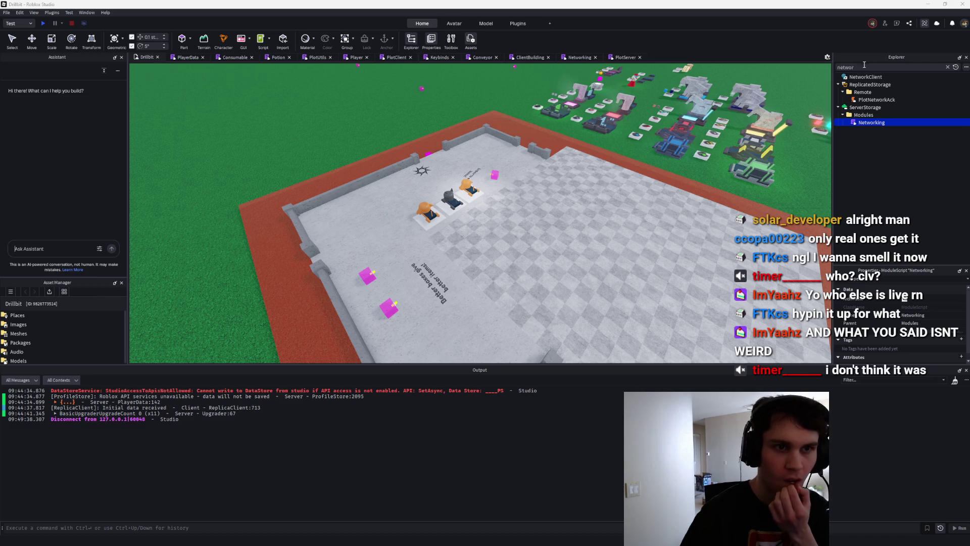
Clear the Explorer search to show the full tree and reopen the PlotServer script.
{"action": "left_click", "coordinate": [948, 66]}
{"action": "scroll", "coordinate": [815, 110], "scroll_direction": "down", "scroll_amount": 3}
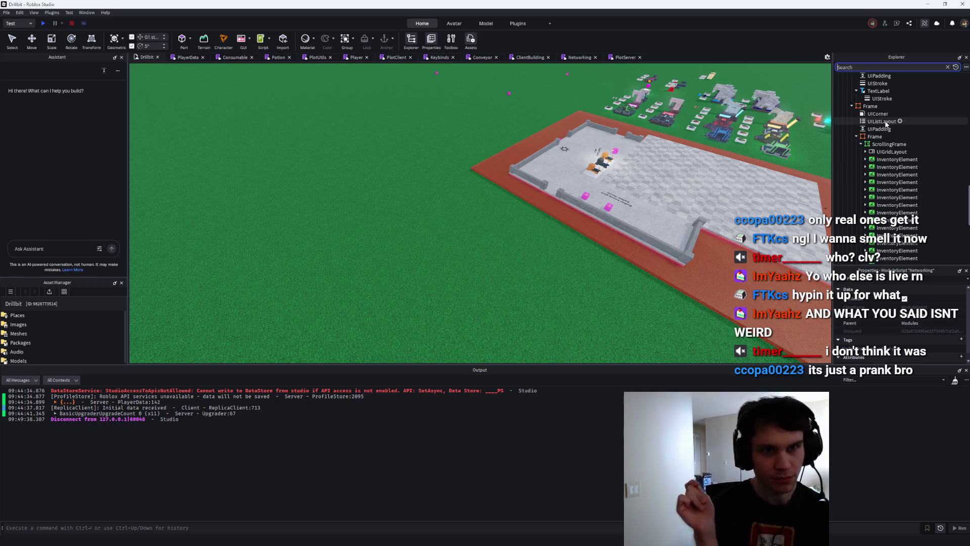
{"action": "scroll", "coordinate": [894, 155], "scroll_direction": "down", "scroll_amount": 5}
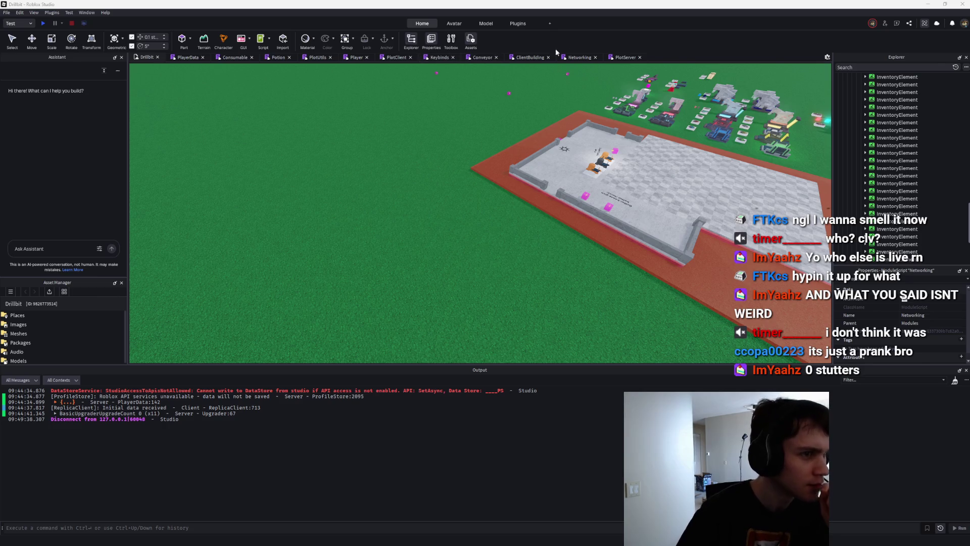
{"action": "left_click", "coordinate": [617, 63]}
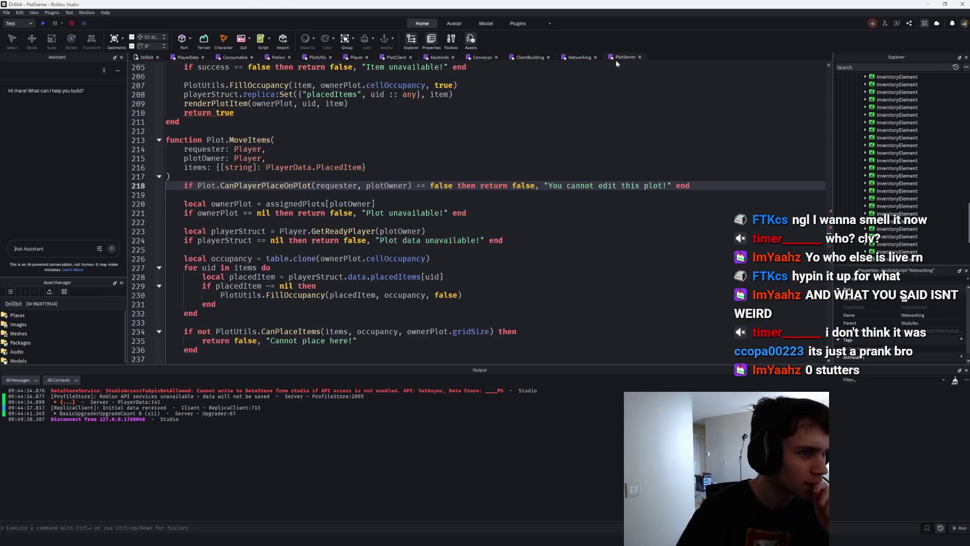
Switch to the Networking script and scroll to the DestroyOre handler.
{"action": "left_click", "coordinate": [591, 62]}
{"action": "scroll", "coordinate": [533, 136], "scroll_direction": "down", "scroll_amount": 20}
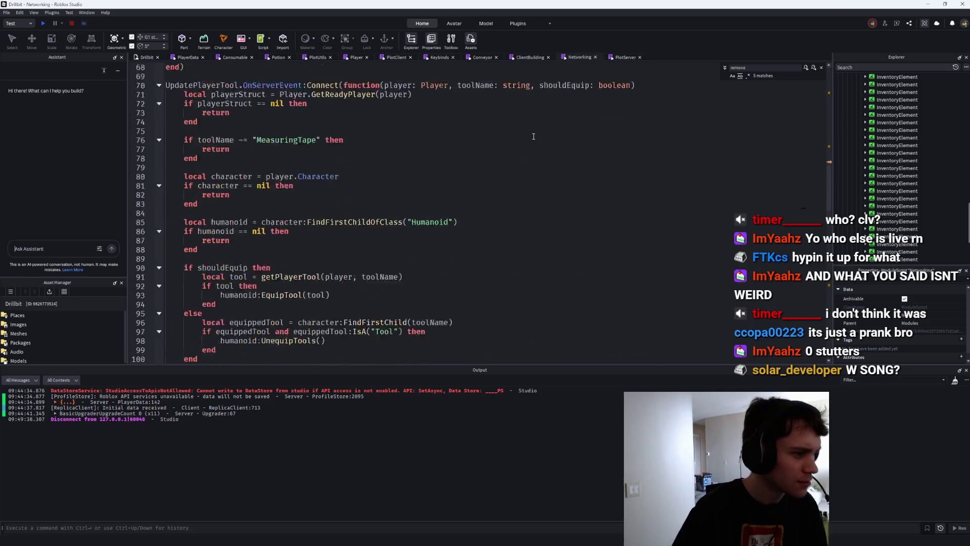
{"action": "scroll", "coordinate": [533, 137], "scroll_direction": "down", "scroll_amount": 5}
{"action": "scroll", "coordinate": [455, 142], "scroll_direction": "up", "scroll_amount": 5}
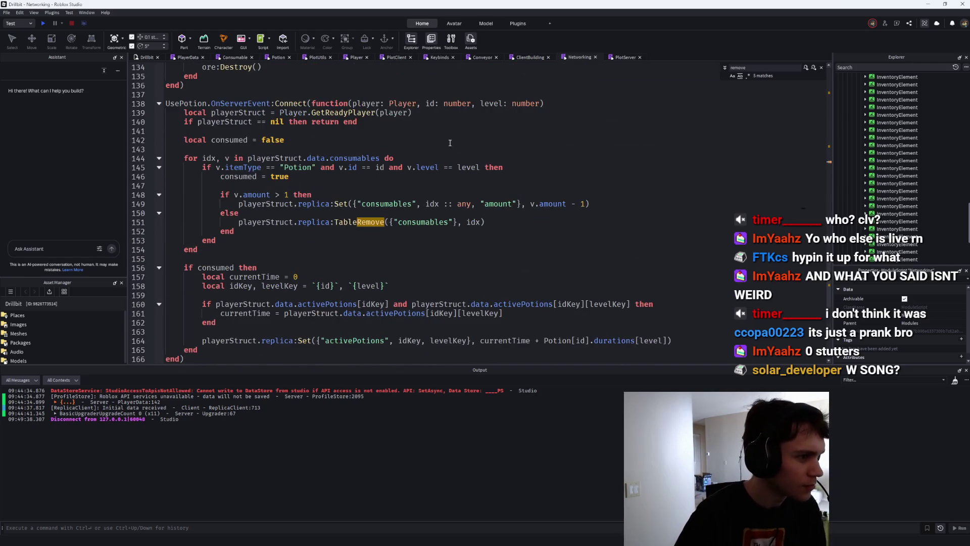
{"action": "scroll", "coordinate": [429, 146], "scroll_direction": "up", "scroll_amount": 1}
{"action": "scroll", "coordinate": [431, 142], "scroll_direction": "up", "scroll_amount": 5}
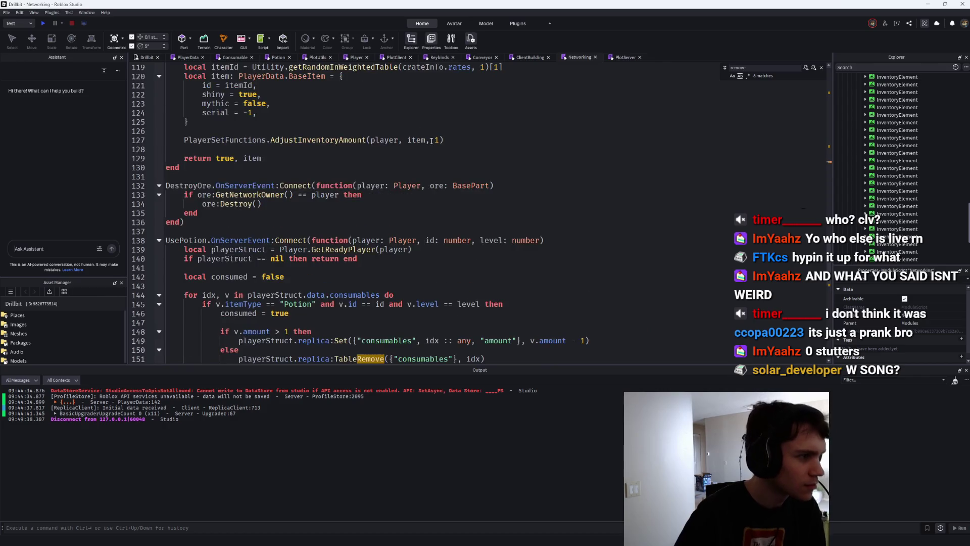
Add print(ore:GetNetworkOwner()) as line 133 in DestroyOre and start a playtest.
{"action": "left_click", "coordinate": [526, 214]}
{"action": "key", "text": "Return"}
{"action": "type", "text": "print("}
{"action": "type", "text": "ore:Get"}
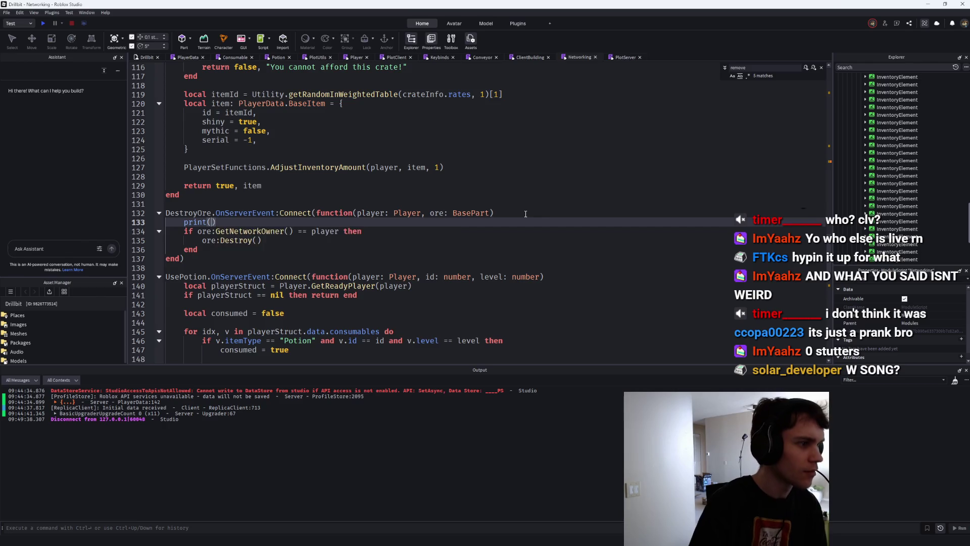
{"action": "type", "text": "Net"}
{"action": "key", "text": "Tab"}
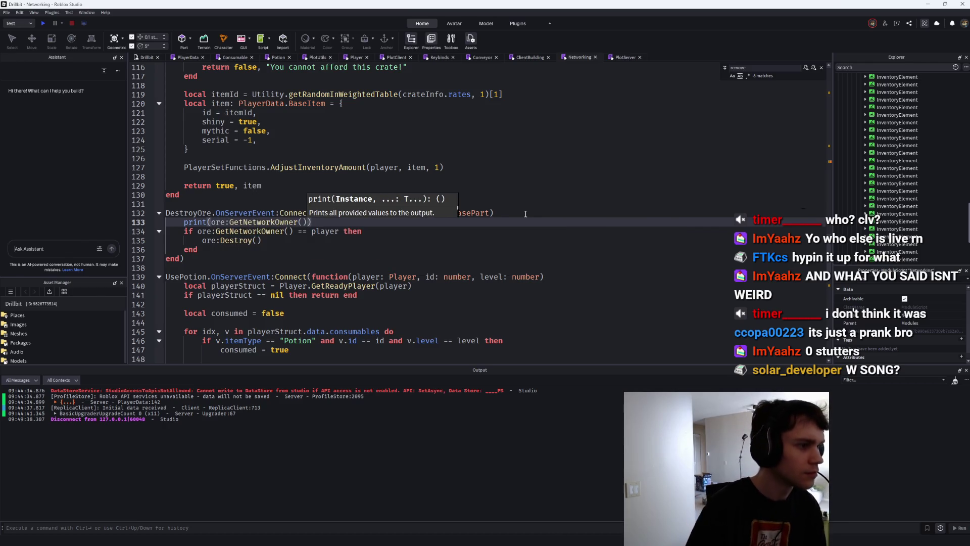
{"action": "left_click", "coordinate": [43, 21]}
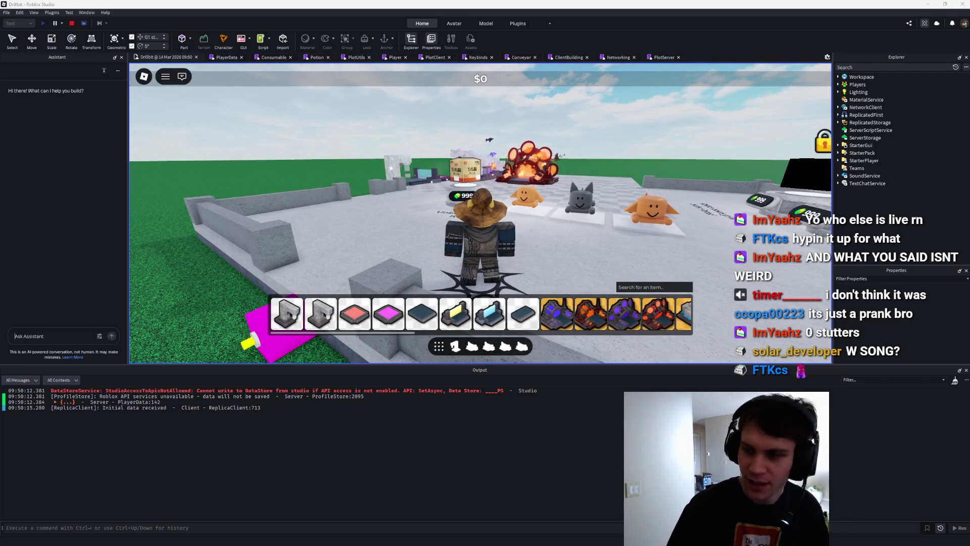
Choose the drill from the hotbar and walk across the plot past the furnace.
{"action": "key", "text": "w"}
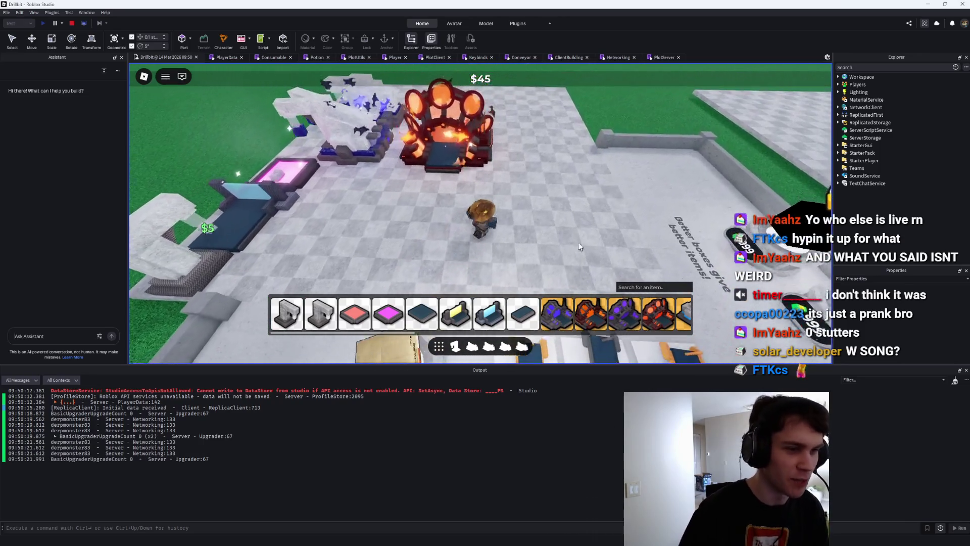
{"action": "scroll", "coordinate": [608, 327], "scroll_direction": "down", "scroll_amount": 3}
{"action": "scroll", "coordinate": [607, 326], "scroll_direction": "down", "scroll_amount": 5}
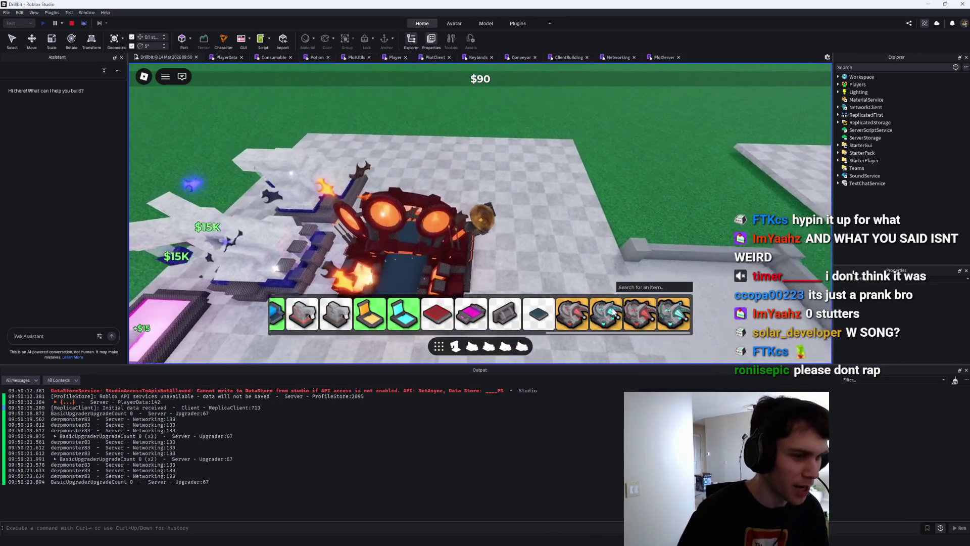
{"action": "left_click", "coordinate": [675, 315]}
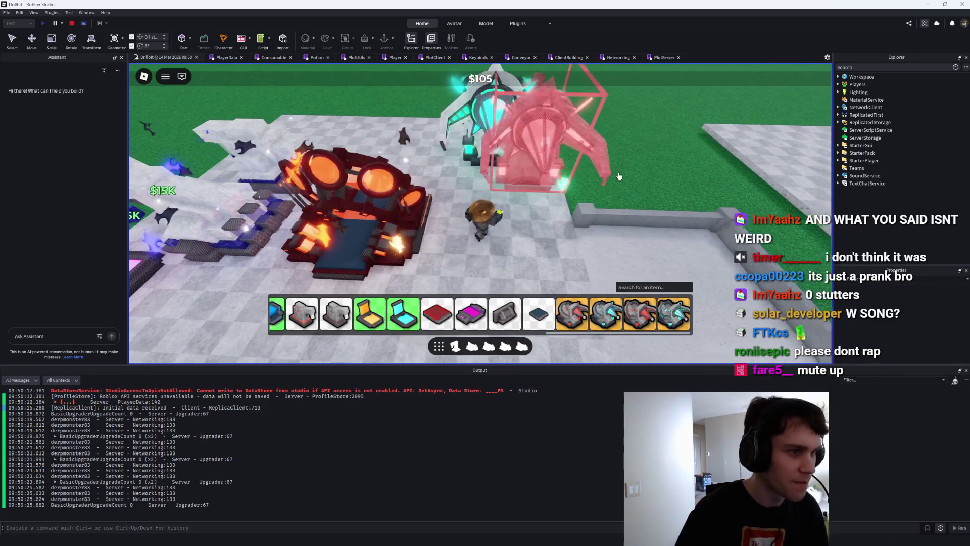
{"action": "key", "text": "s"}
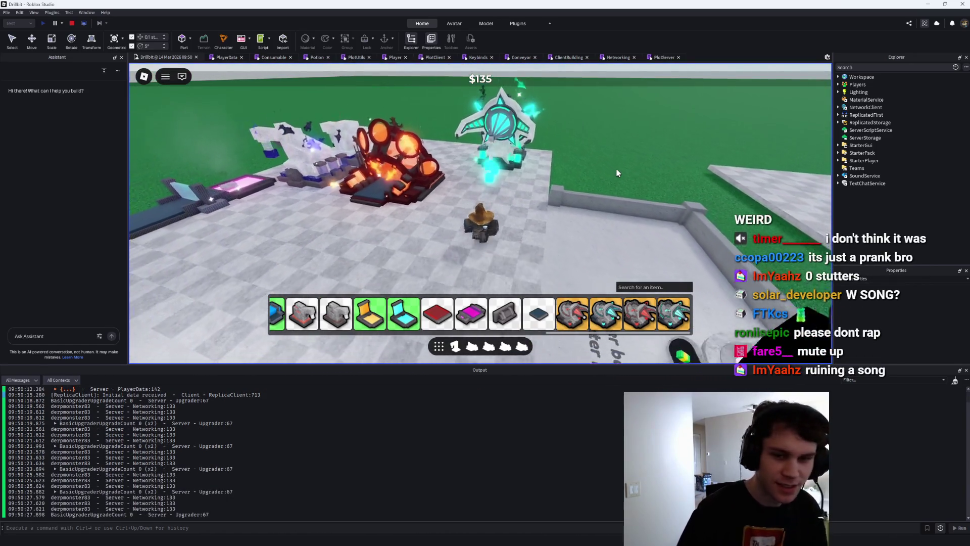
{"action": "key", "text": "w"}
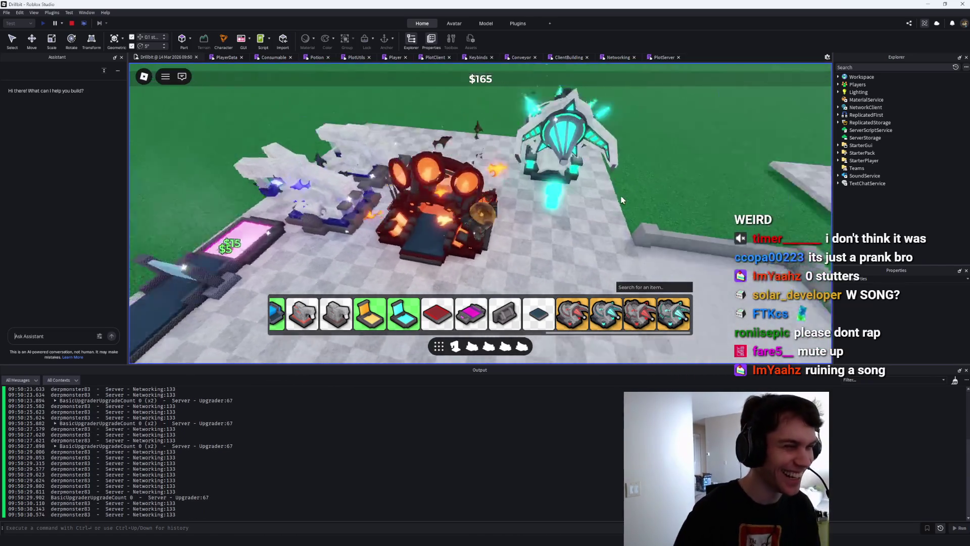
{"action": "key", "text": "w"}
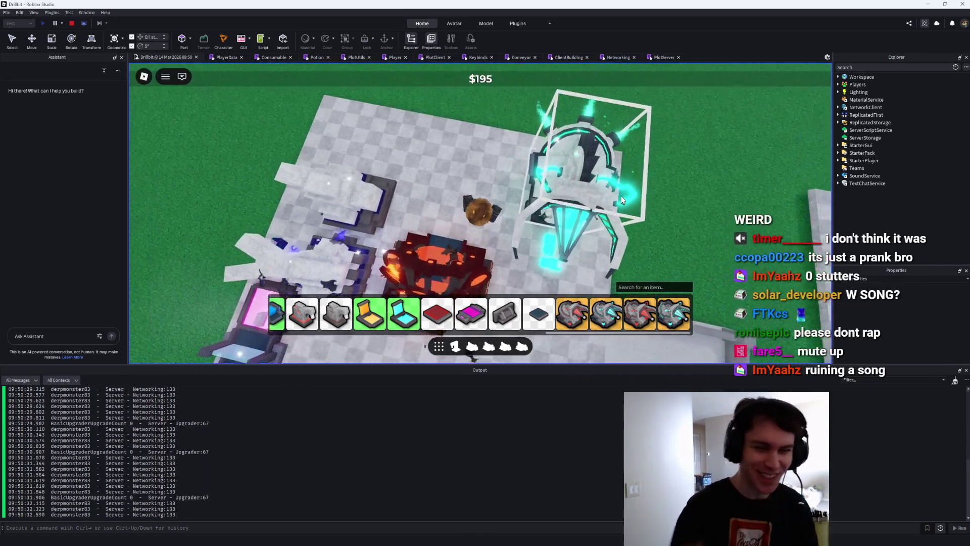
{"action": "key", "text": "s"}
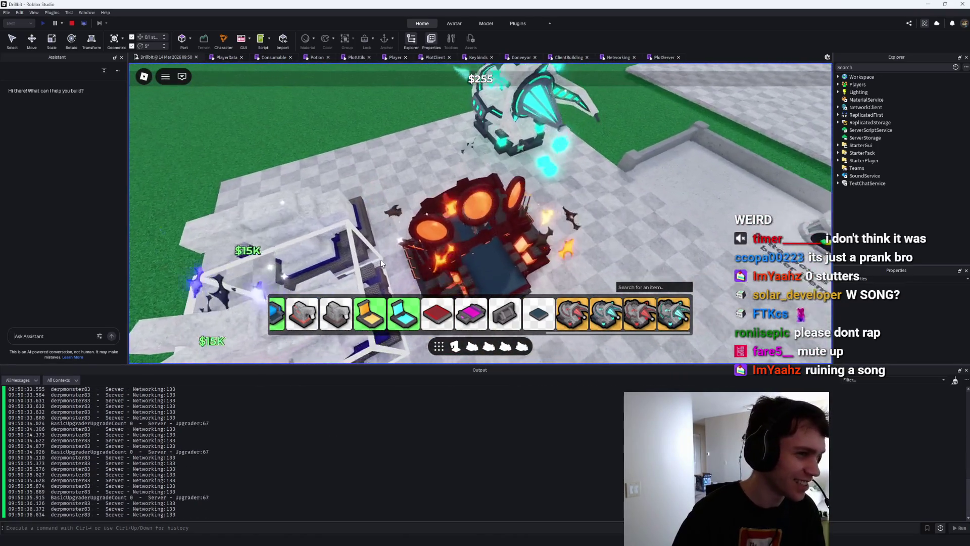
{"action": "key", "text": "d"}
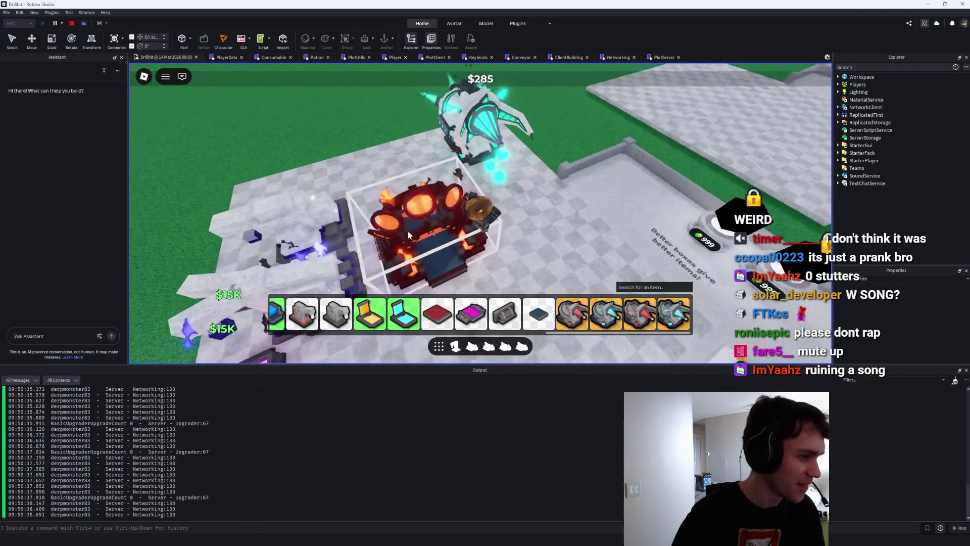
{"action": "key", "text": "w"}
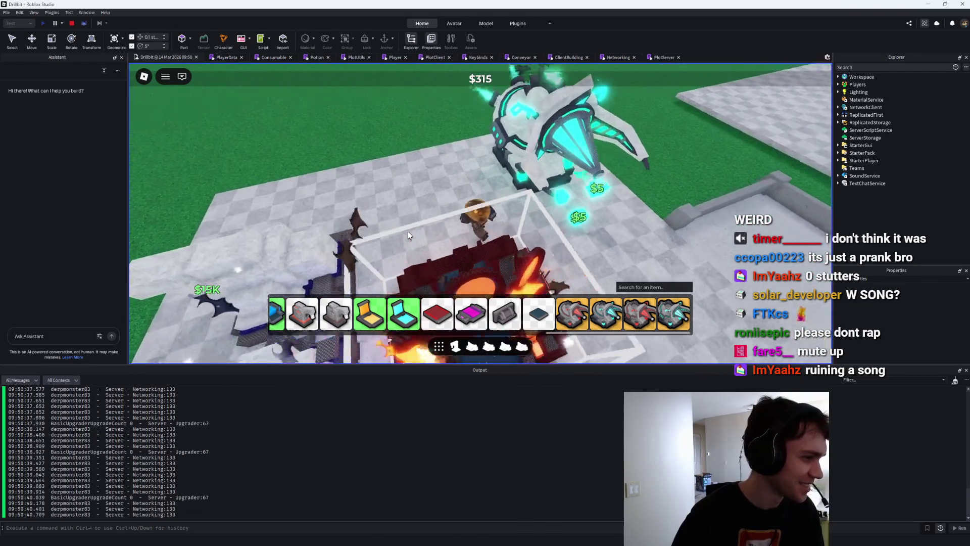
{"action": "key", "text": "w"}
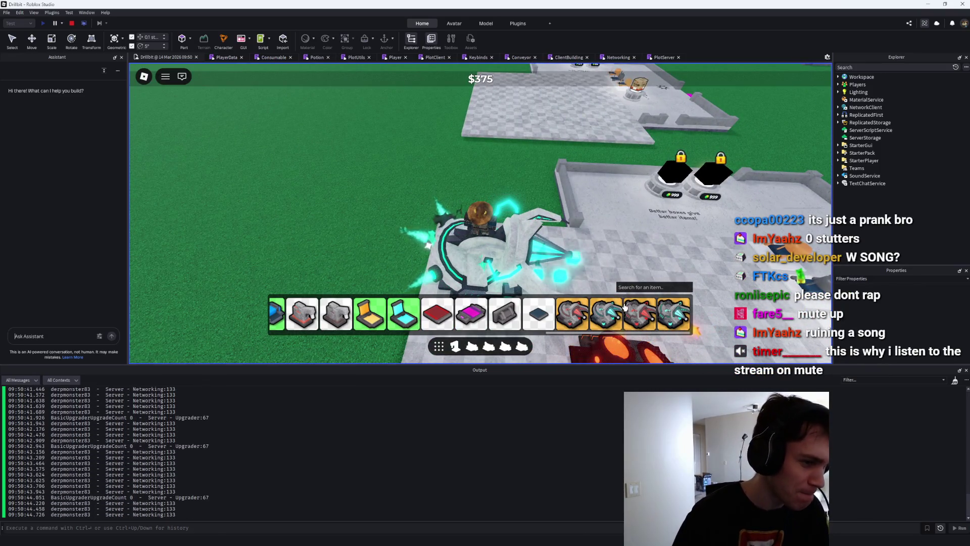
Place another red drill at the previewed spot on the plot.
{"action": "left_click", "coordinate": [671, 320]}
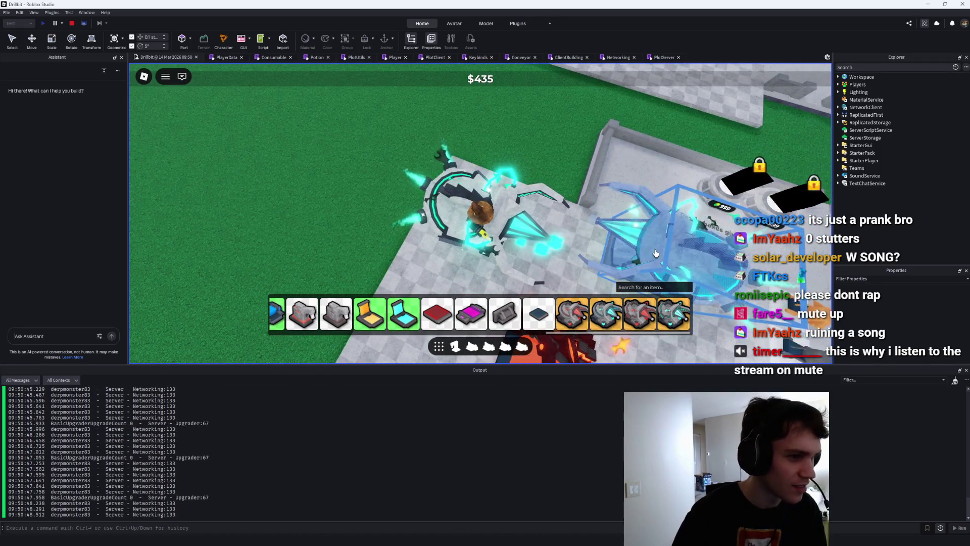
{"action": "left_click", "coordinate": [630, 267]}
{"action": "scroll", "coordinate": [642, 263], "scroll_direction": "down", "scroll_amount": 3}
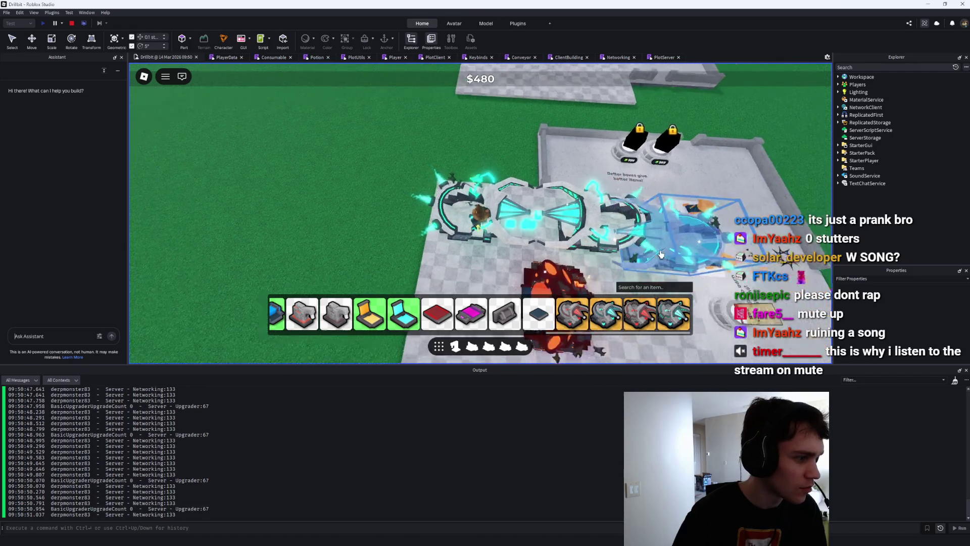
{"action": "scroll", "coordinate": [662, 254], "scroll_direction": "down", "scroll_amount": 10}
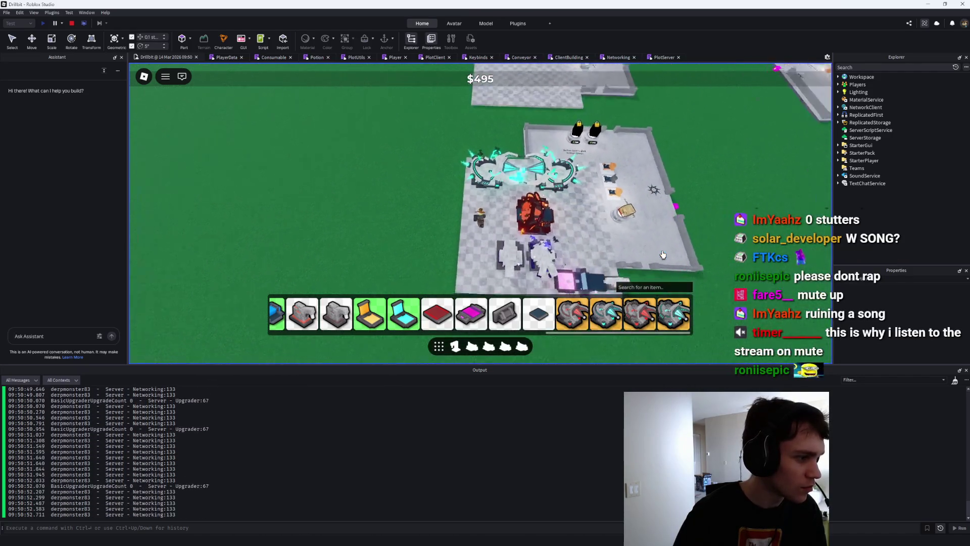
{"action": "scroll", "coordinate": [663, 254], "scroll_direction": "up", "scroll_amount": 10}
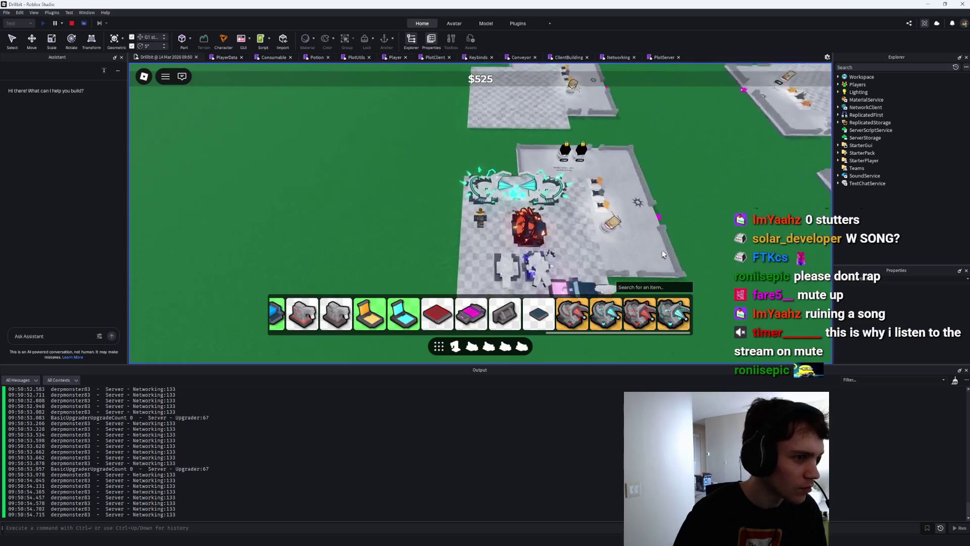
{"action": "scroll", "coordinate": [663, 254], "scroll_direction": "down", "scroll_amount": 3}
{"action": "scroll", "coordinate": [663, 253], "scroll_direction": "up", "scroll_amount": 5}
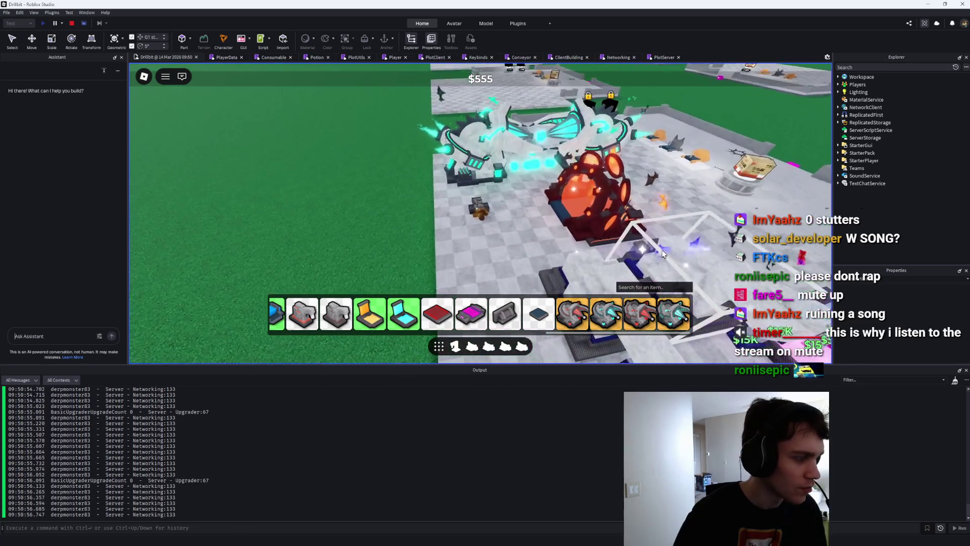
{"action": "scroll", "coordinate": [663, 255], "scroll_direction": "down", "scroll_amount": 2}
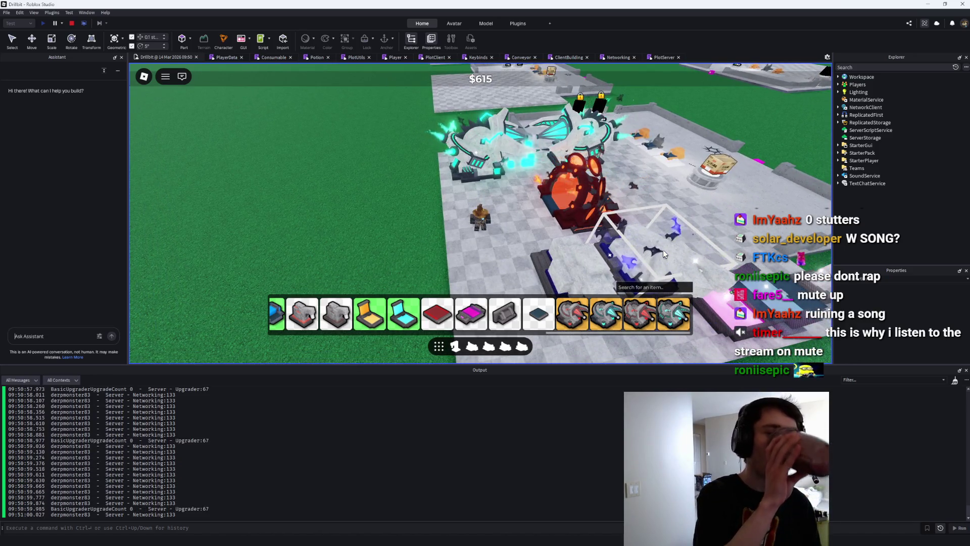
Pick one more machine from the hotbar and place it on the plot.
{"action": "key", "text": "d"}
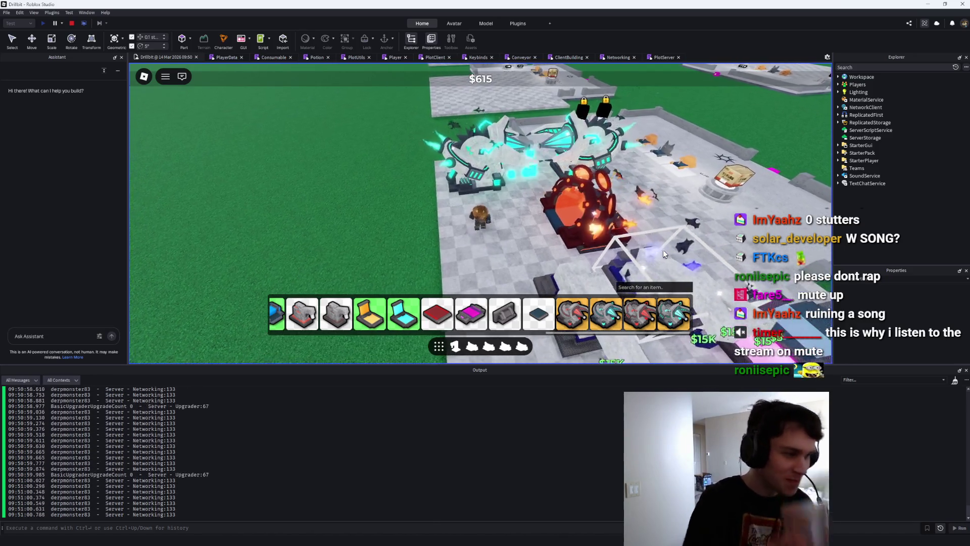
{"action": "scroll", "coordinate": [662, 250], "scroll_direction": "up", "scroll_amount": 2}
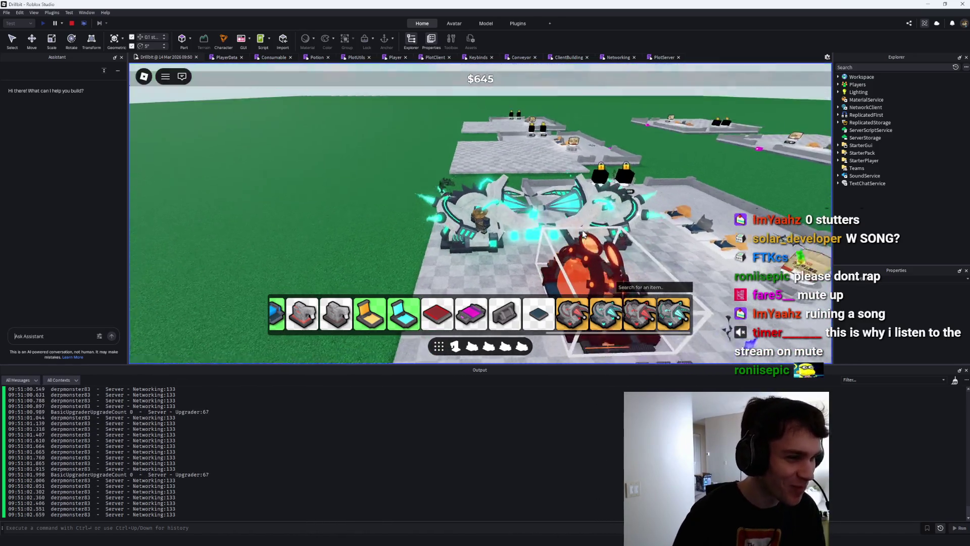
{"action": "scroll", "coordinate": [584, 234], "scroll_direction": "down", "scroll_amount": 5}
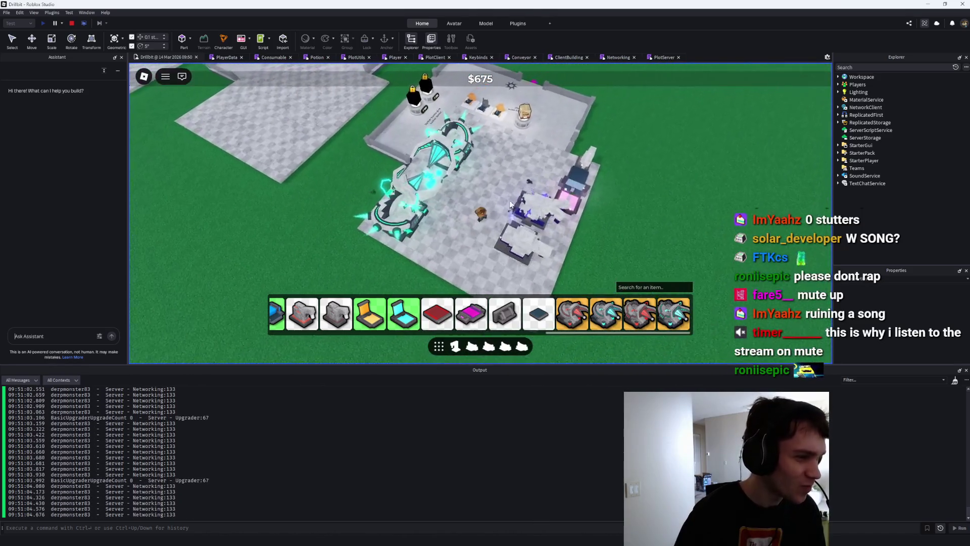
{"action": "scroll", "coordinate": [530, 202], "scroll_direction": "up", "scroll_amount": 4}
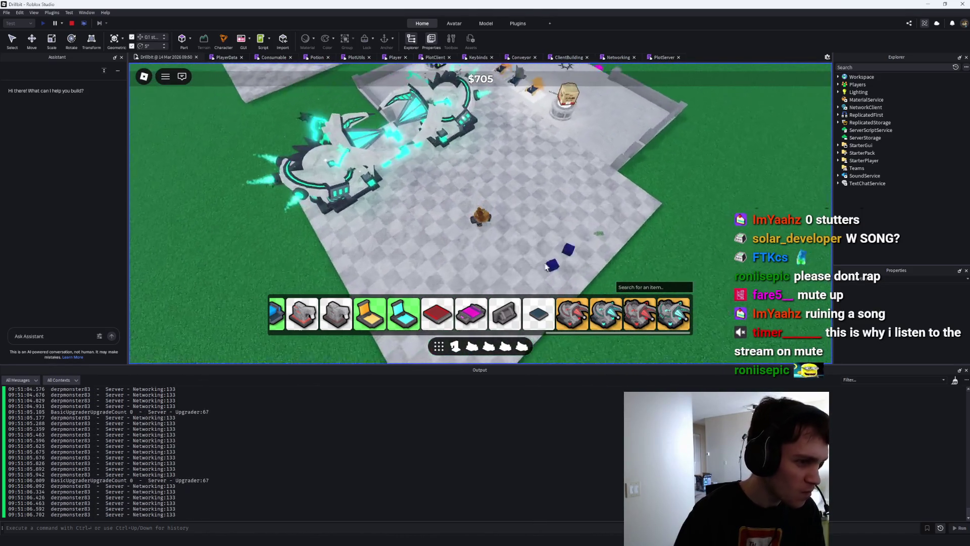
{"action": "left_click", "coordinate": [601, 316]}
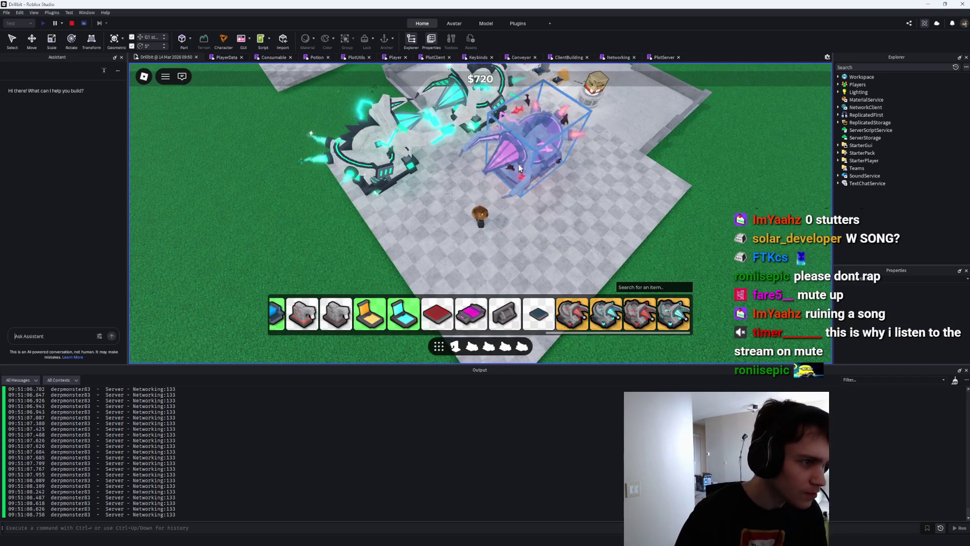
{"action": "left_click", "coordinate": [514, 154]}
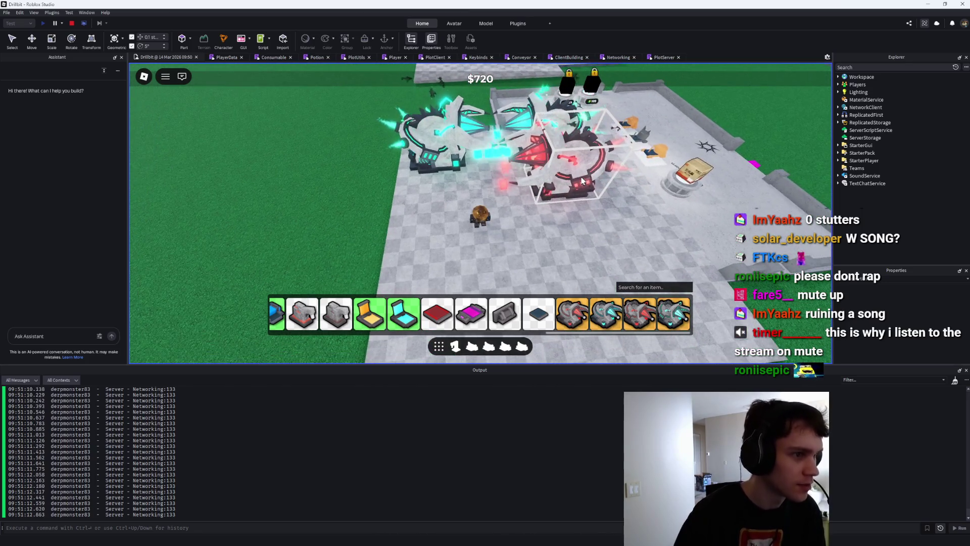
{"action": "scroll", "coordinate": [582, 181], "scroll_direction": "up", "scroll_amount": 2}
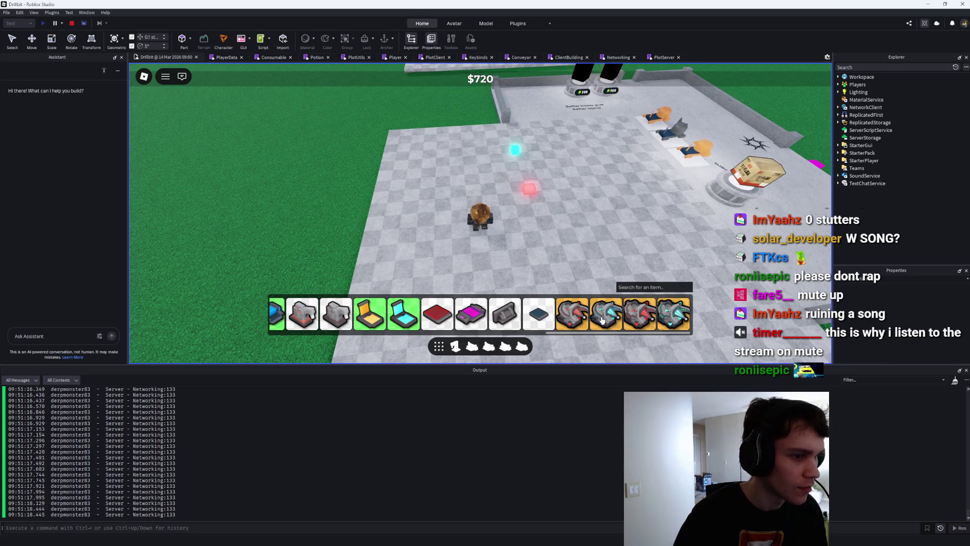
Pick the red drill, box-select both drill rows, then stop the playtest.
{"action": "left_click", "coordinate": [575, 320]}
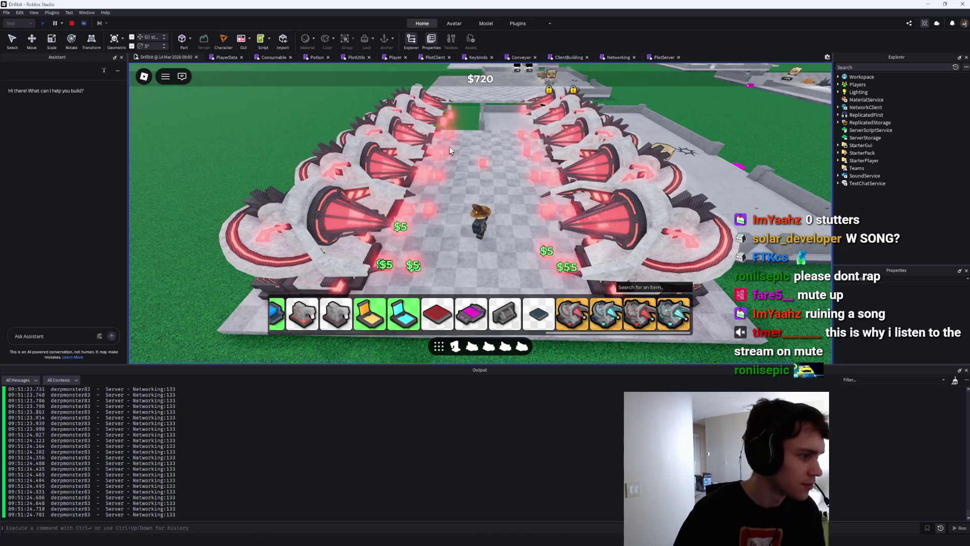
{"action": "key", "text": "w"}
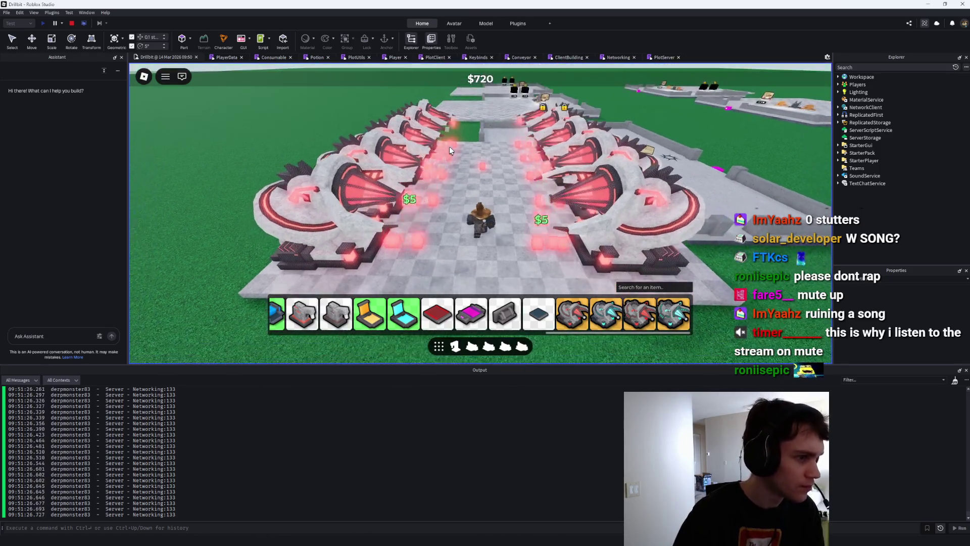
{"action": "scroll", "coordinate": [490, 159], "scroll_direction": "down", "scroll_amount": 5}
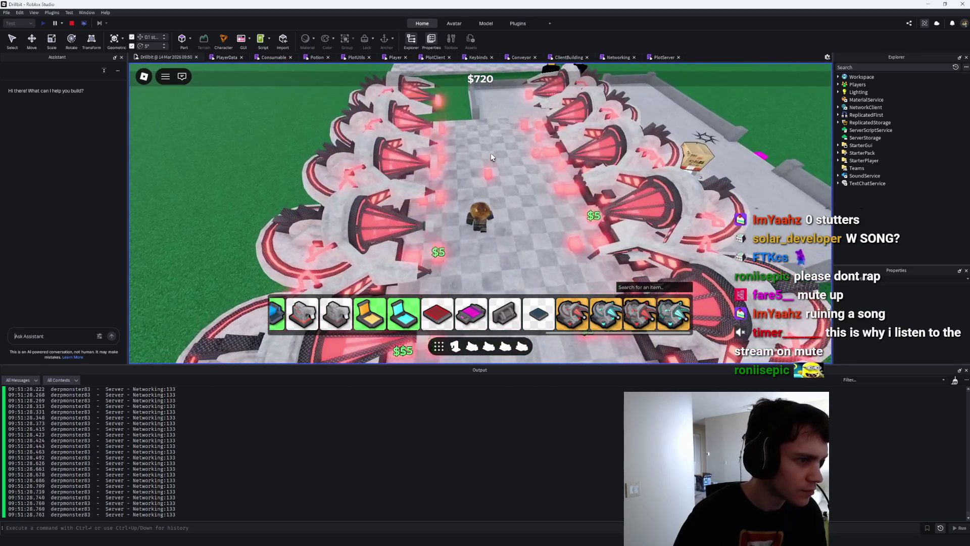
{"action": "mouse_move", "coordinate": [490, 153]}
{"action": "left_mouse_down"}
{"action": "mouse_move", "coordinate": [400, 256]}
{"action": "mouse_move", "coordinate": [414, 121]}
{"action": "mouse_move", "coordinate": [584, 258]}
{"action": "mouse_move", "coordinate": [532, 190]}
{"action": "left_mouse_up"}
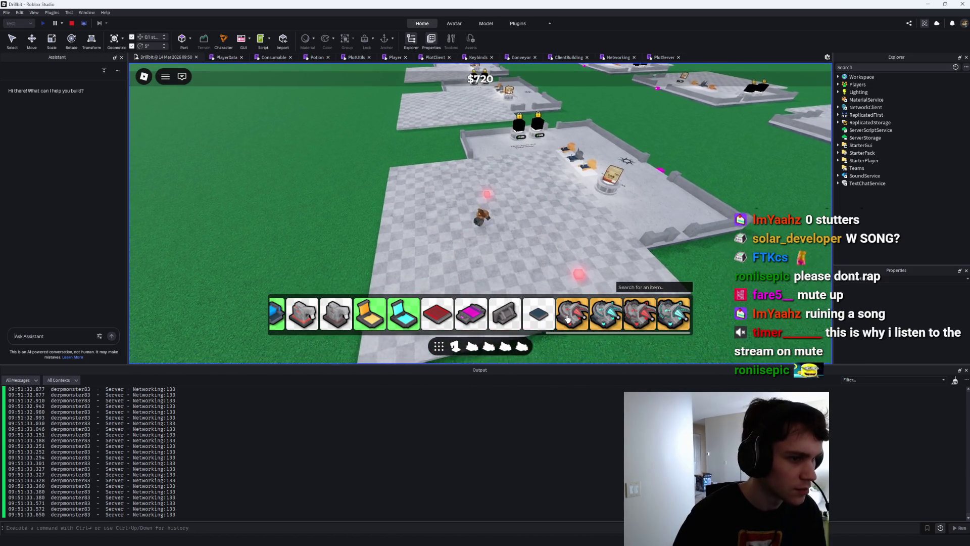
{"action": "scroll", "coordinate": [211, 423], "scroll_direction": "up", "scroll_amount": 10}
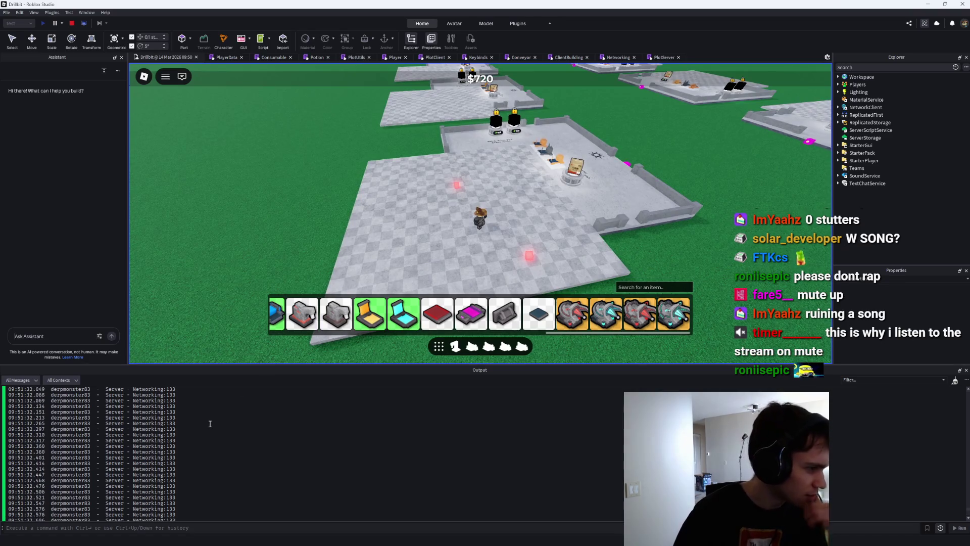
{"action": "scroll", "coordinate": [966, 496], "scroll_direction": "up", "scroll_amount": 15}
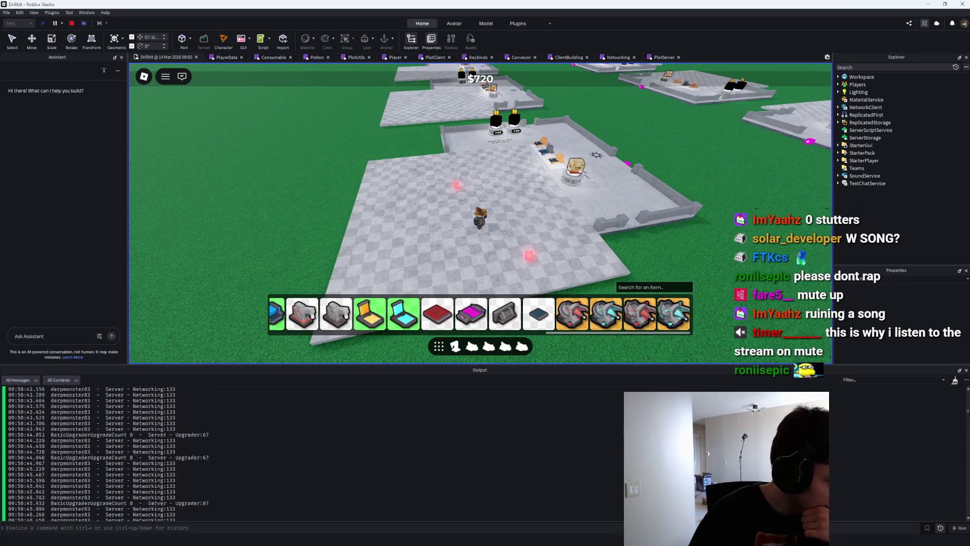
{"action": "left_click", "coordinate": [69, 25]}
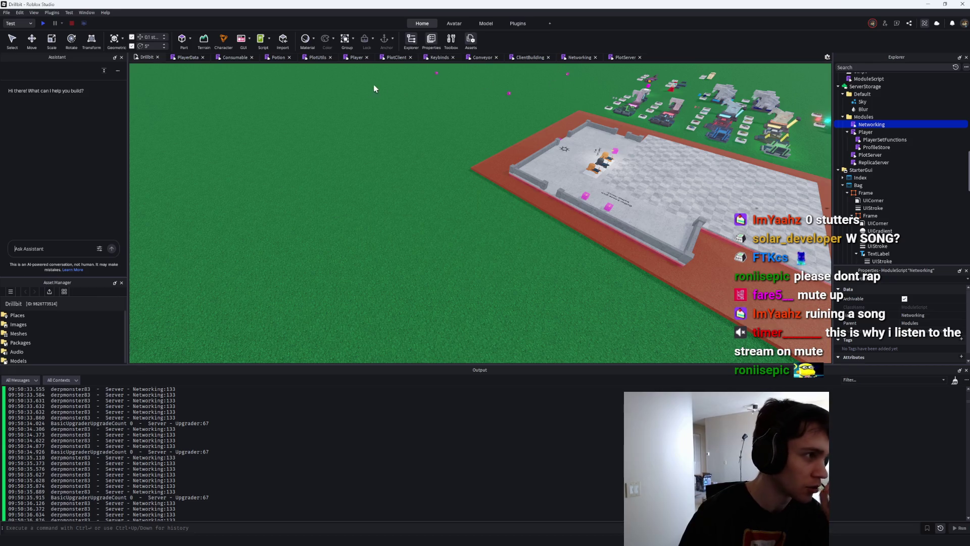
Filter Explorer for 'ore' and open the Ore ModuleScript with a taller code editor.
{"action": "left_click", "coordinate": [853, 66]}
{"action": "type", "text": "ore"}
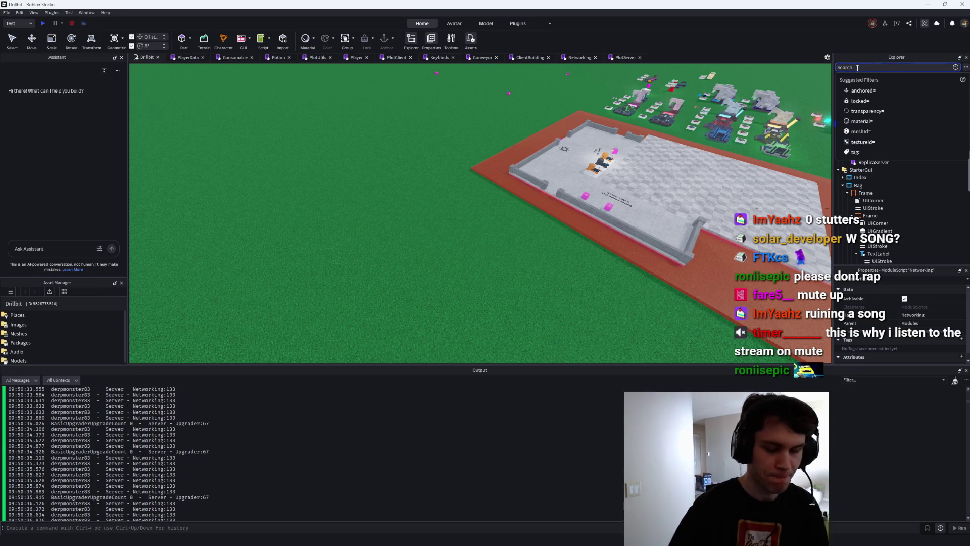
{"action": "scroll", "coordinate": [889, 223], "scroll_direction": "down", "scroll_amount": 5}
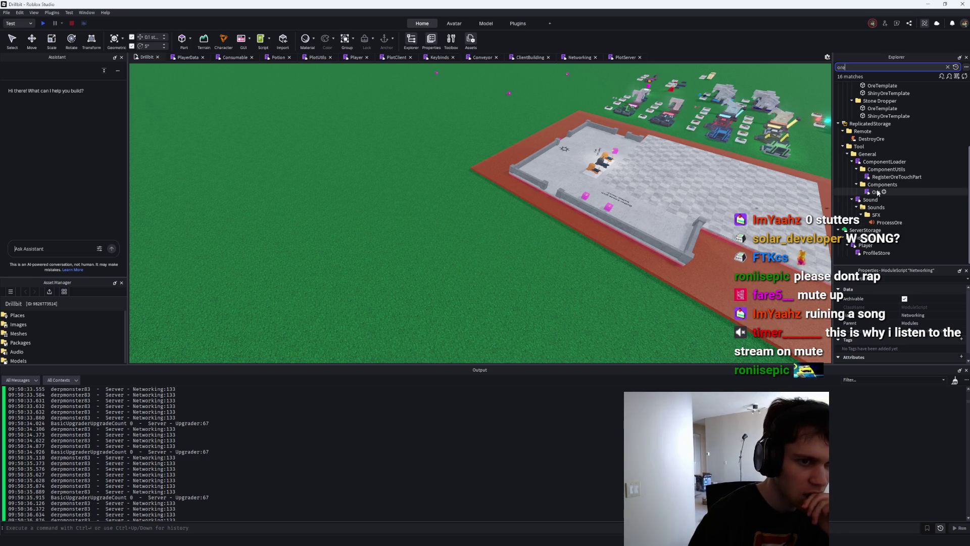
{"action": "double_click", "coordinate": [876, 192]}
{"action": "scroll", "coordinate": [703, 218], "scroll_direction": "down", "scroll_amount": 2}
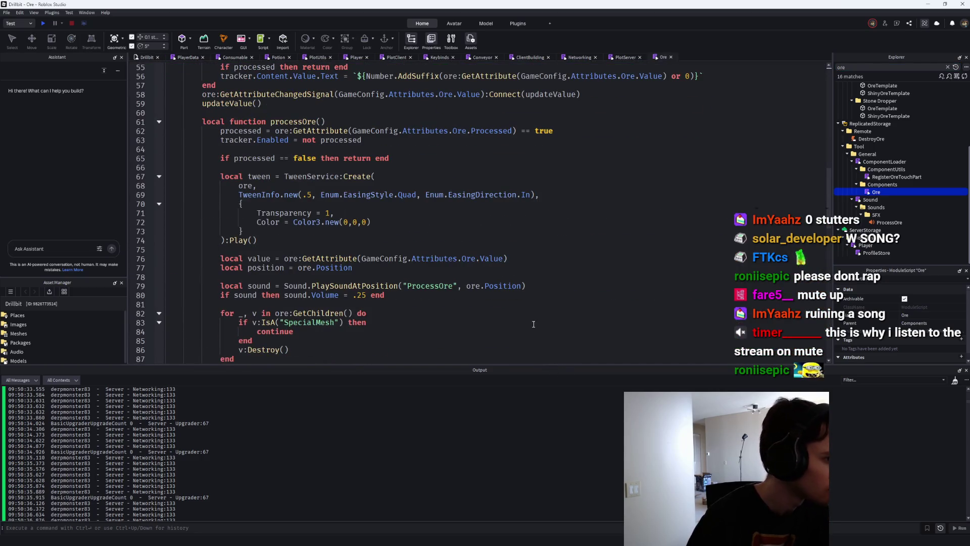
{"action": "left_click_drag", "start_coordinate": [501, 364], "coordinate": [483, 416]}
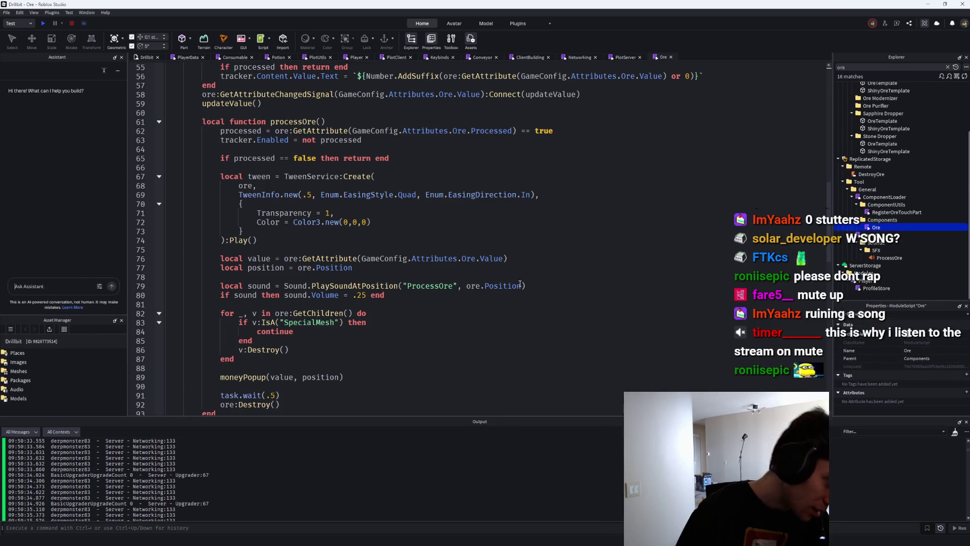
Fold processOre and inspect the hitIsBad plot and map check.
{"action": "scroll", "coordinate": [519, 283], "scroll_direction": "up", "scroll_amount": 3}
{"action": "left_click", "coordinate": [159, 201]}
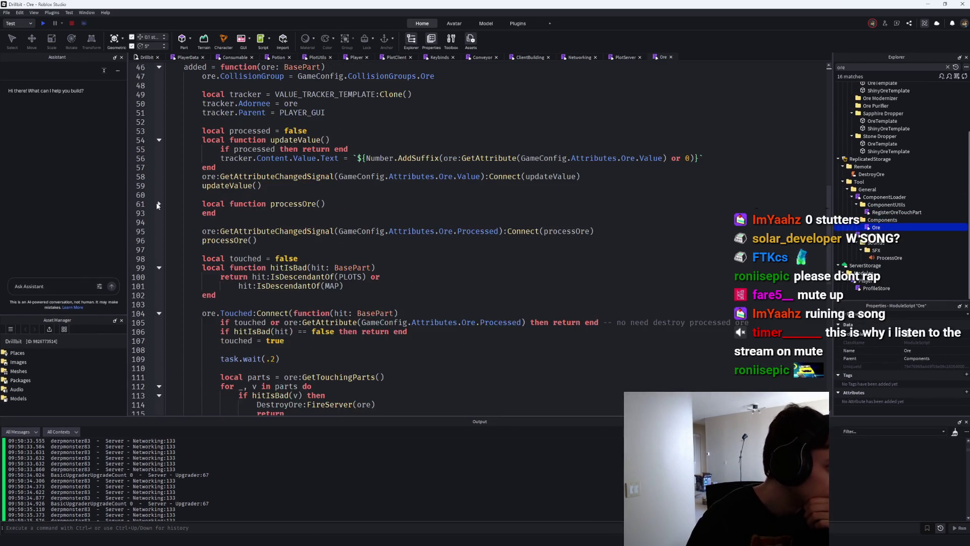
{"action": "scroll", "coordinate": [274, 213], "scroll_direction": "down", "scroll_amount": 3}
{"action": "left_click", "coordinate": [290, 201]}
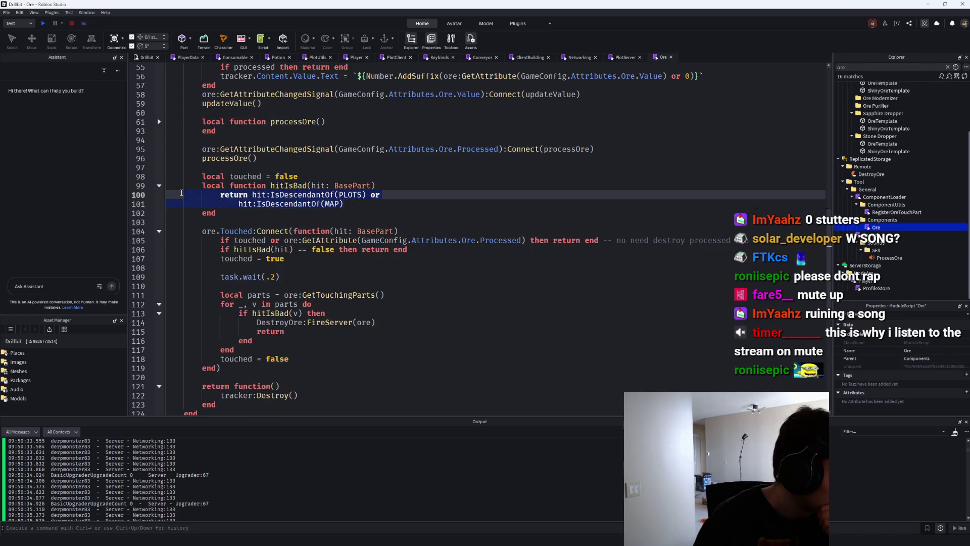
{"action": "left_click", "coordinate": [342, 210]}
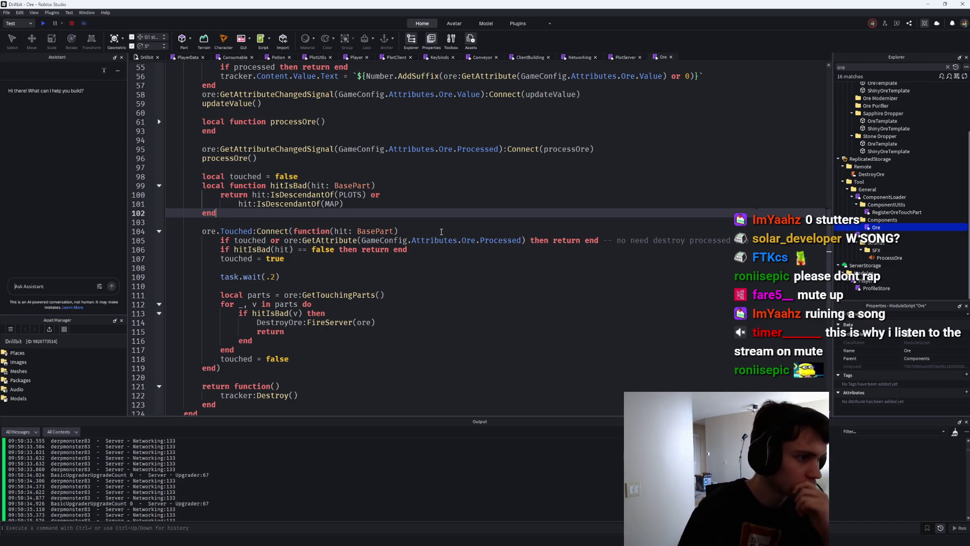
Close the PlayerData, Consumable, Potion, PlotUtils, Player, PlotClient, Keybinds and Conveyor tabs, then clear the filter.
{"action": "left_click", "coordinate": [149, 59]}
{"action": "middle_click", "coordinate": [181, 56]}
{"action": "middle_click", "coordinate": [180, 57]}
{"action": "middle_click", "coordinate": [181, 56]}
{"action": "middle_click", "coordinate": [181, 57]}
{"action": "middle_click", "coordinate": [180, 57]}
{"action": "middle_click", "coordinate": [180, 57]}
{"action": "middle_click", "coordinate": [181, 57]}
{"action": "middle_click", "coordinate": [181, 57]}
{"action": "middle_click", "coordinate": [181, 56]}
{"action": "middle_click", "coordinate": [181, 56]}
{"action": "middle_click", "coordinate": [181, 57]}
{"action": "middle_click", "coordinate": [180, 57]}
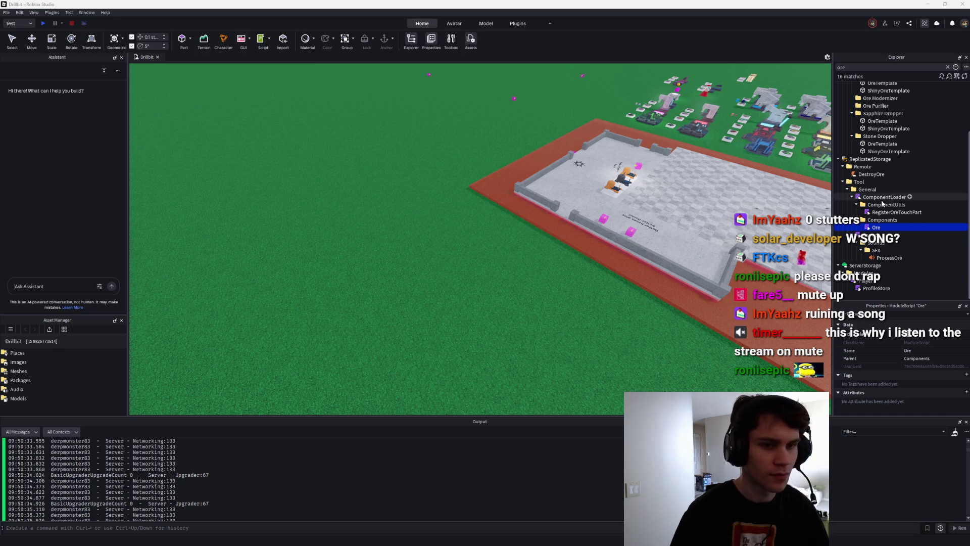
{"action": "left_click", "coordinate": [948, 67]}
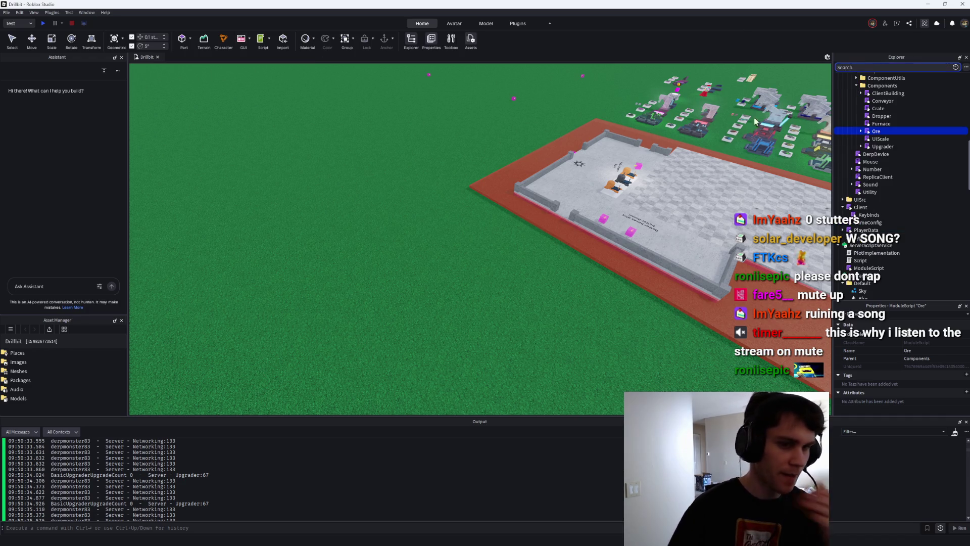
Open the PlotImplementation script and look over its code.
{"action": "double_click", "coordinate": [877, 253]}
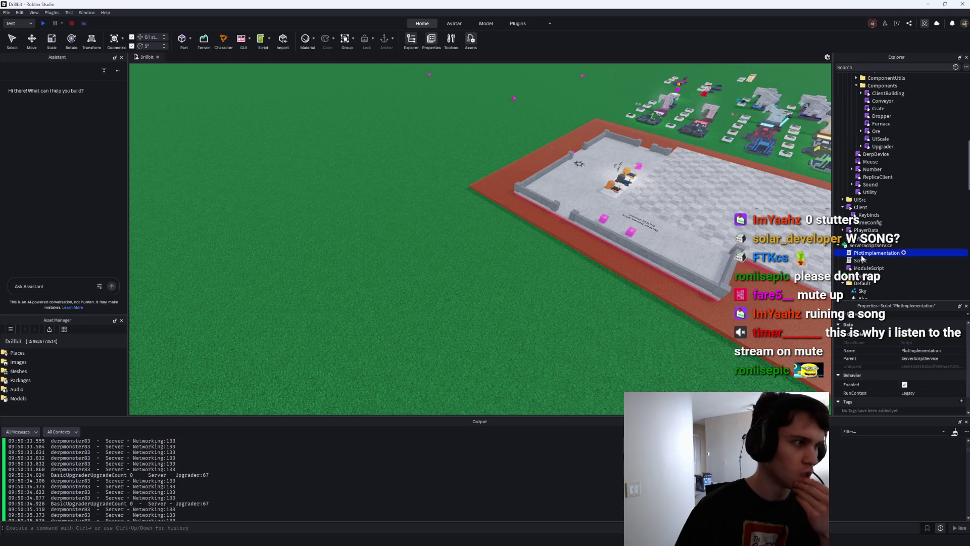
{"action": "scroll", "coordinate": [323, 192], "scroll_direction": "down", "scroll_amount": 10}
{"action": "scroll", "coordinate": [331, 197], "scroll_direction": "up", "scroll_amount": 6}
{"action": "scroll", "coordinate": [331, 197], "scroll_direction": "up", "scroll_amount": 5}
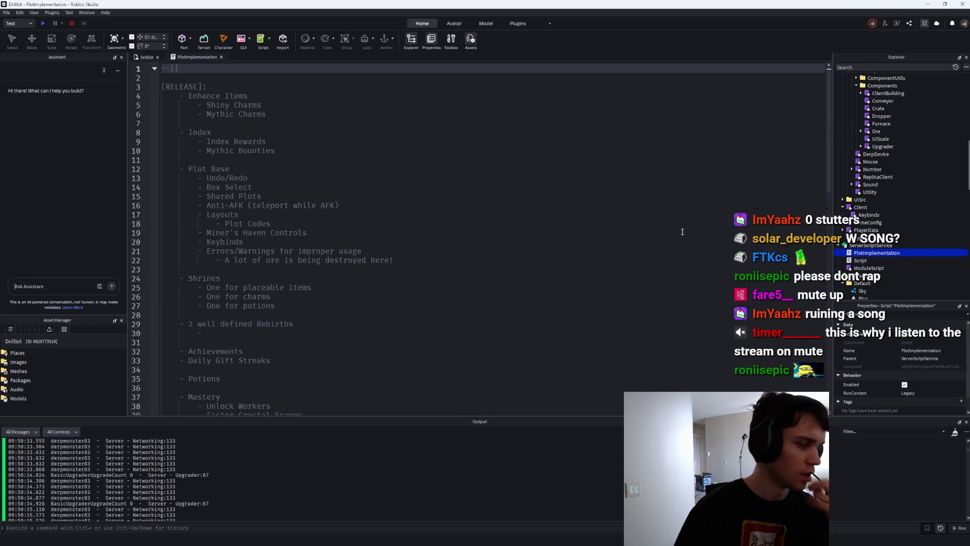
Insert a new Script under ServerScriptService and rename it BUUGZ.
{"action": "left_click", "coordinate": [901, 245]}
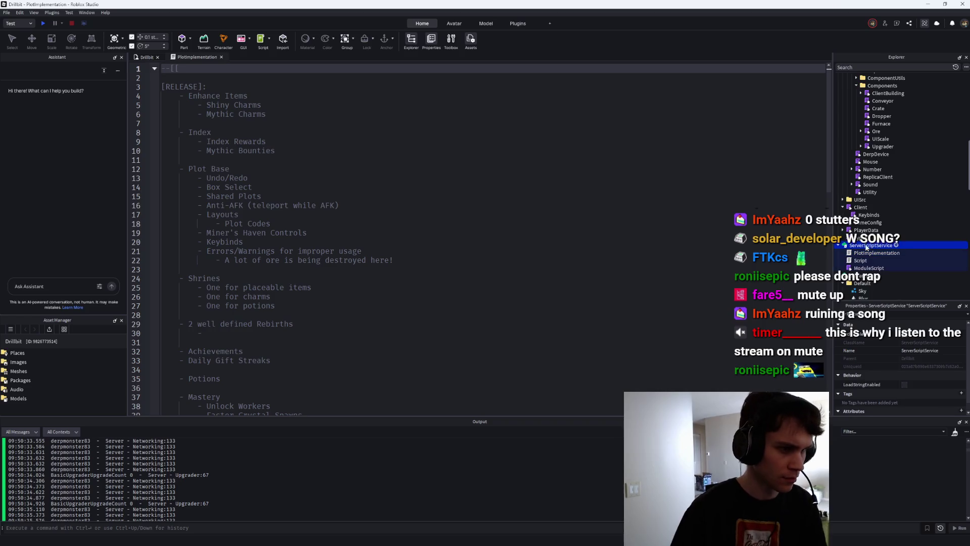
{"action": "left_click", "coordinate": [896, 245]}
{"action": "type", "text": "sc"}
{"action": "key", "text": "Return"}
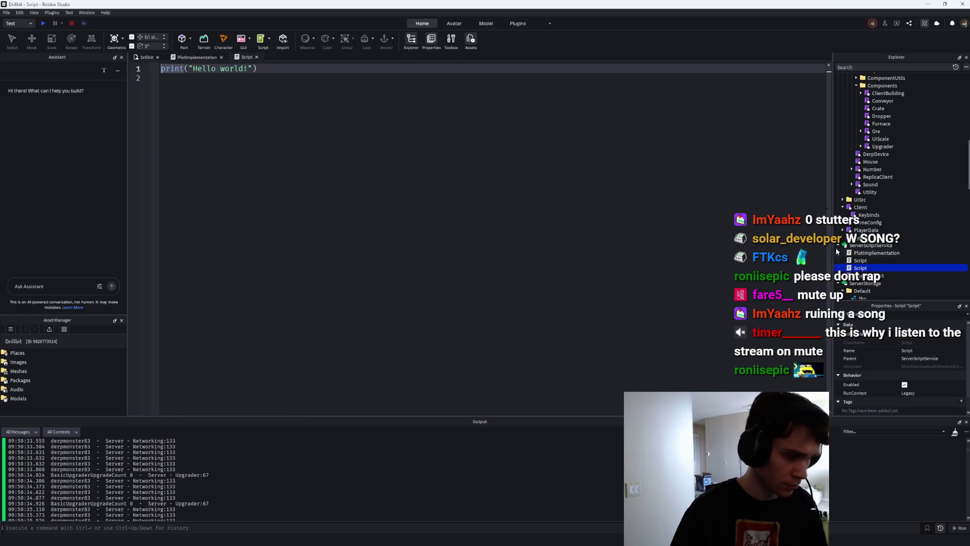
{"action": "key", "text": "F2"}
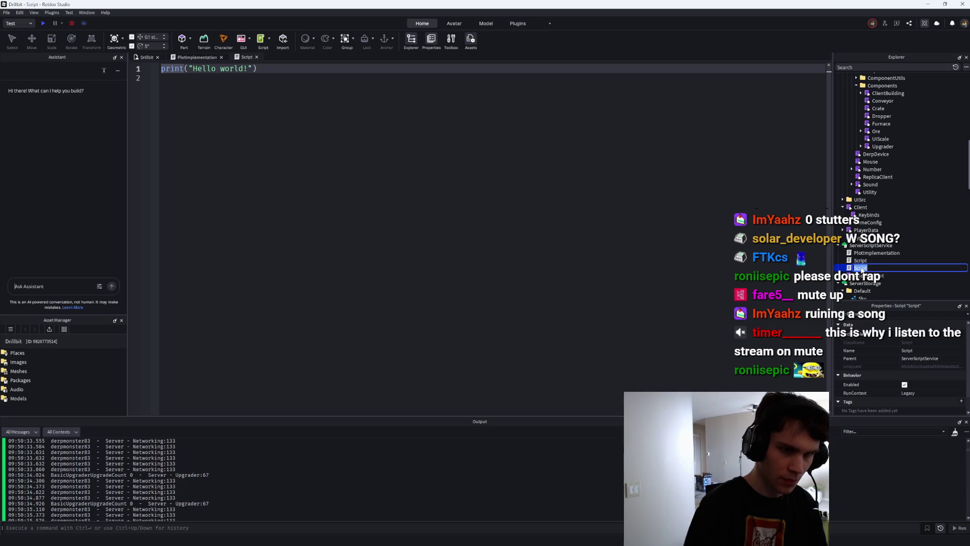
{"action": "type", "text": "BUUGZ"}
{"action": "key", "text": "Return"}
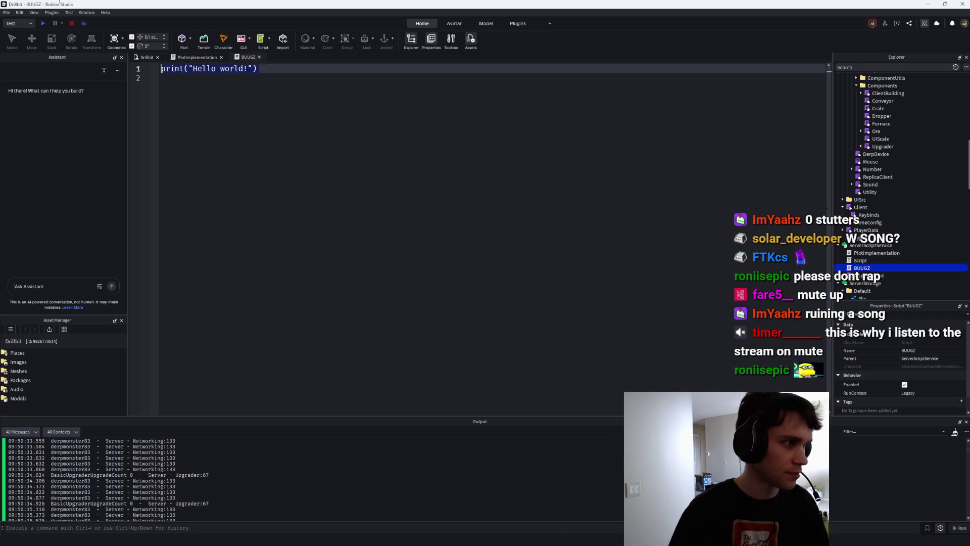
Replace the Hello world code with an empty --[[ ]] block comment.
{"action": "key", "text": "ctrl+a"}
{"action": "key", "text": "BackSpace"}
{"action": "type", "text": "--"}
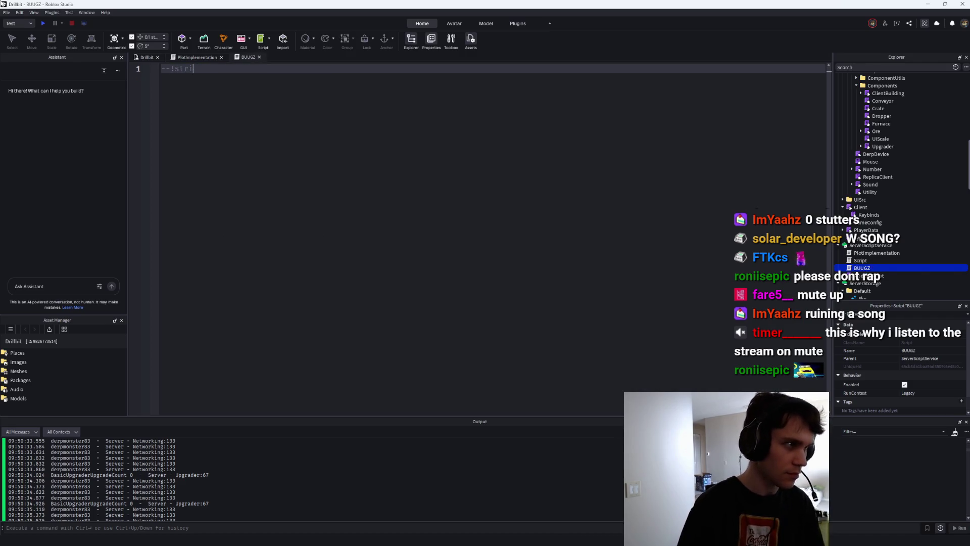
{"action": "type", "text": "["}
{"action": "key", "text": "Return"}
{"action": "key", "text": "Return"}
{"action": "key", "text": "Return"}
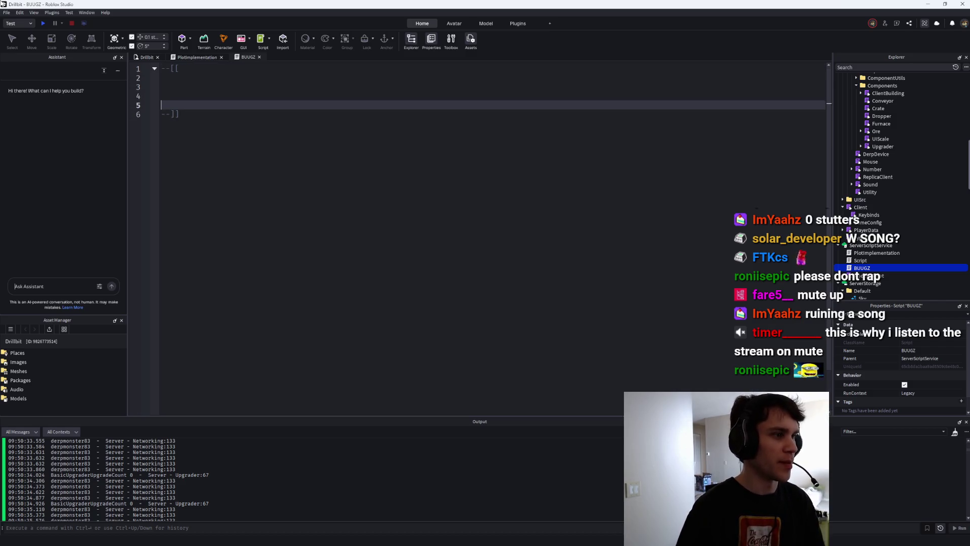
{"action": "key", "text": "Up"}
{"action": "key", "text": "Up"}
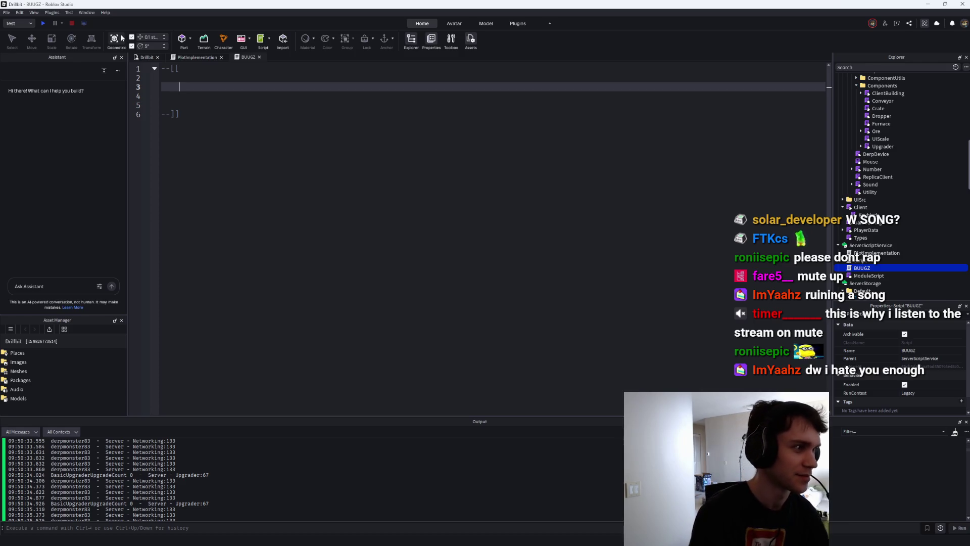
Note 'Ore doesn't get destroyed sometimes' and a second bullet about destroying ore after inactivity.
{"action": "key", "text": "BackSpace"}
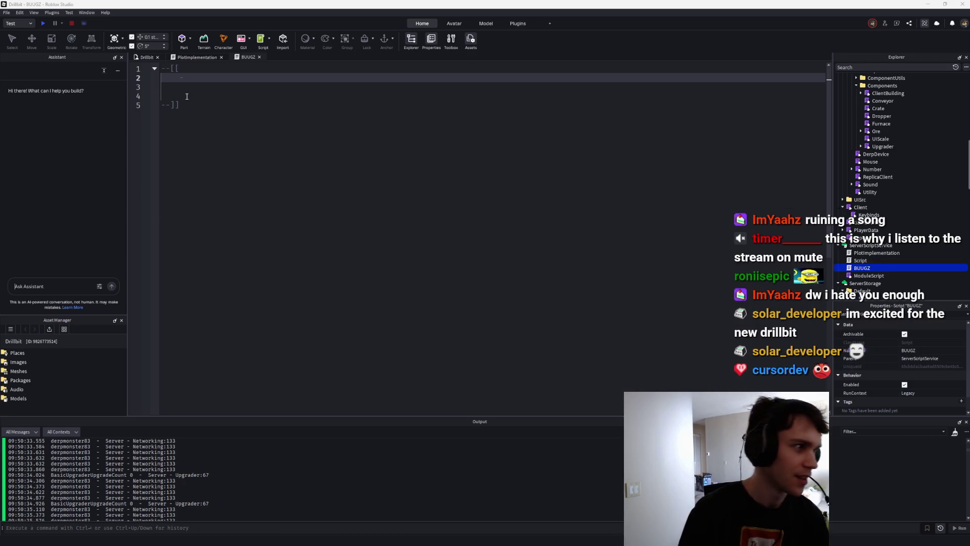
{"action": "left_click", "coordinate": [233, 83]}
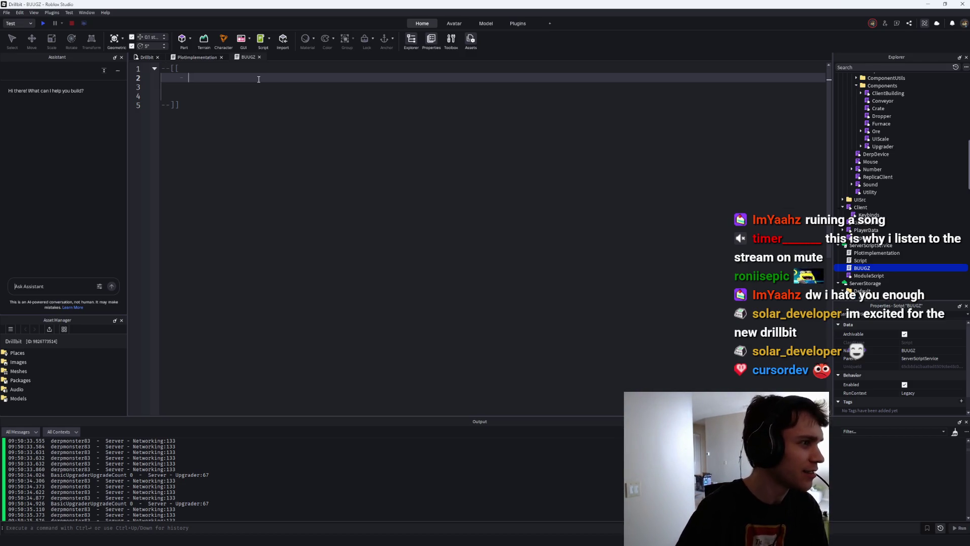
{"action": "type", "text": "Ore doesn't get d"}
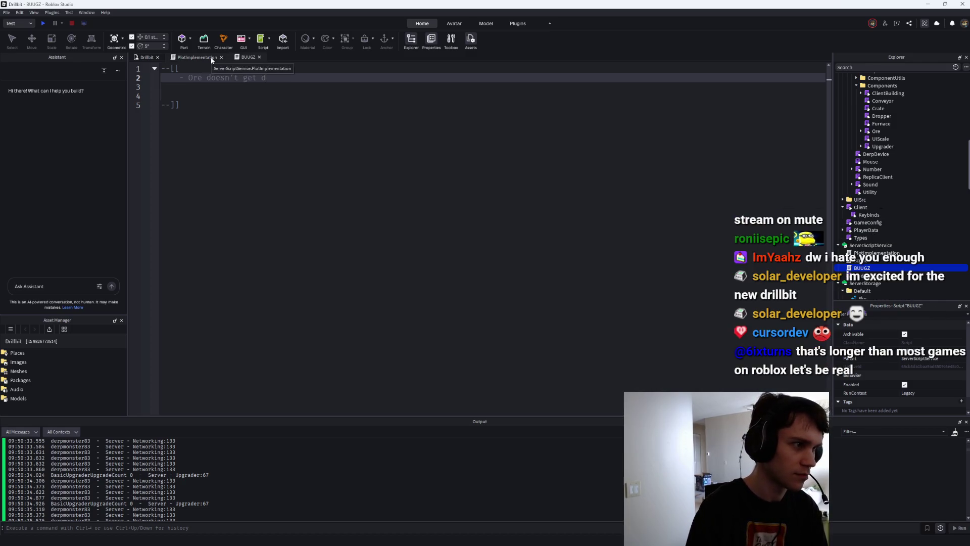
{"action": "type", "text": "estroyed sometimes"}
{"action": "key", "text": "Return"}
{"action": "type", "text": "- Ore"}
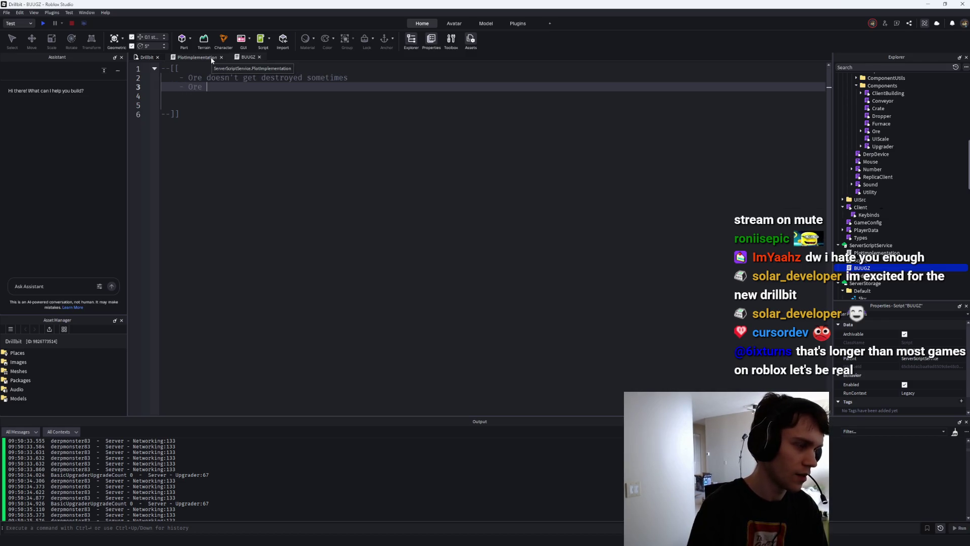
{"action": "type", "text": " should be de"}
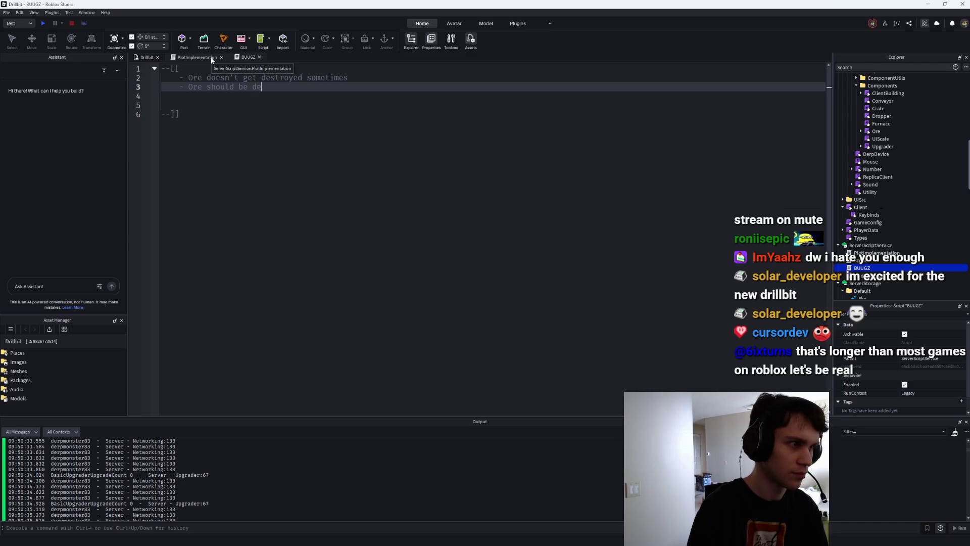
{"action": "type", "text": "X am"}
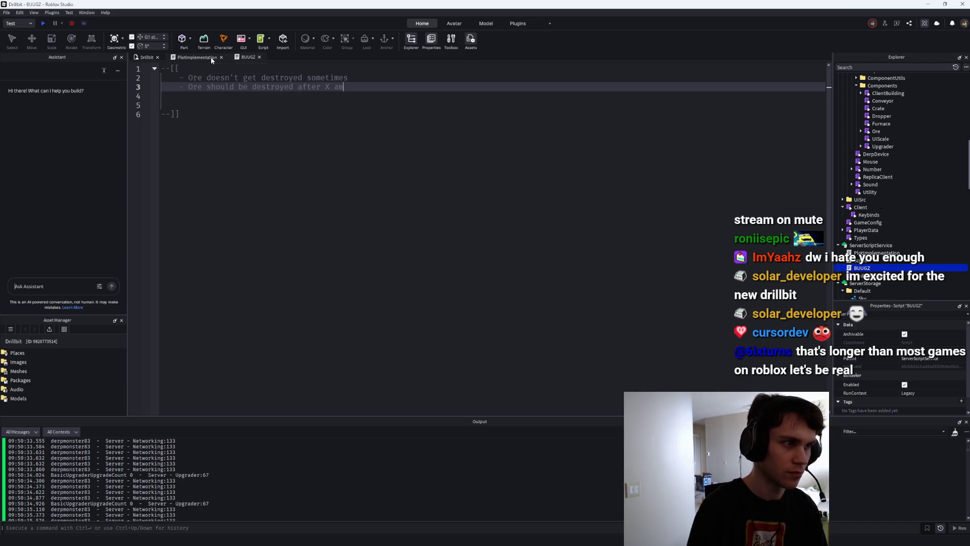
{"action": "type", "text": "ount of inactivity tume"}
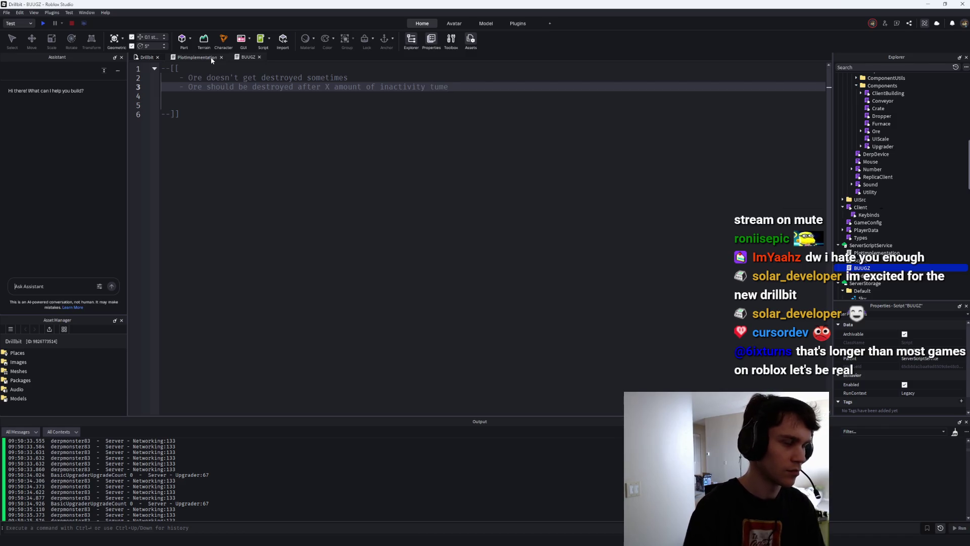
{"action": "type", "text": "r"}
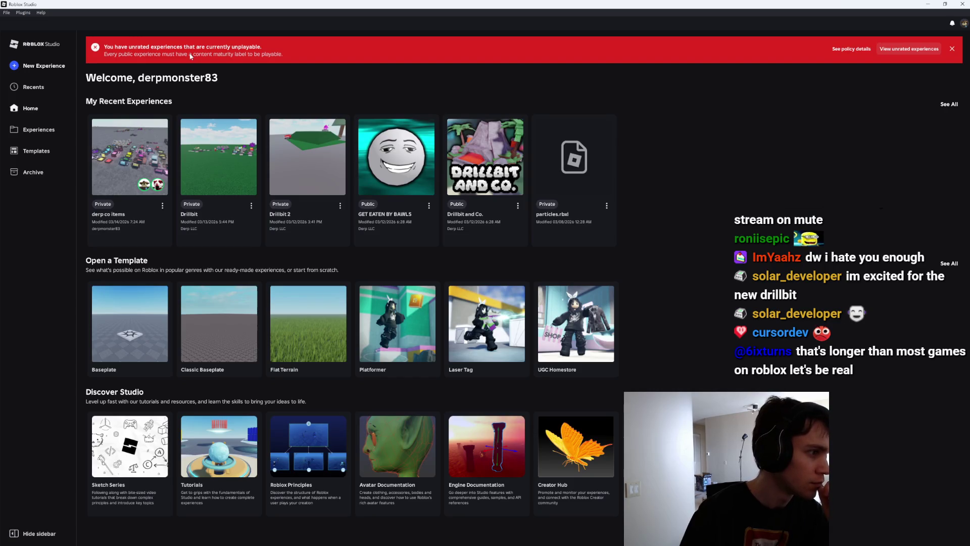
Reopen Drillbit from the start page, return to its world view and focus the Explorer search.
{"action": "left_click", "coordinate": [225, 190]}
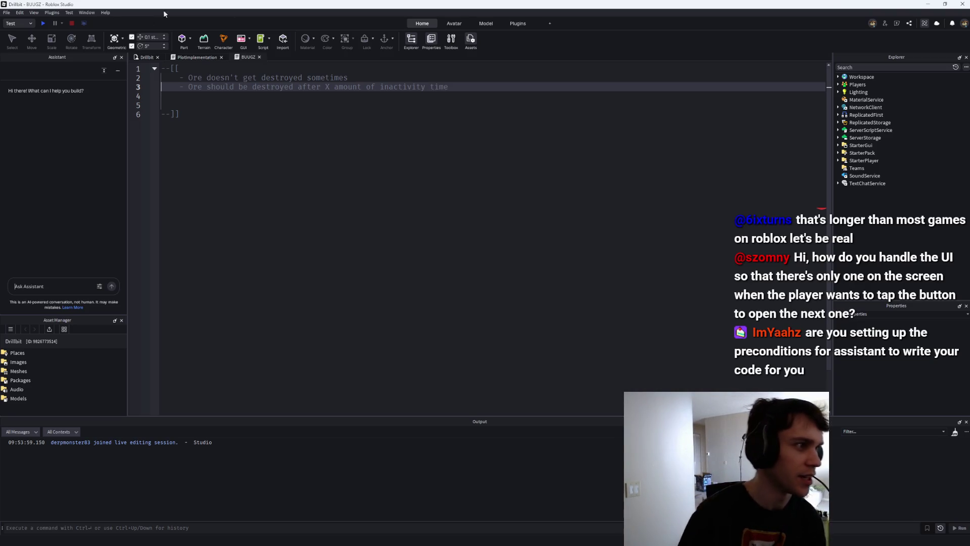
{"action": "left_click", "coordinate": [143, 57]}
{"action": "left_click", "coordinate": [896, 67]}
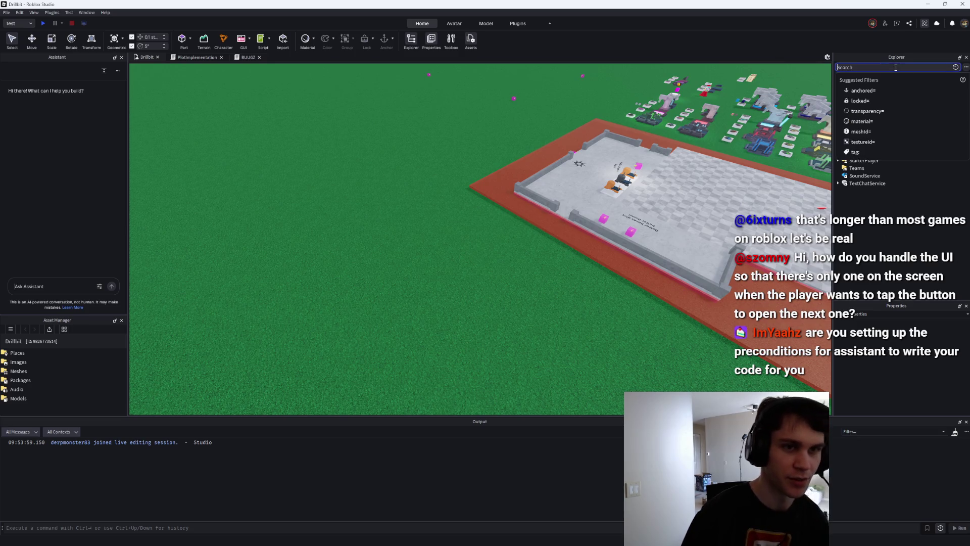
Search 'mainmen', open MainMenuManager, and fold SetMenuVisible, HideAllMenus and RegisterMenu.
{"action": "type", "text": "mainmen"}
{"action": "double_click", "coordinate": [884, 108]}
{"action": "scroll", "coordinate": [375, 256], "scroll_direction": "down", "scroll_amount": 20}
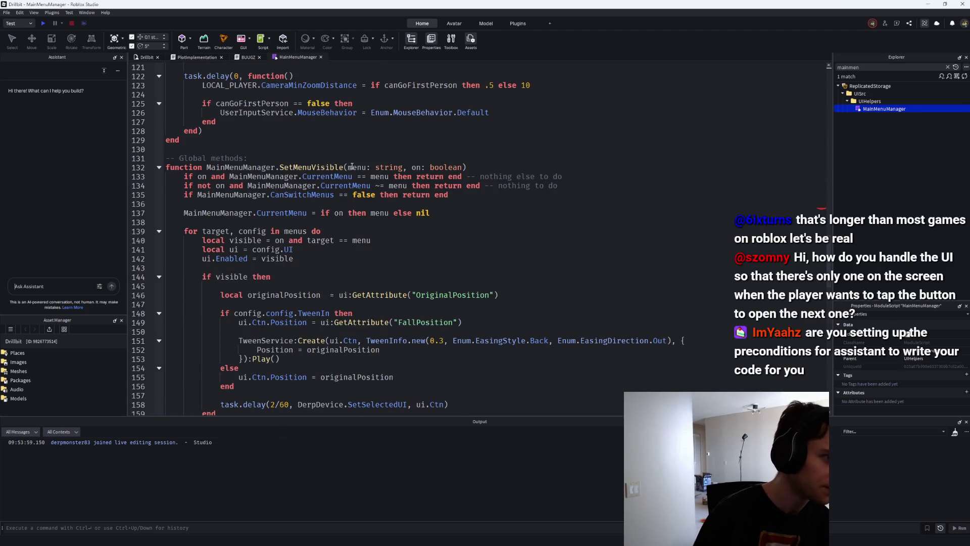
{"action": "left_click", "coordinate": [159, 167]}
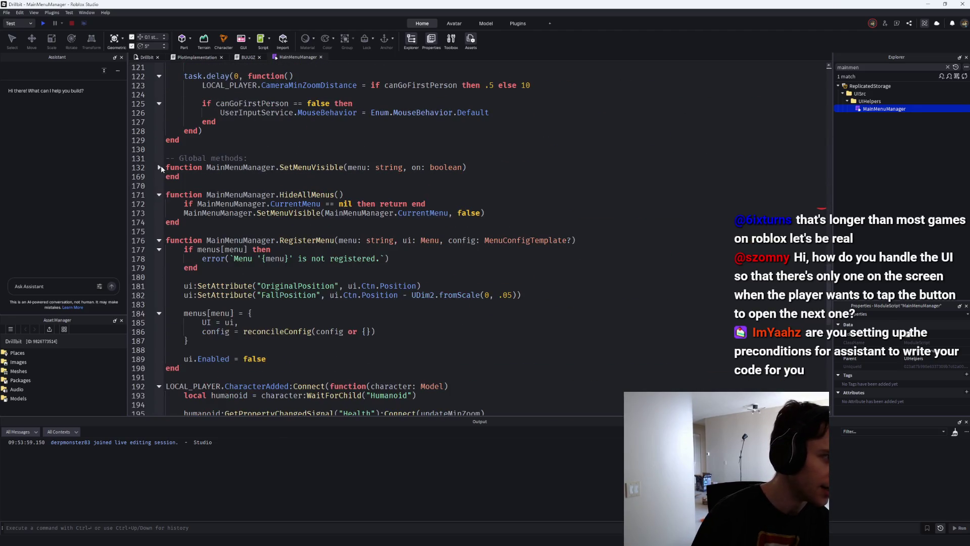
{"action": "left_click", "coordinate": [159, 195]}
{"action": "left_click_drag", "start_coordinate": [340, 223], "coordinate": [578, 224]}
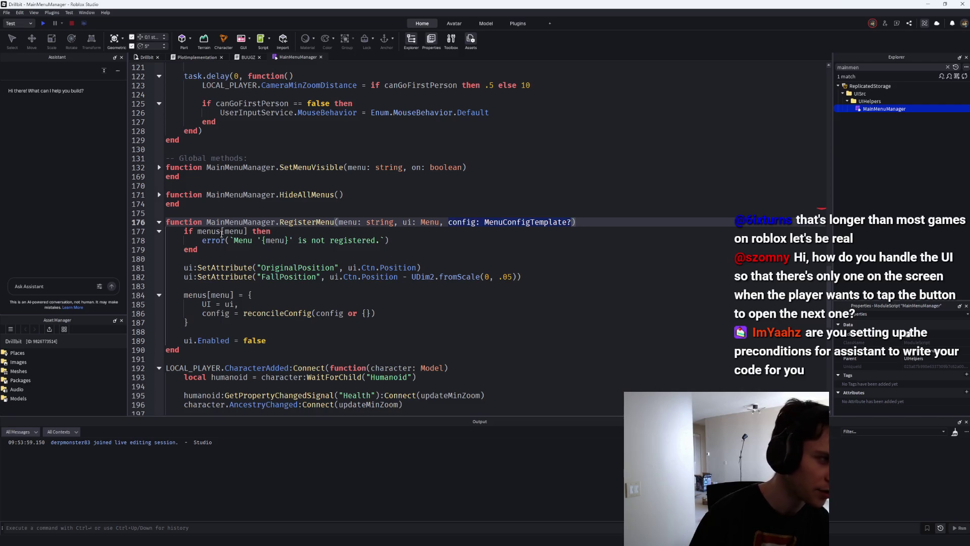
{"action": "left_click", "coordinate": [159, 222]}
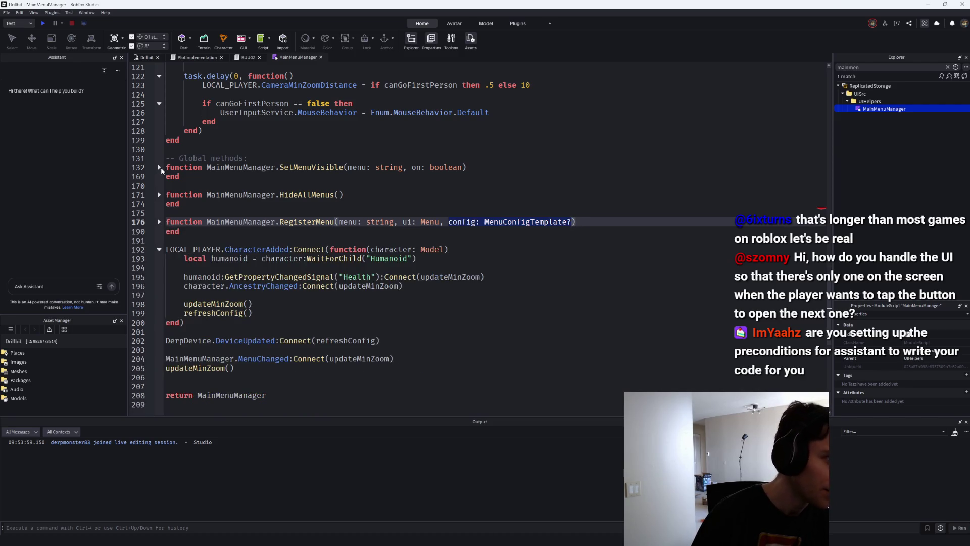
{"action": "left_click", "coordinate": [160, 167]}
Inspect SetMenuVisible's for-loop, the menu parameter's uses and the config type booleans.
{"action": "scroll", "coordinate": [350, 176], "scroll_direction": "down", "scroll_amount": 4}
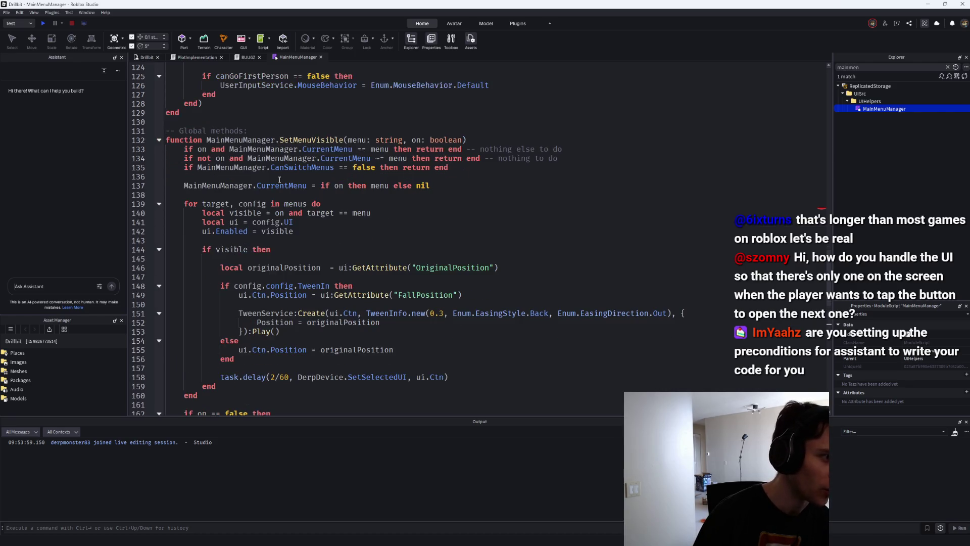
{"action": "mouse_move", "coordinate": [184, 121]}
{"action": "left_mouse_down"}
{"action": "mouse_move", "coordinate": [237, 131]}
{"action": "mouse_move", "coordinate": [256, 321]}
{"action": "left_mouse_up"}
{"action": "left_click", "coordinate": [262, 308]}
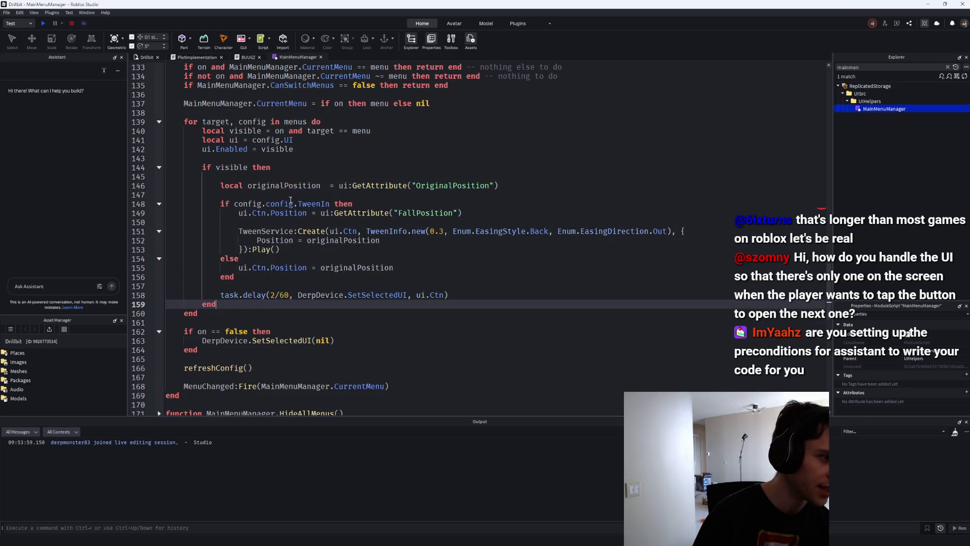
{"action": "scroll", "coordinate": [313, 230], "scroll_direction": "down", "scroll_amount": 4}
{"action": "scroll", "coordinate": [329, 225], "scroll_direction": "up", "scroll_amount": 4}
{"action": "scroll", "coordinate": [352, 303], "scroll_direction": "up", "scroll_amount": 2}
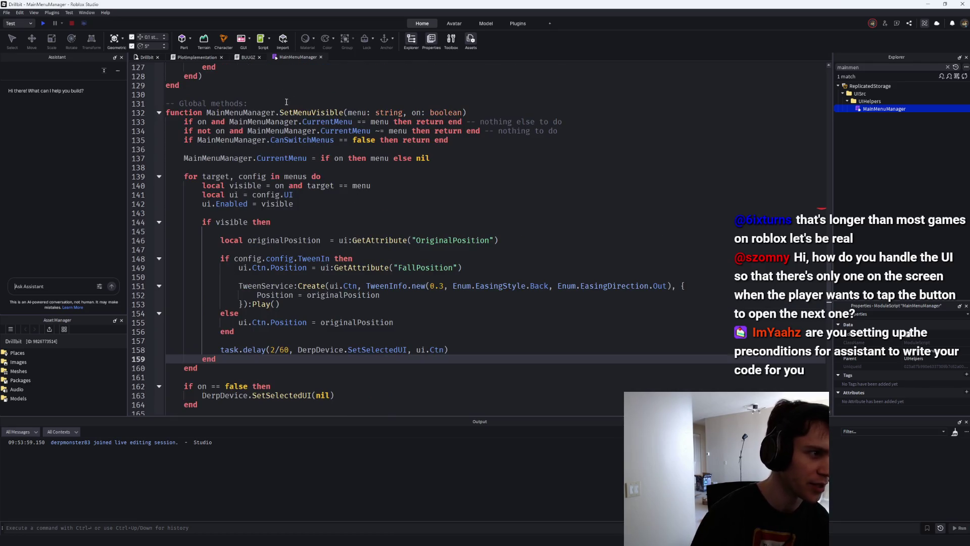
{"action": "left_click", "coordinate": [357, 112]}
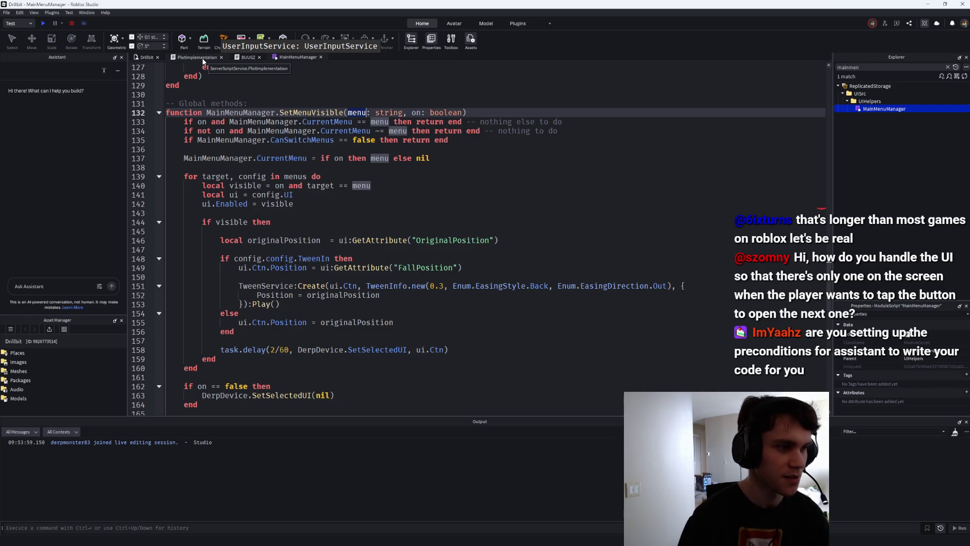
{"action": "scroll", "coordinate": [404, 238], "scroll_direction": "up", "scroll_amount": 5}
{"action": "scroll", "coordinate": [404, 238], "scroll_direction": "down", "scroll_amount": 5}
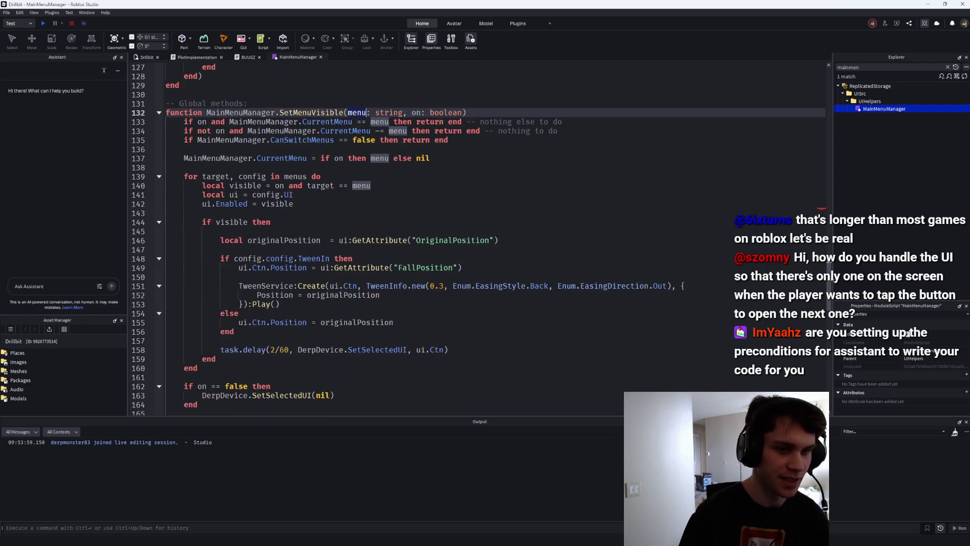
{"action": "scroll", "coordinate": [353, 202], "scroll_direction": "up", "scroll_amount": 20}
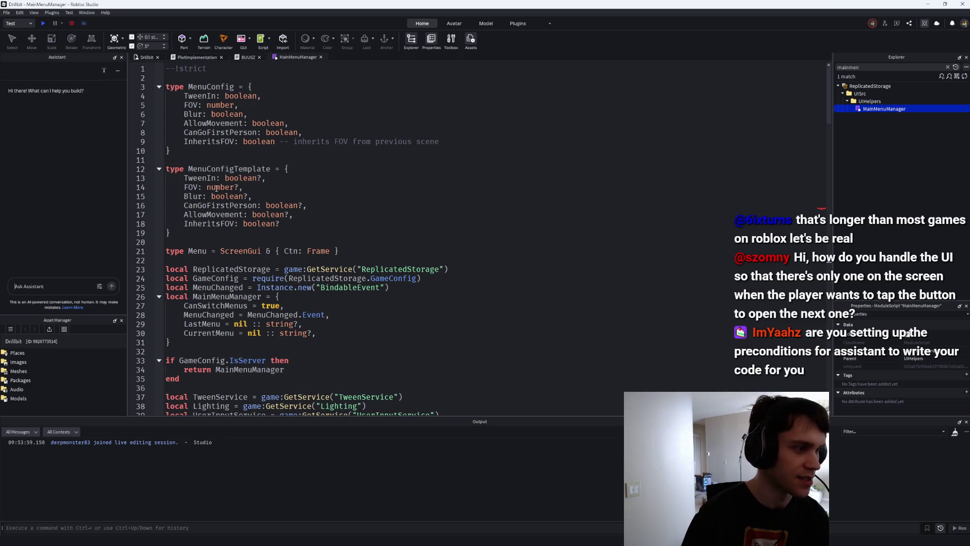
{"action": "left_click", "coordinate": [283, 205]}
Close the PlotImplementation, BUUGZ and MainMenuManager script tabs.
{"action": "middle_click", "coordinate": [198, 57]}
{"action": "middle_click", "coordinate": [198, 57]}
{"action": "middle_click", "coordinate": [198, 57]}
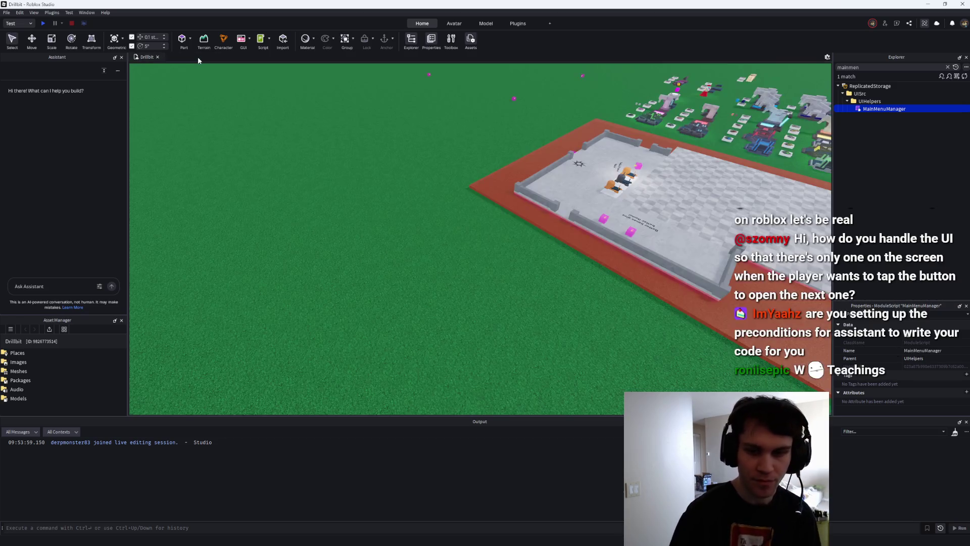
{"action": "scroll", "coordinate": [400, 263], "scroll_direction": "down", "scroll_amount": 5}
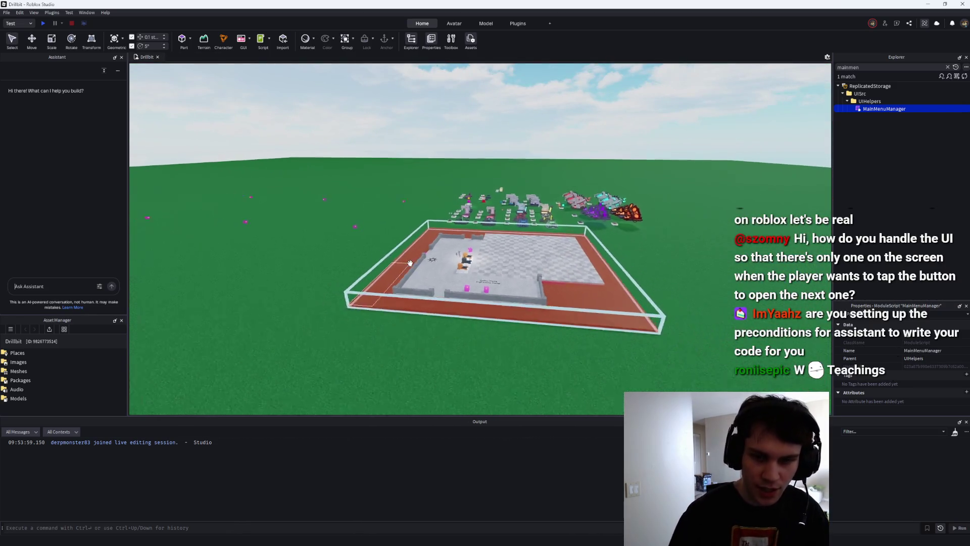
{"action": "scroll", "coordinate": [410, 263], "scroll_direction": "up", "scroll_amount": 5}
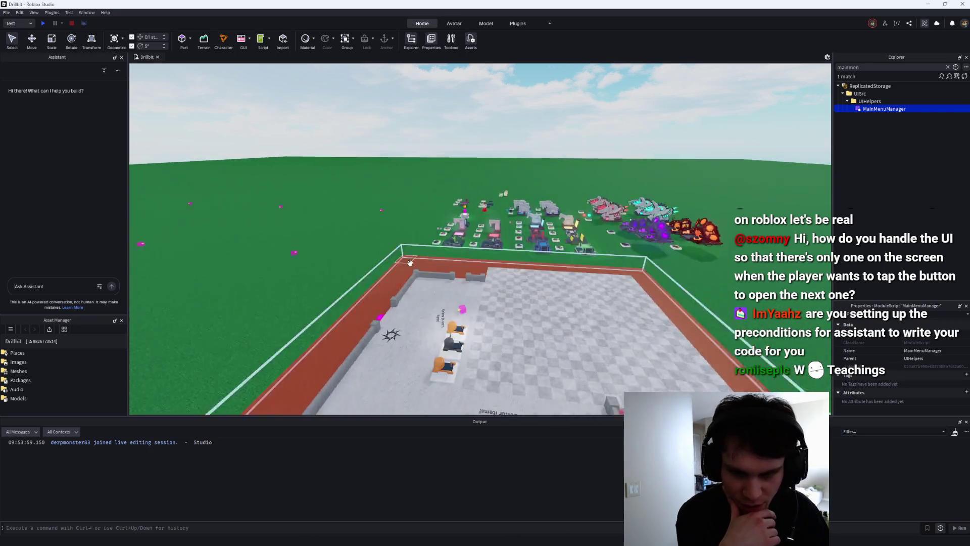
{"action": "scroll", "coordinate": [411, 262], "scroll_direction": "down", "scroll_amount": 3}
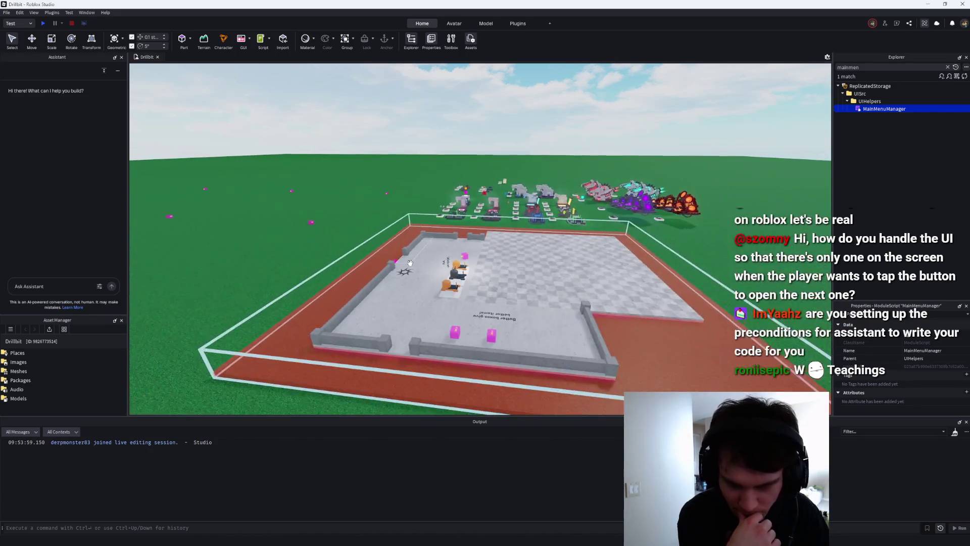
{"action": "scroll", "coordinate": [410, 263], "scroll_direction": "up", "scroll_amount": 5}
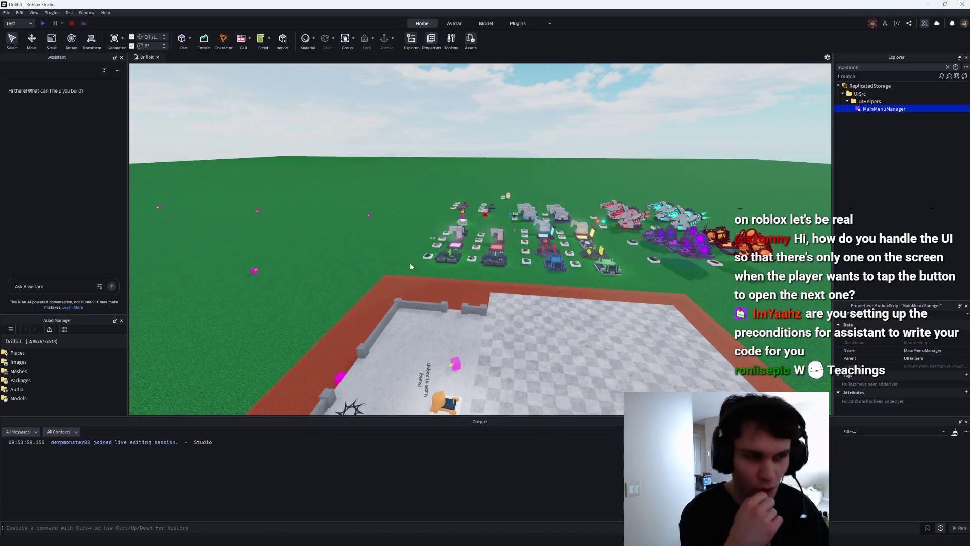
{"action": "scroll", "coordinate": [410, 262], "scroll_direction": "down", "scroll_amount": 3}
{"action": "key", "text": "d"}
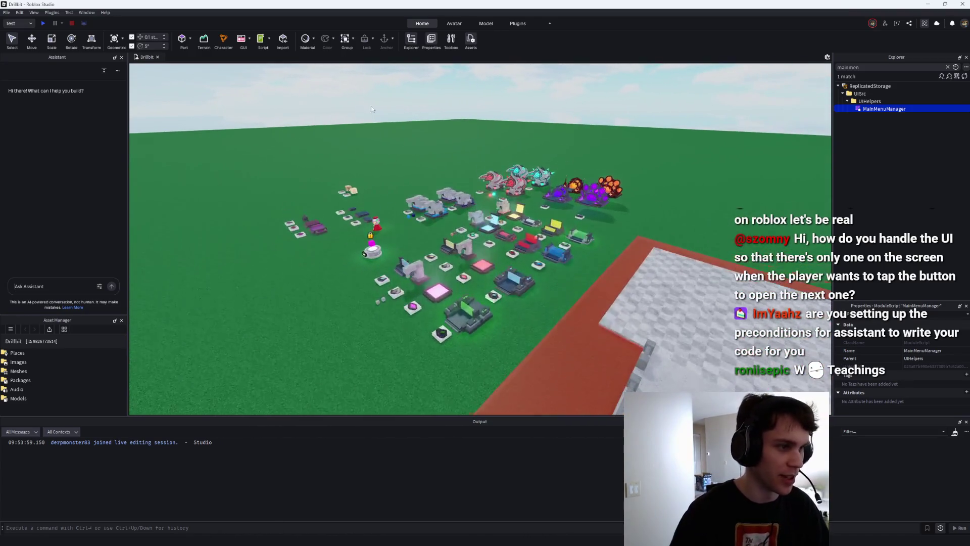
{"action": "left_click", "coordinate": [42, 23]}
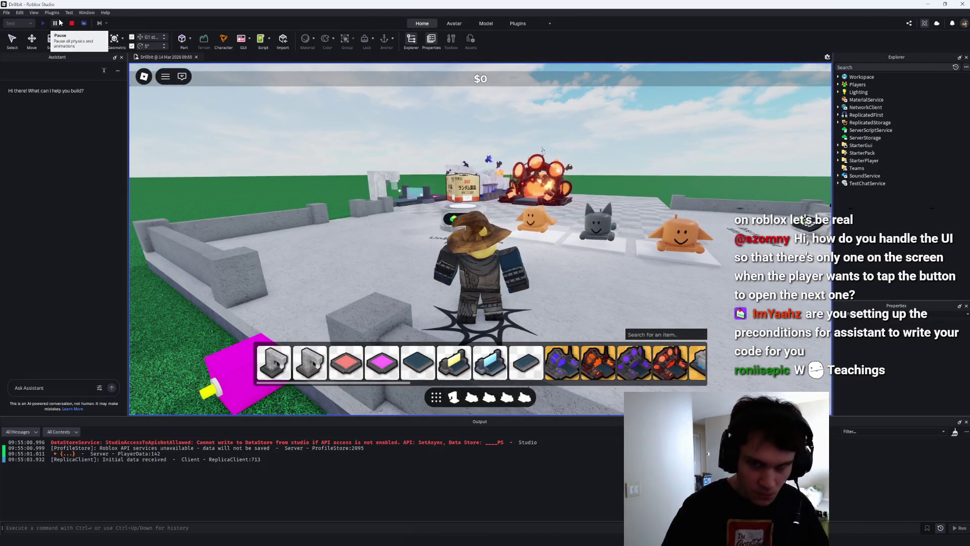
Walk between the glass generator box and lava drill as money reaches $135, then stop the playtest.
{"action": "key", "text": "w"}
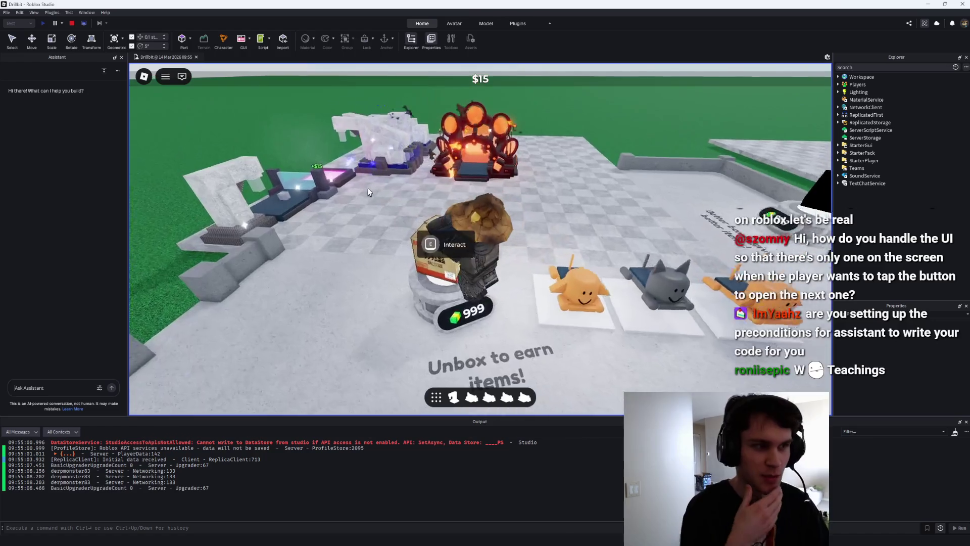
{"action": "key", "text": "w"}
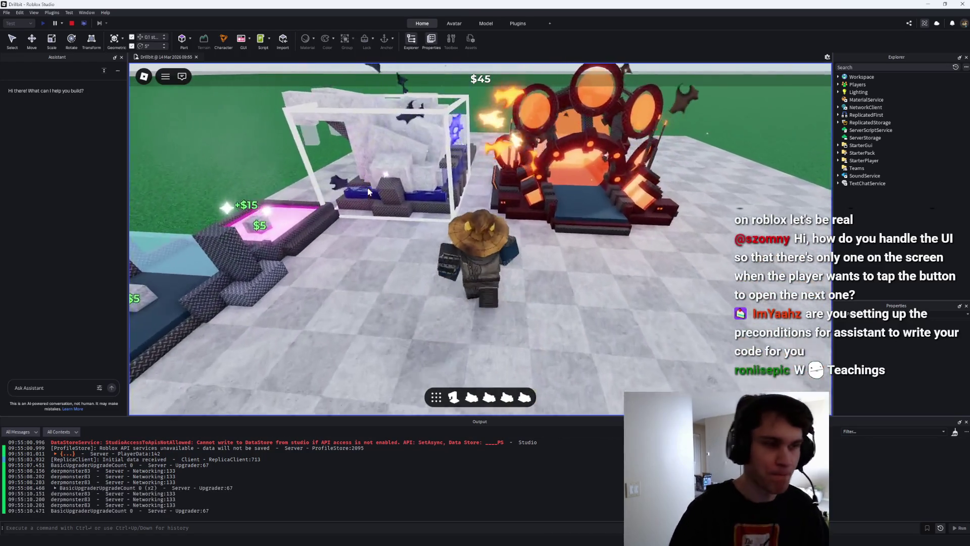
{"action": "key", "text": "w"}
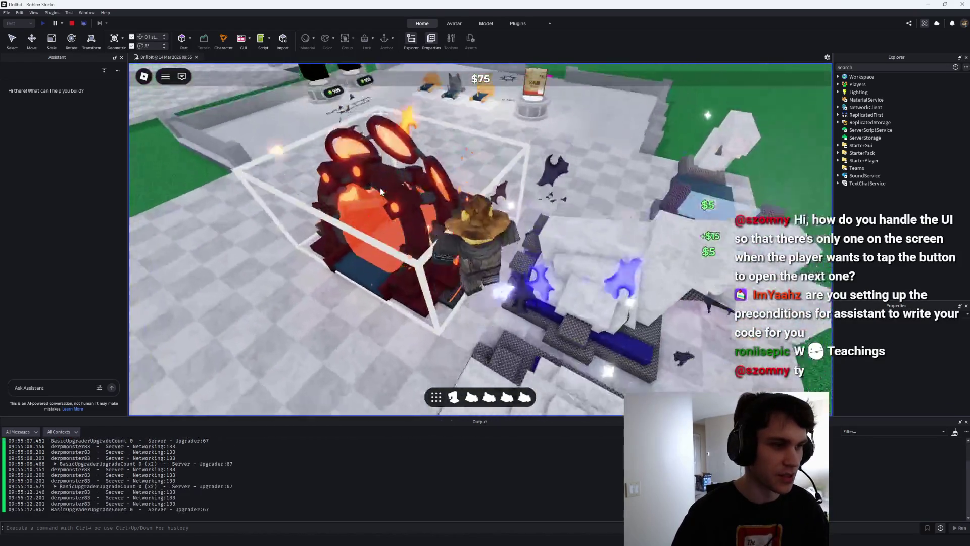
{"action": "key", "text": "w"}
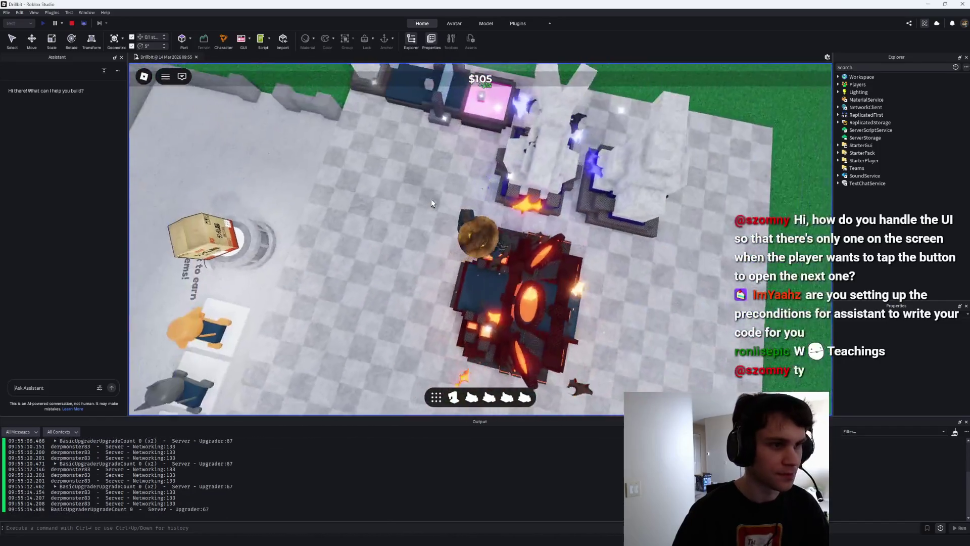
{"action": "key", "text": "w"}
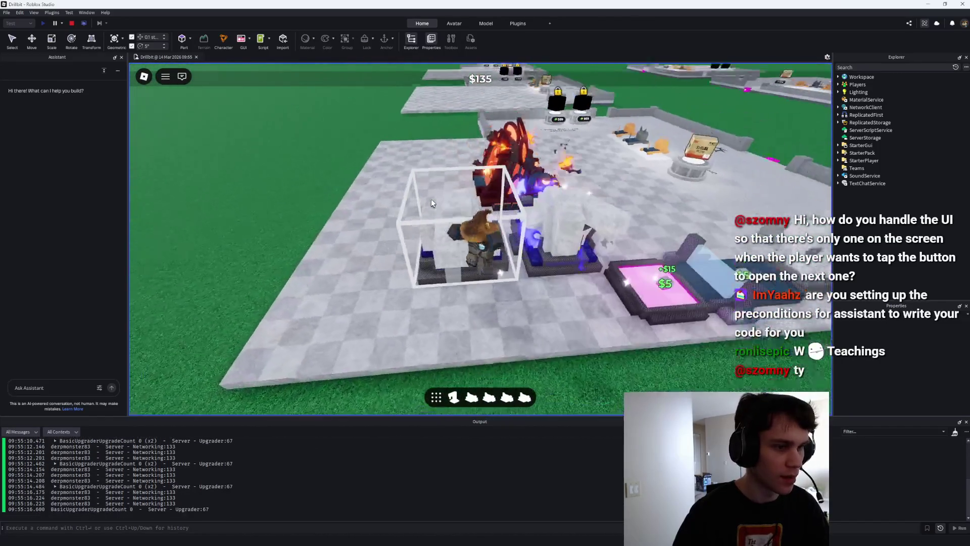
{"action": "left_click", "coordinate": [71, 23]}
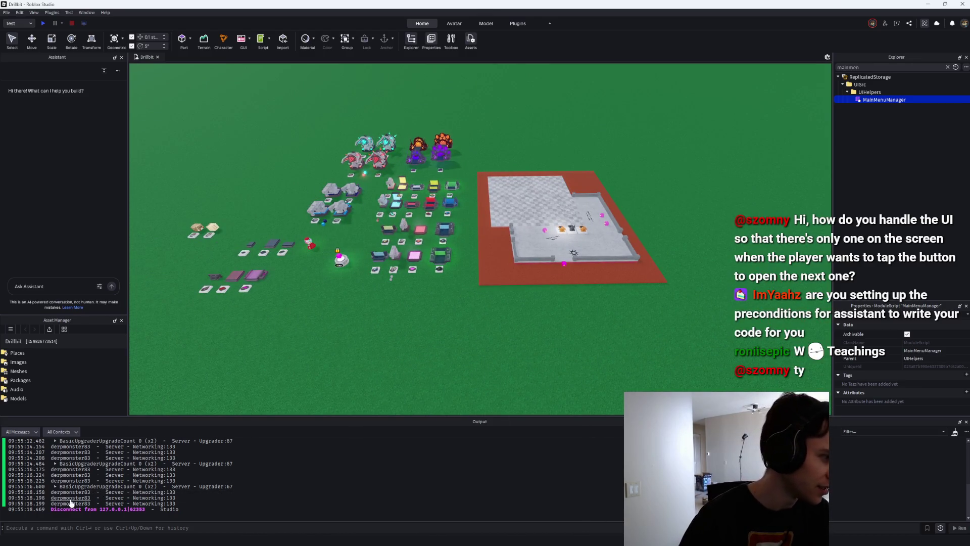
Clear the Explorer filter, collapse UISrc, and delete the debug print on Upgrader line 67.
{"action": "left_click", "coordinate": [947, 67]}
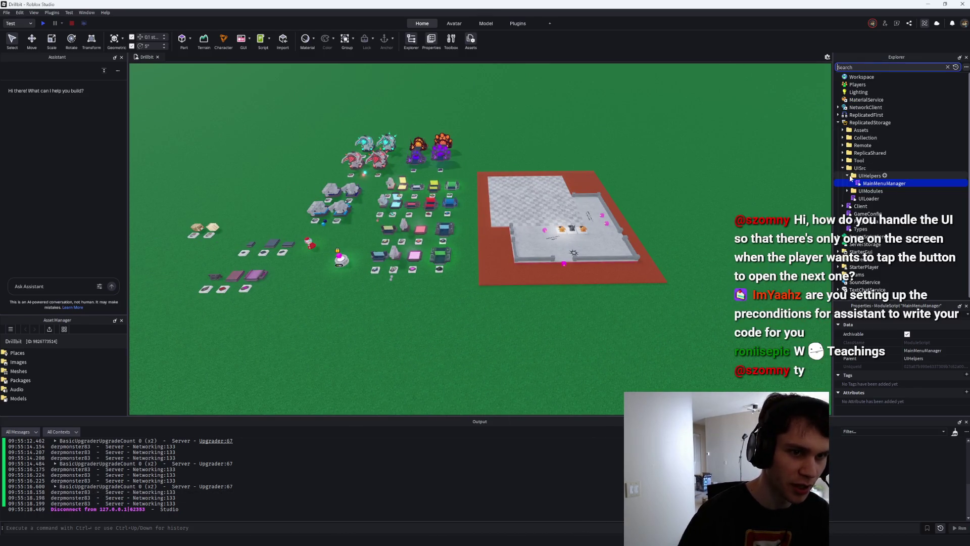
{"action": "scroll", "coordinate": [892, 189], "scroll_direction": "down", "scroll_amount": 1}
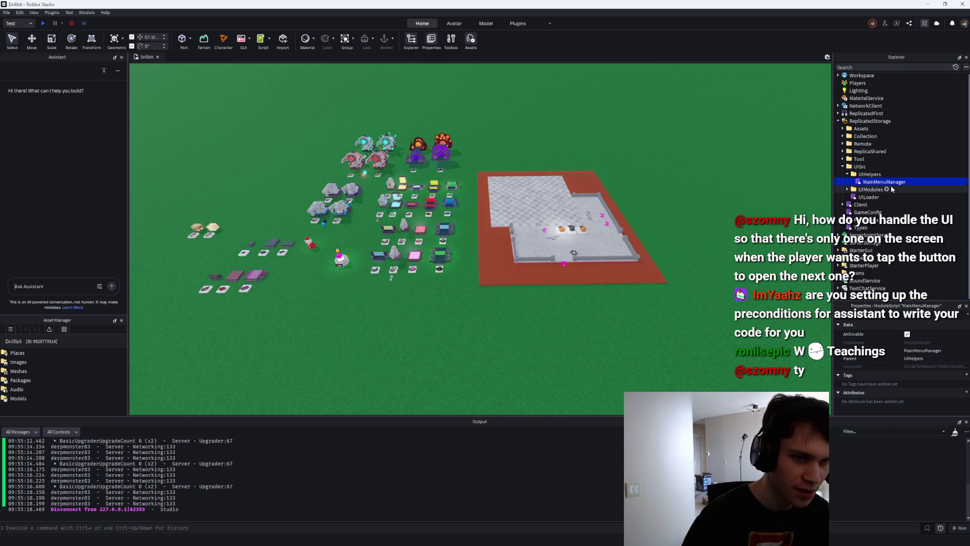
{"action": "left_click", "coordinate": [843, 167]}
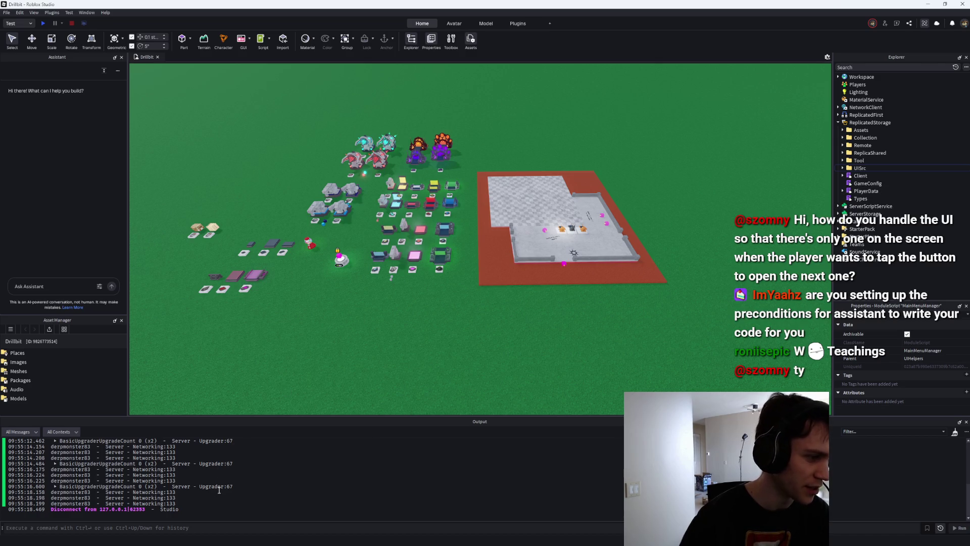
{"action": "left_click", "coordinate": [216, 487]}
{"action": "left_click_drag", "start_coordinate": [444, 231], "coordinate": [133, 231]}
{"action": "key", "text": "BackSpace"}
{"action": "key", "text": "BackSpace"}
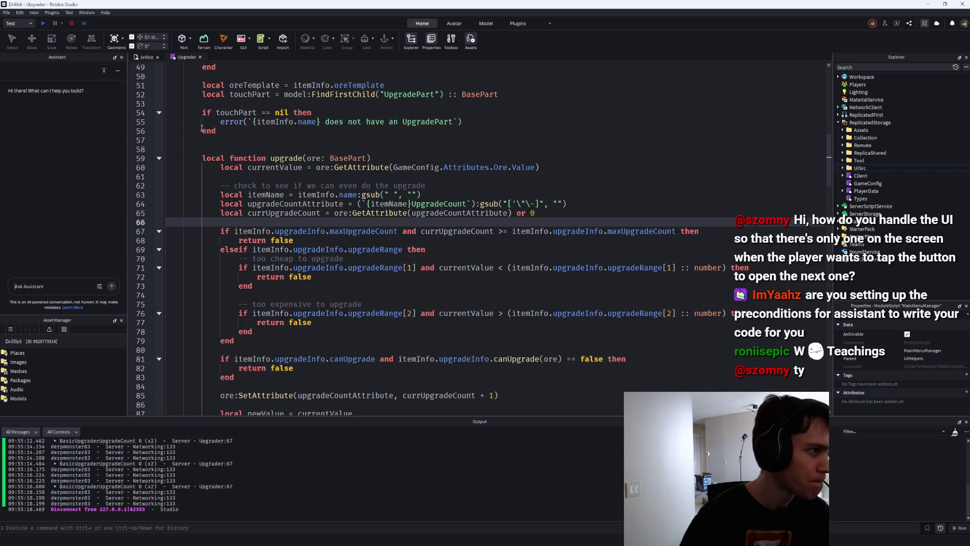
Delete the GetNetworkOwner print at Networking line 133 and start a playtest.
{"action": "left_click", "coordinate": [154, 481]}
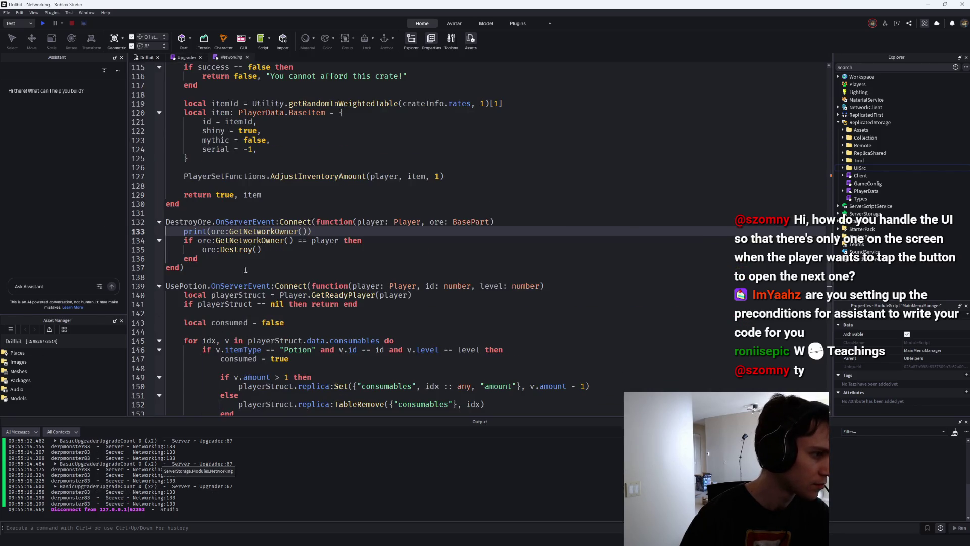
{"action": "key", "text": "shift+End"}
{"action": "key", "text": "BackSpace"}
{"action": "key", "text": "BackSpace"}
{"action": "left_click", "coordinate": [43, 23]}
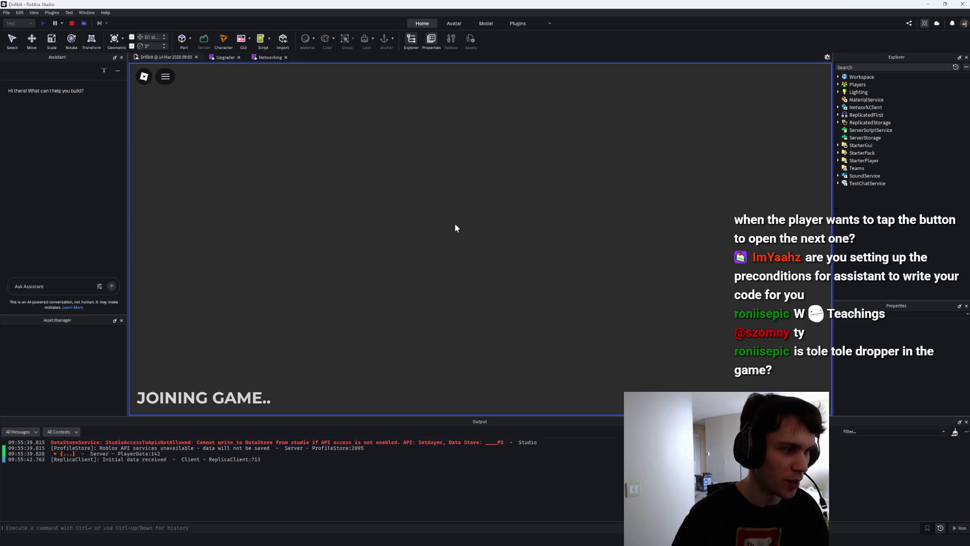
Walk the character through the upgrader to earn money, stop the test, and choose Open from Roblox.
{"action": "key", "text": "a"}
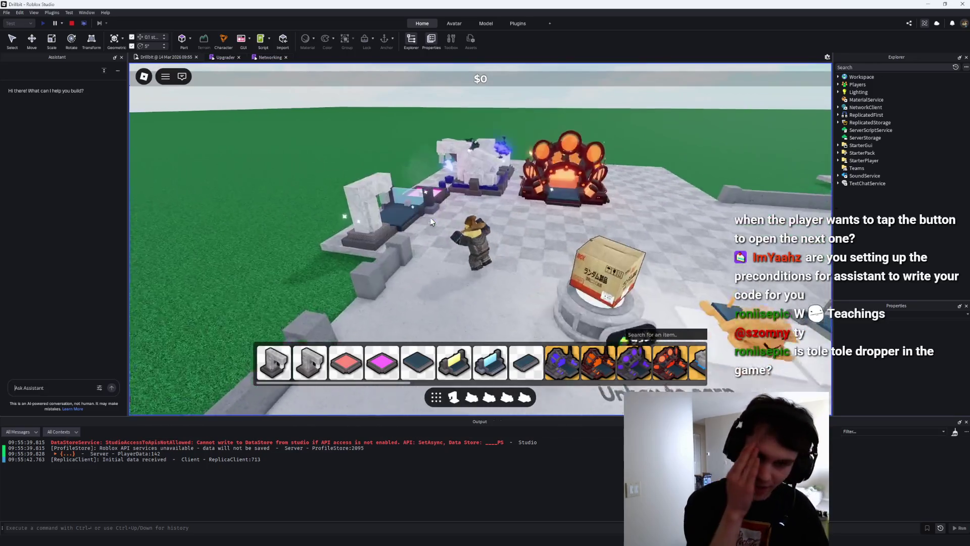
{"action": "key", "text": "w"}
{"action": "key", "text": "s"}
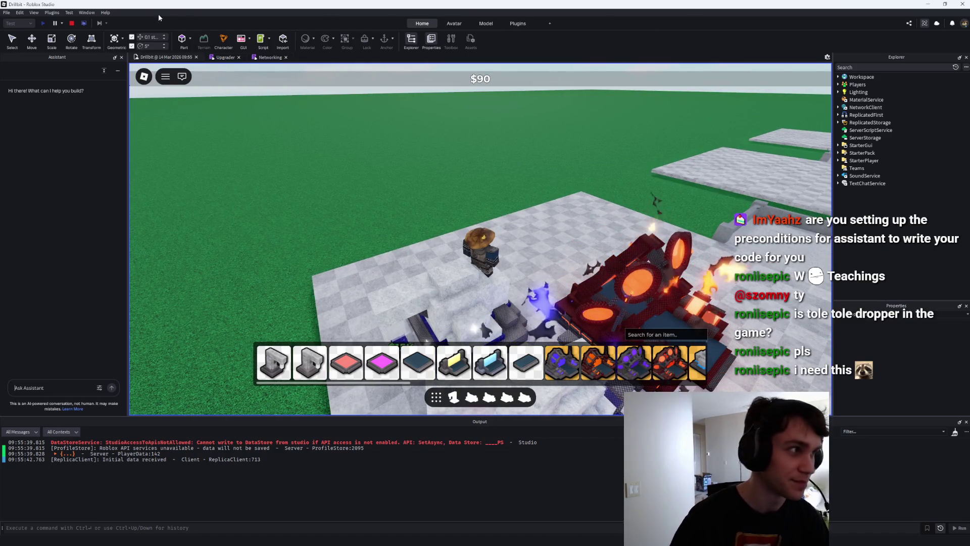
{"action": "left_click", "coordinate": [72, 22]}
{"action": "left_click", "coordinate": [6, 12]}
{"action": "left_click", "coordinate": [25, 38]}
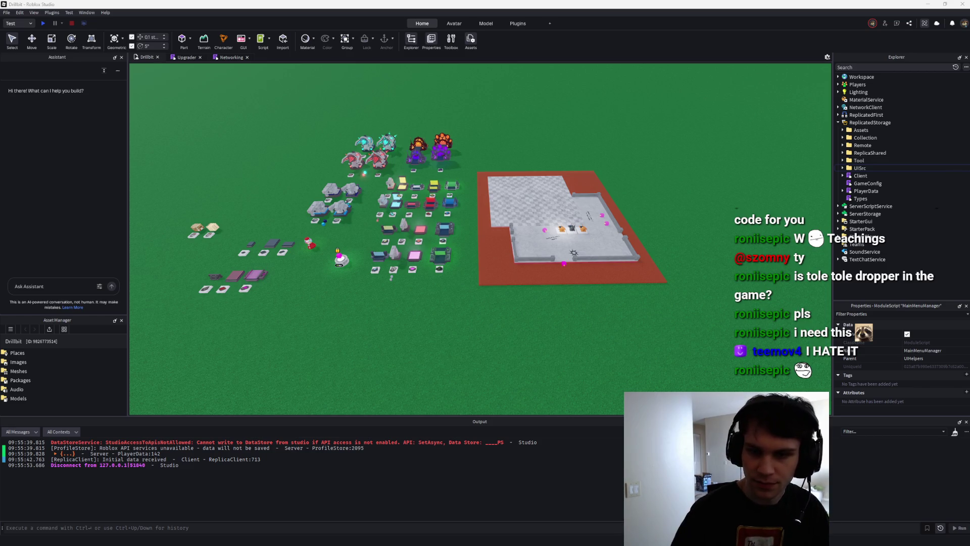
Glance over the Upgrader script, then return to the Drillbit 3D scene.
{"action": "scroll", "coordinate": [204, 251], "scroll_direction": "up", "scroll_amount": 5}
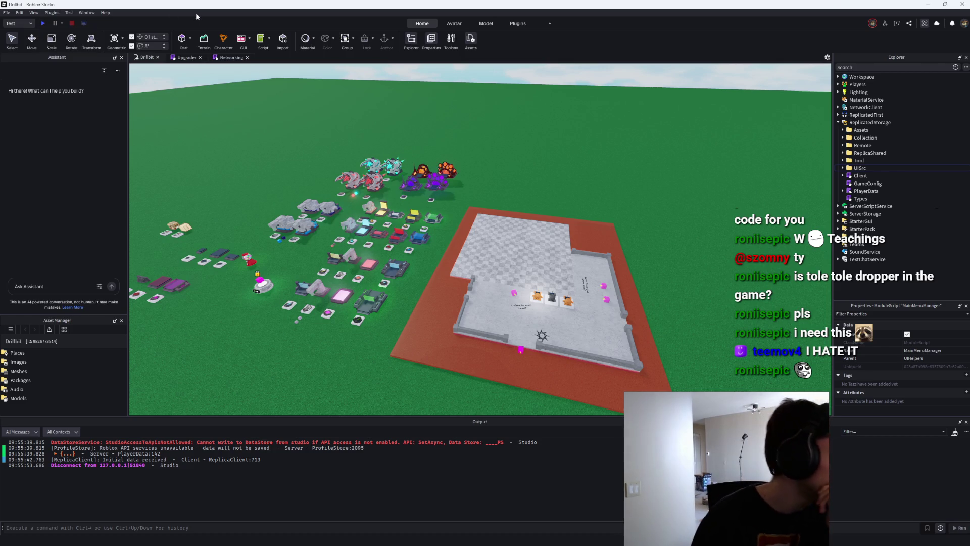
{"action": "left_click", "coordinate": [184, 57]}
{"action": "scroll", "coordinate": [248, 64], "scroll_direction": "down", "scroll_amount": 4}
{"action": "scroll", "coordinate": [425, 183], "scroll_direction": "up", "scroll_amount": 10}
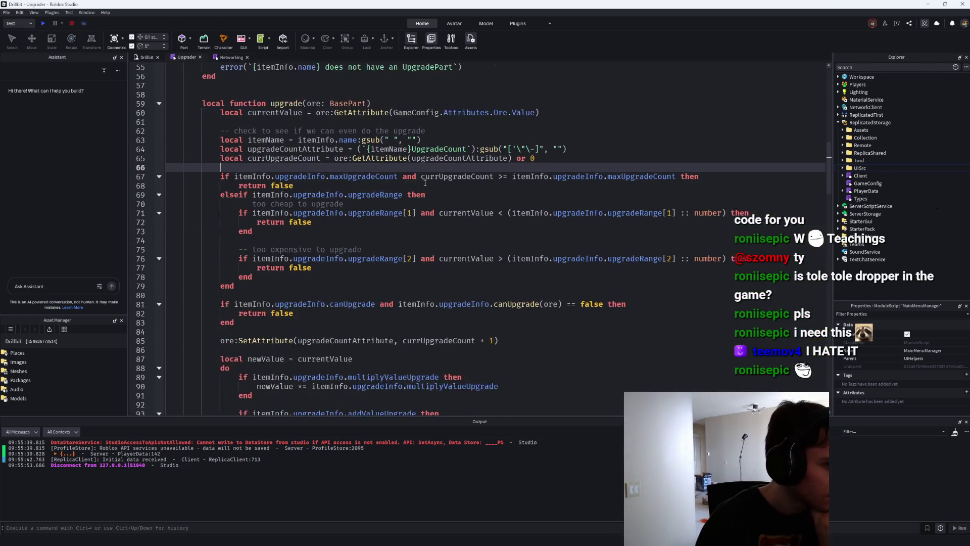
{"action": "left_click", "coordinate": [147, 57]}
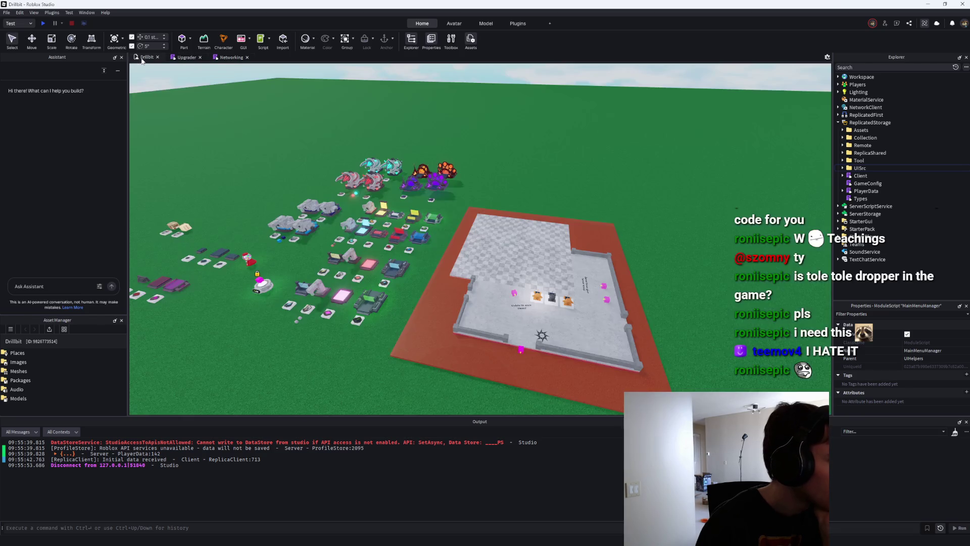
Playtest, pick up the lava furnace as the balance rises to $60, then stop the test.
{"action": "left_click", "coordinate": [43, 24]}
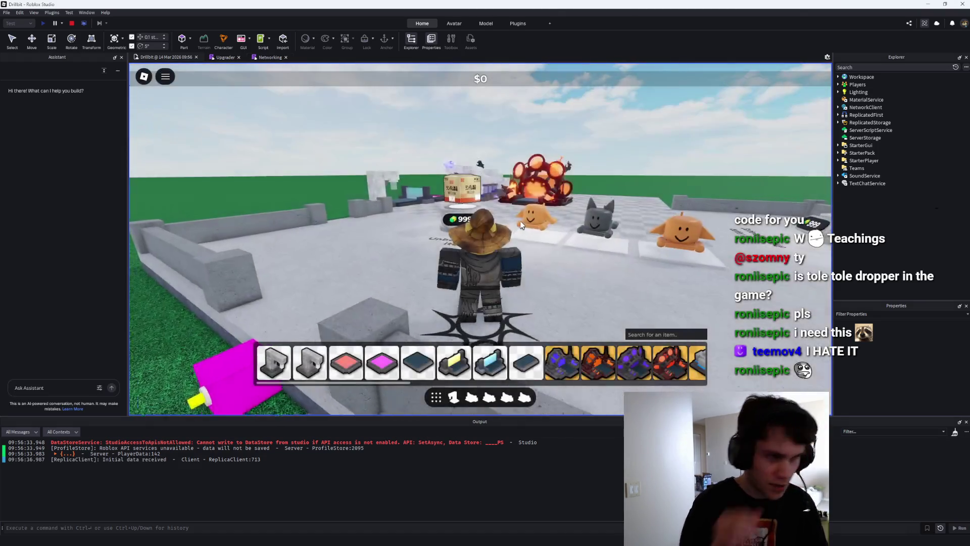
{"action": "key", "text": "w"}
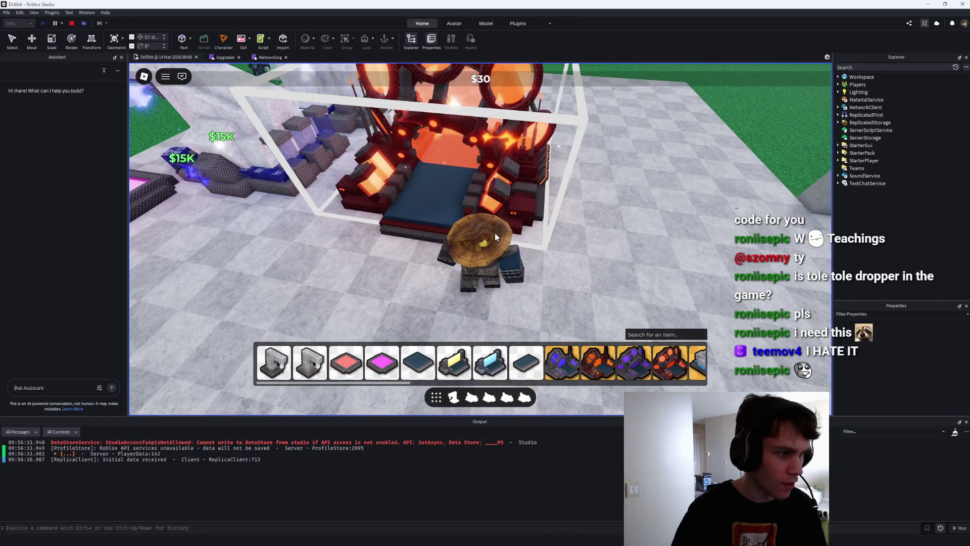
{"action": "left_click", "coordinate": [495, 232]}
{"action": "key", "text": "w"}
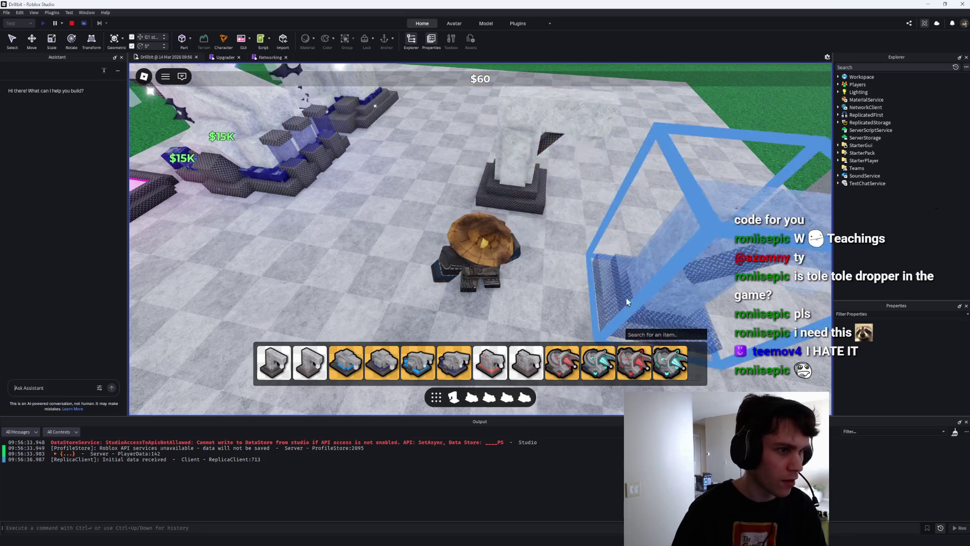
{"action": "left_click", "coordinate": [72, 24]}
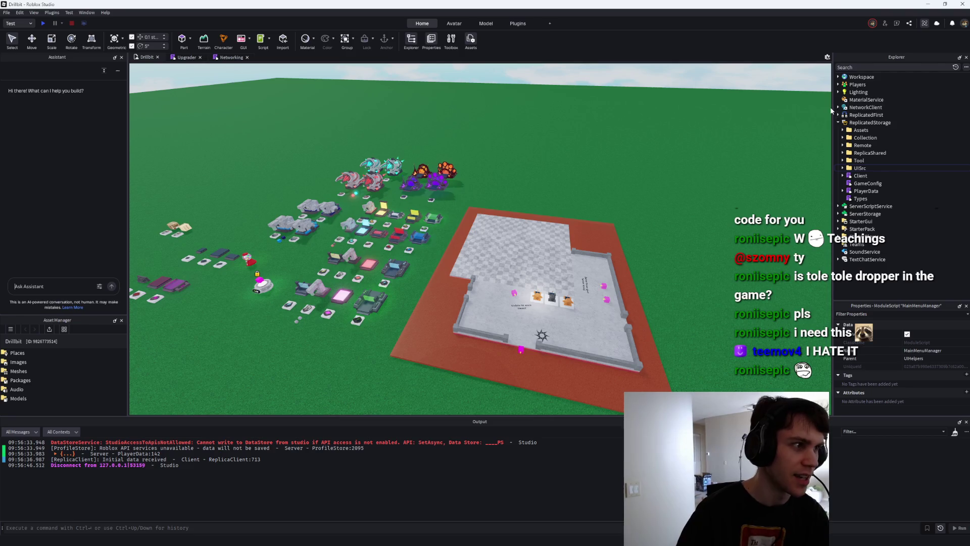
{"action": "left_click", "coordinate": [871, 67]}
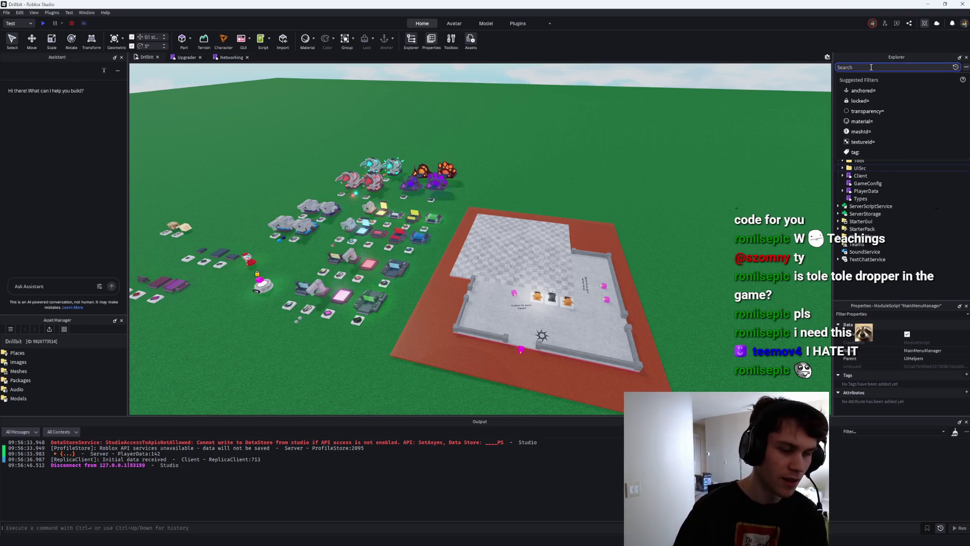
Filter Explorer for 'plot' and review the PlotClient script.
{"action": "type", "text": "plot"}
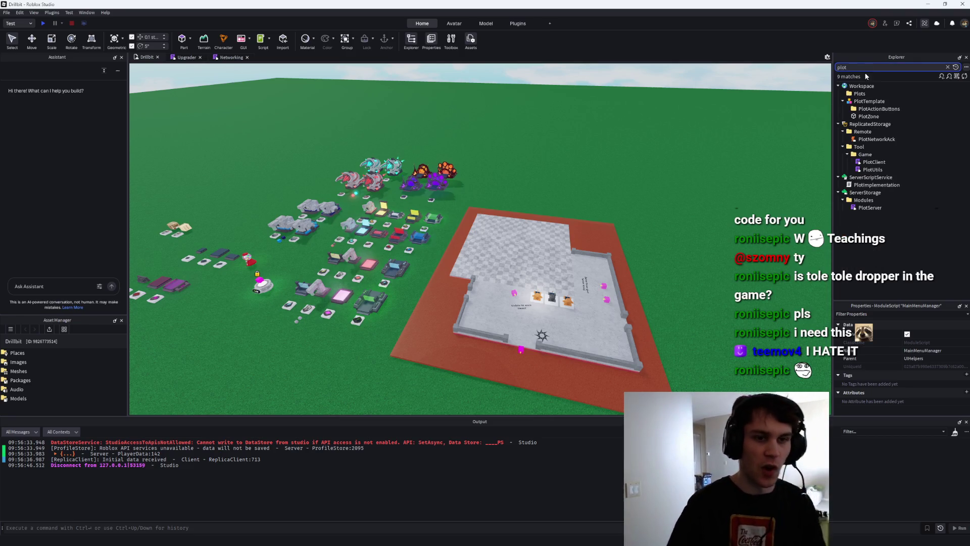
{"action": "double_click", "coordinate": [874, 162]}
{"action": "scroll", "coordinate": [380, 232], "scroll_direction": "down", "scroll_amount": 20}
{"action": "scroll", "coordinate": [387, 239], "scroll_direction": "down", "scroll_amount": 20}
{"action": "scroll", "coordinate": [384, 239], "scroll_direction": "down", "scroll_amount": 20}
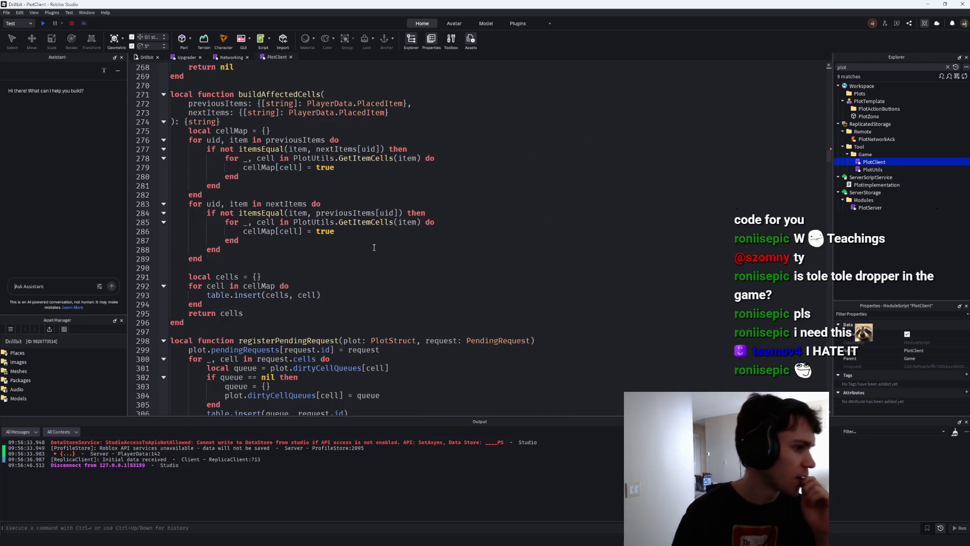
{"action": "scroll", "coordinate": [374, 247], "scroll_direction": "up", "scroll_amount": 3}
{"action": "scroll", "coordinate": [384, 237], "scroll_direction": "down", "scroll_amount": 11}
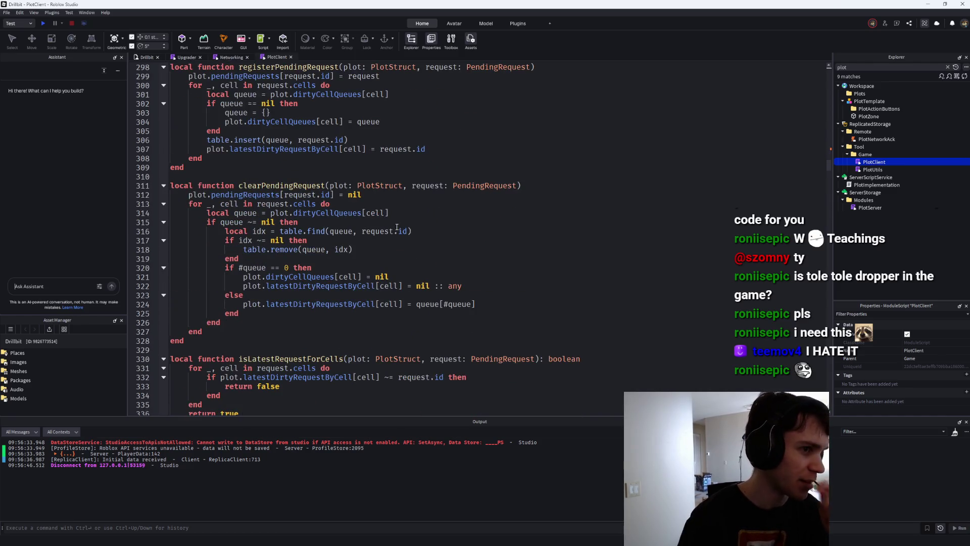
{"action": "scroll", "coordinate": [397, 220], "scroll_direction": "down", "scroll_amount": 20}
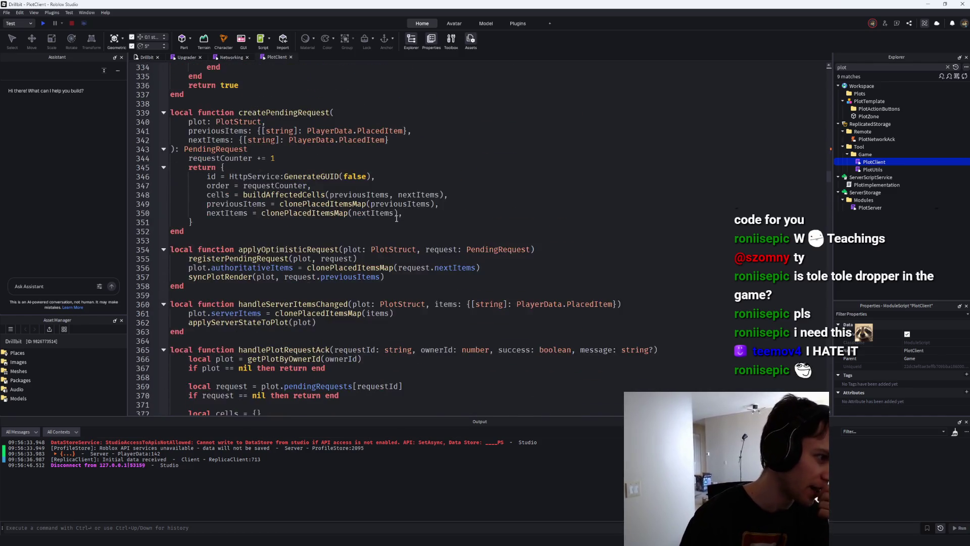
In PlotServer, add an 'if true then return false' block after line 167 of Plot.RemoveItems.
{"action": "double_click", "coordinate": [870, 207]}
{"action": "scroll", "coordinate": [816, 315], "scroll_direction": "down", "scroll_amount": 13}
{"action": "scroll", "coordinate": [829, 292], "scroll_direction": "down", "scroll_amount": 20}
{"action": "scroll", "coordinate": [835, 263], "scroll_direction": "up", "scroll_amount": 20}
{"action": "scroll", "coordinate": [846, 226], "scroll_direction": "up", "scroll_amount": 4}
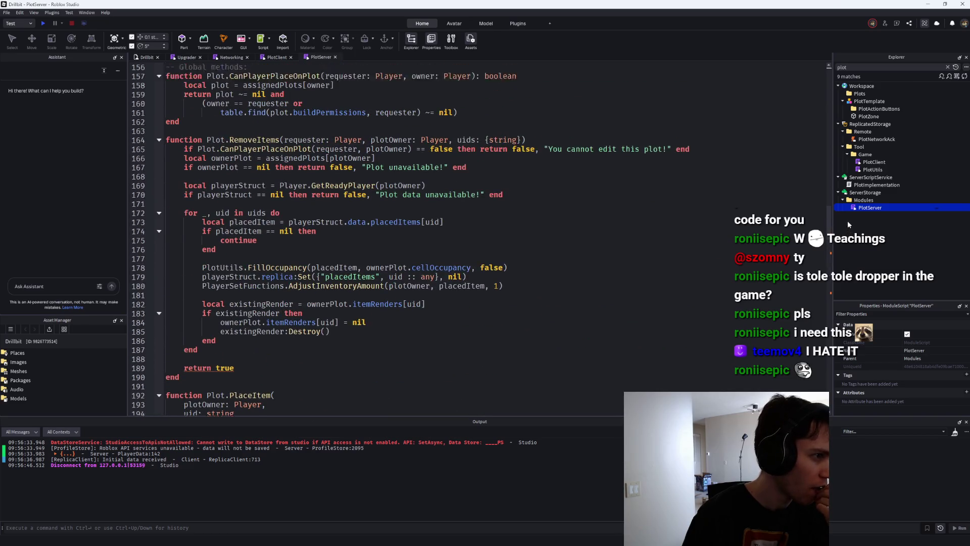
{"action": "left_click", "coordinate": [542, 256]}
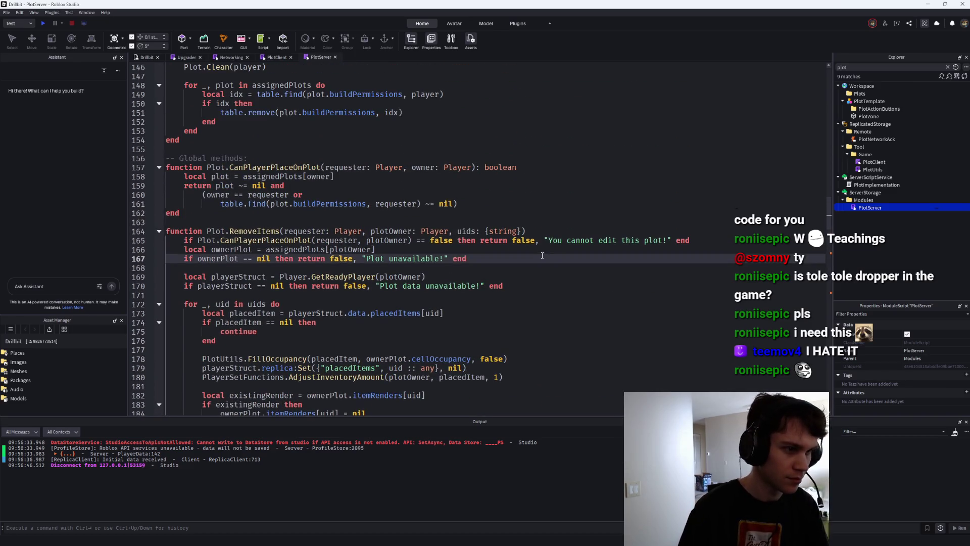
{"action": "key", "text": "Return"}
{"action": "key", "text": "Return"}
{"action": "type", "text": "if true then"}
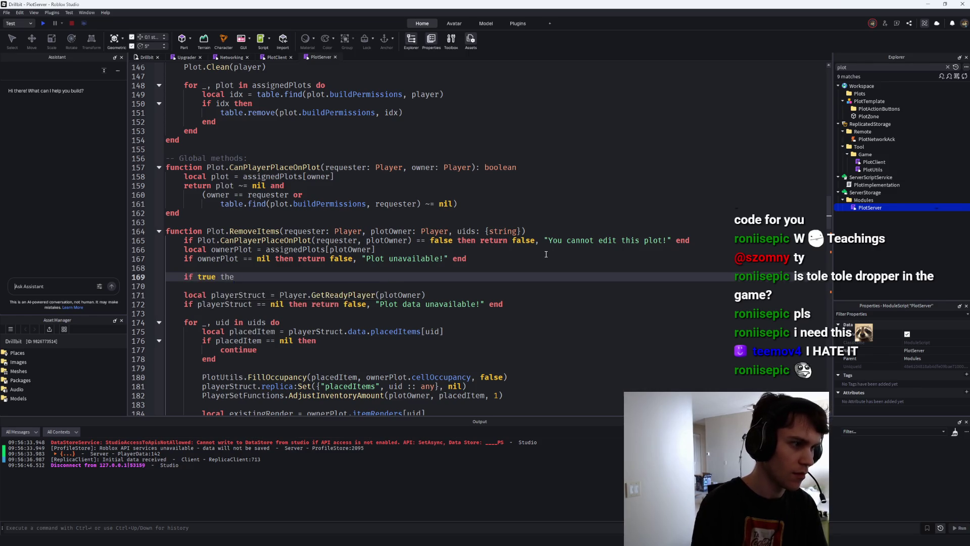
{"action": "key", "text": "Return"}
{"action": "type", "text": "return false, \""}
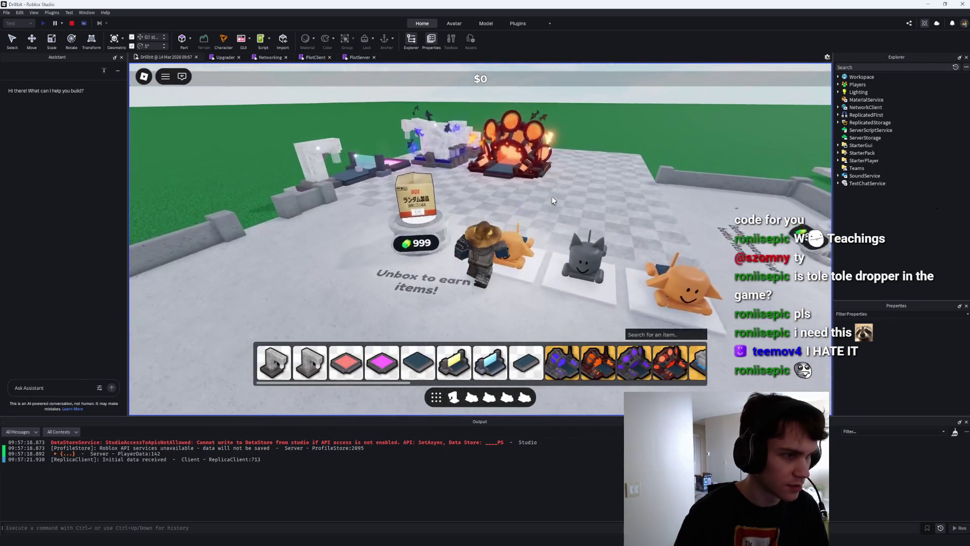
In the play test, pick up the fiery dropper and try placing it, triggering 'Cannot place here!'.
{"action": "key", "text": "w"}
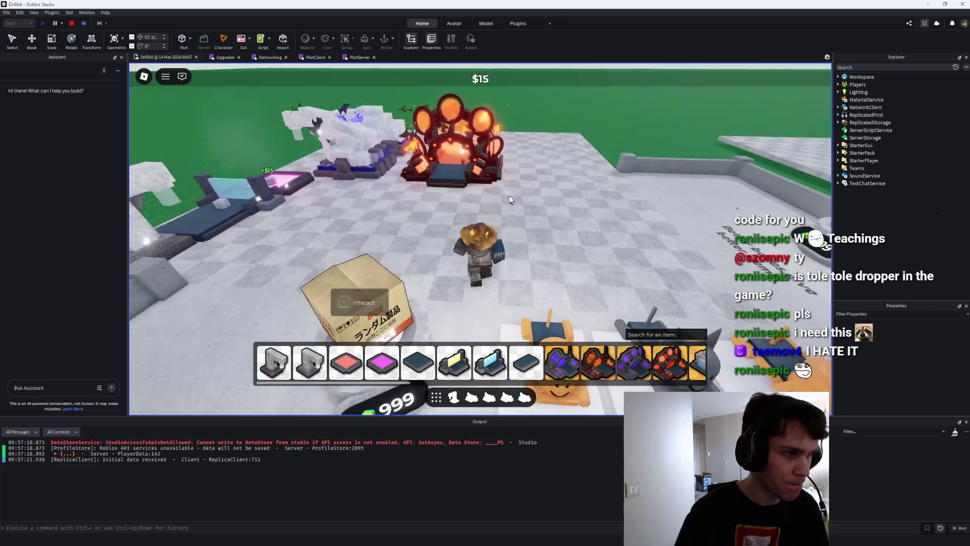
{"action": "key", "text": "Right"}
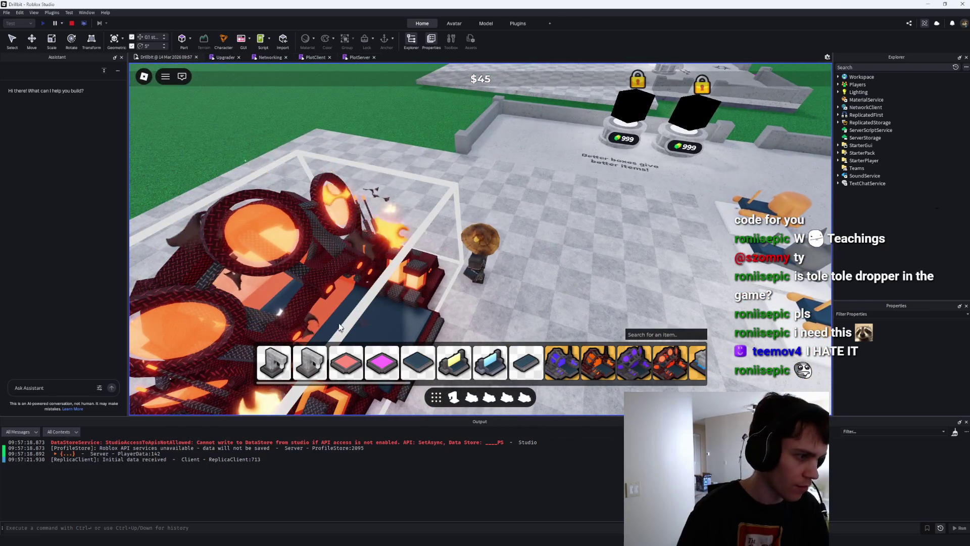
{"action": "left_click", "coordinate": [342, 322]}
{"action": "left_click", "coordinate": [535, 283]}
{"action": "left_click", "coordinate": [535, 283]}
Reposition the character, retry moving the fiery dropper until rejected again, then stop the test.
{"action": "key", "text": "Right"}
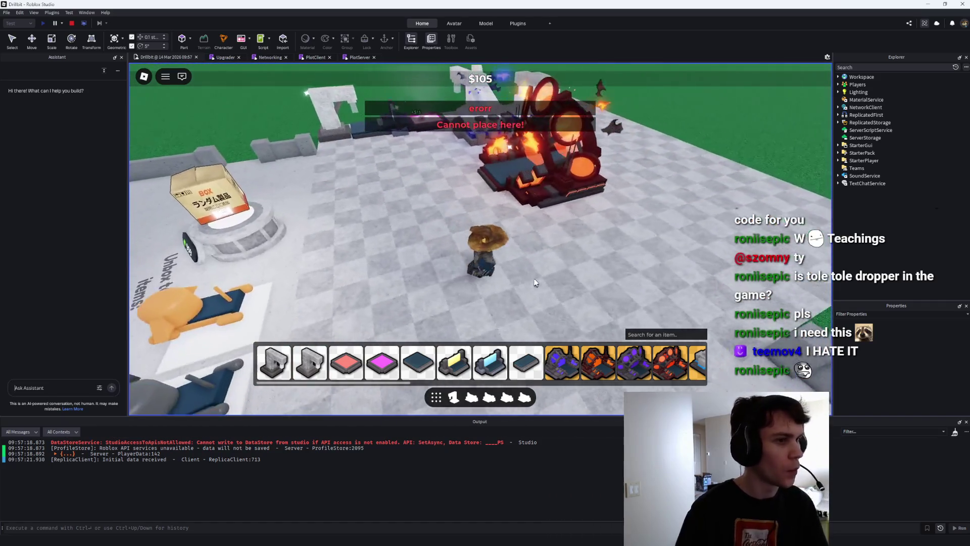
{"action": "key", "text": "w"}
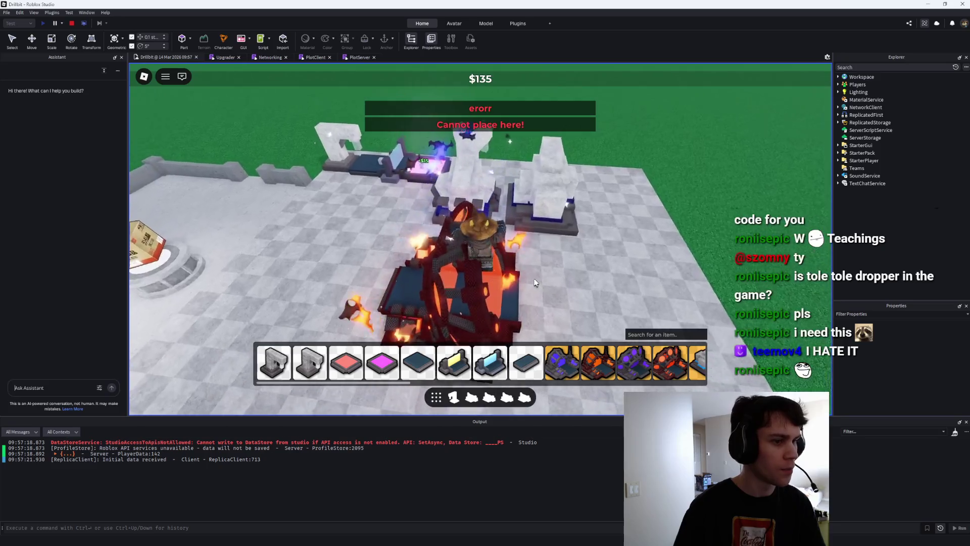
{"action": "key", "text": "a"}
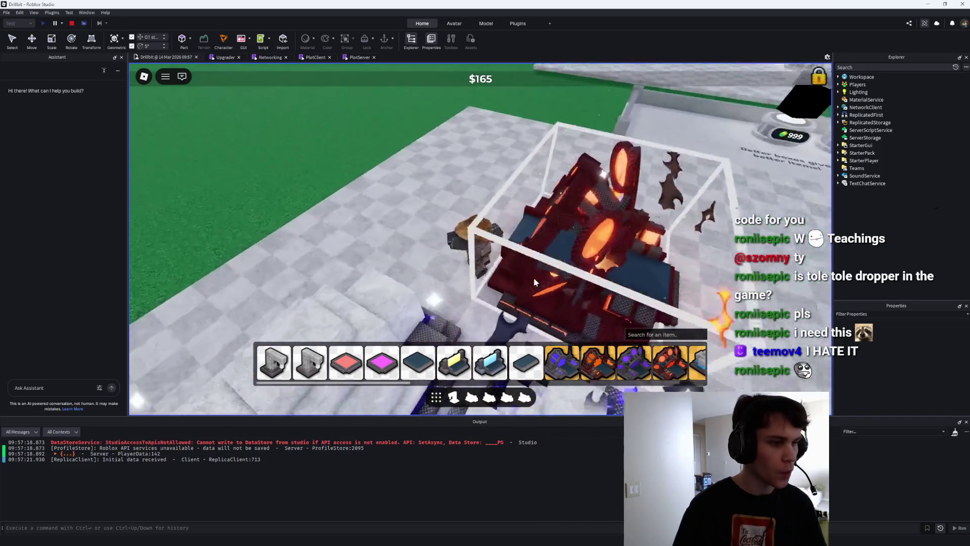
{"action": "scroll", "coordinate": [535, 283], "scroll_direction": "down", "scroll_amount": 5}
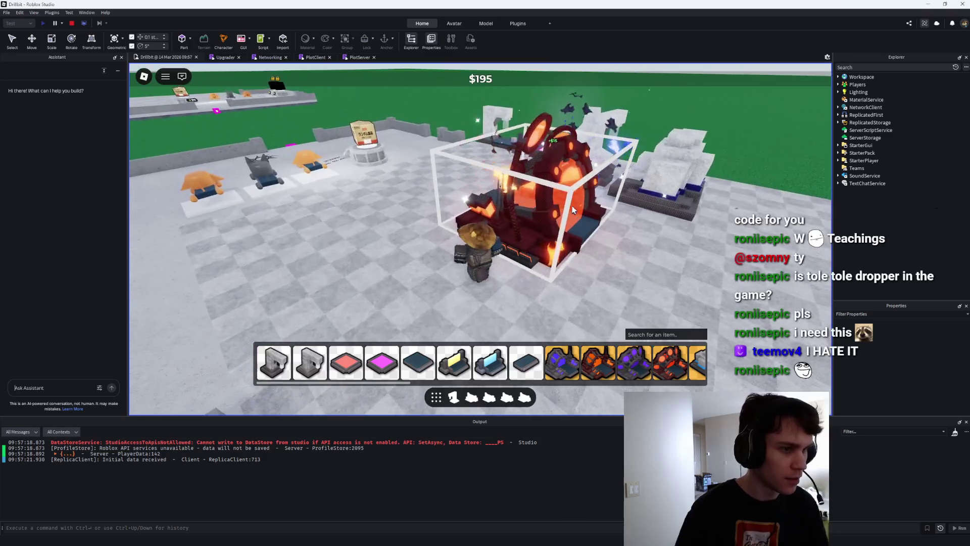
{"action": "left_click", "coordinate": [347, 320]}
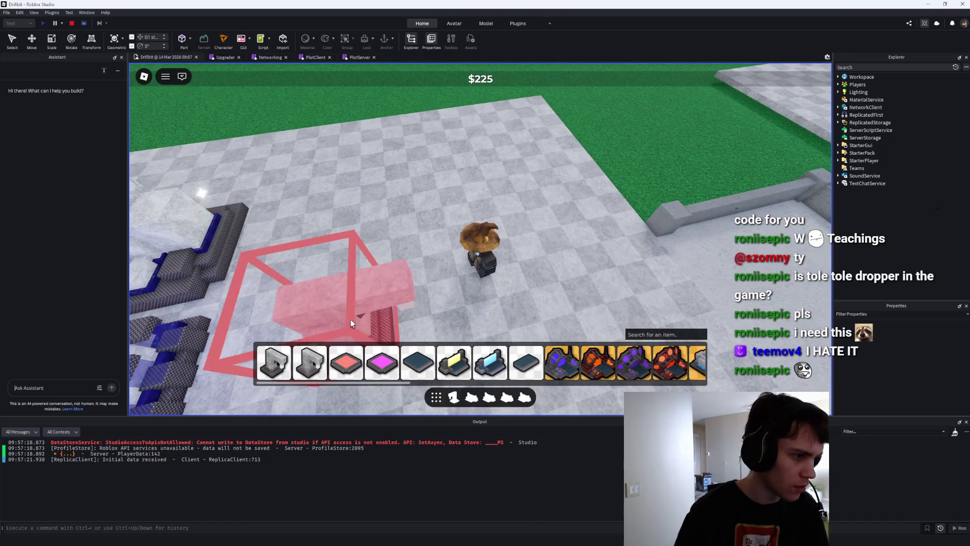
{"action": "left_click", "coordinate": [348, 321]}
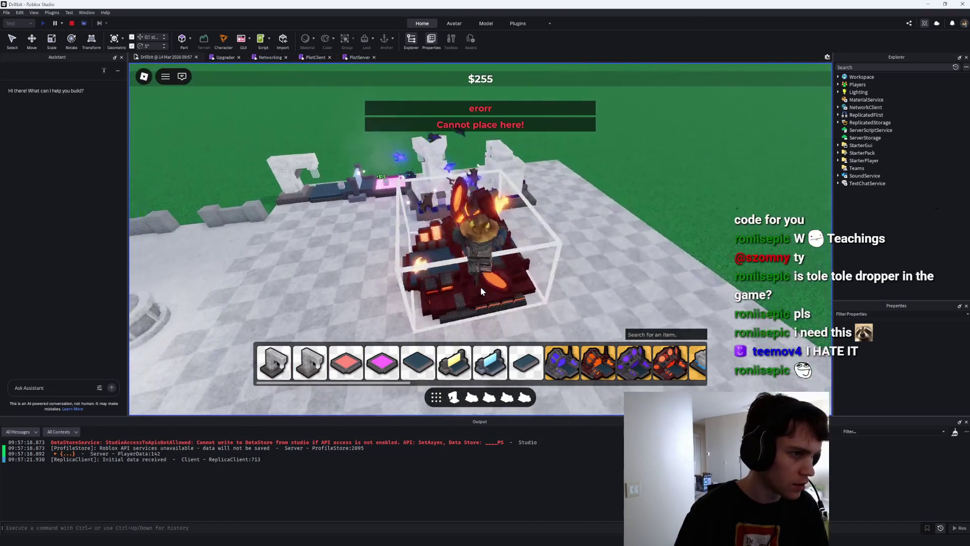
{"action": "key", "text": "a"}
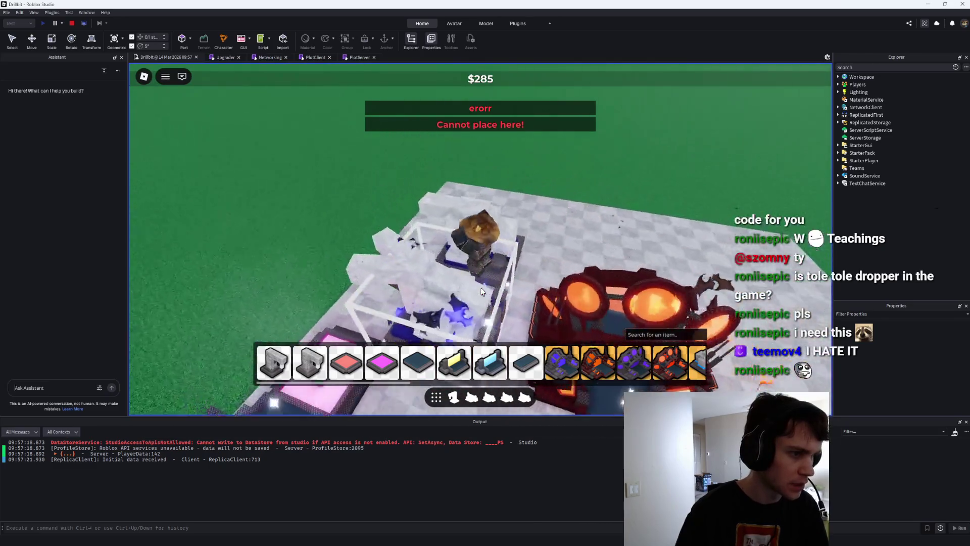
{"action": "left_click", "coordinate": [71, 23]}
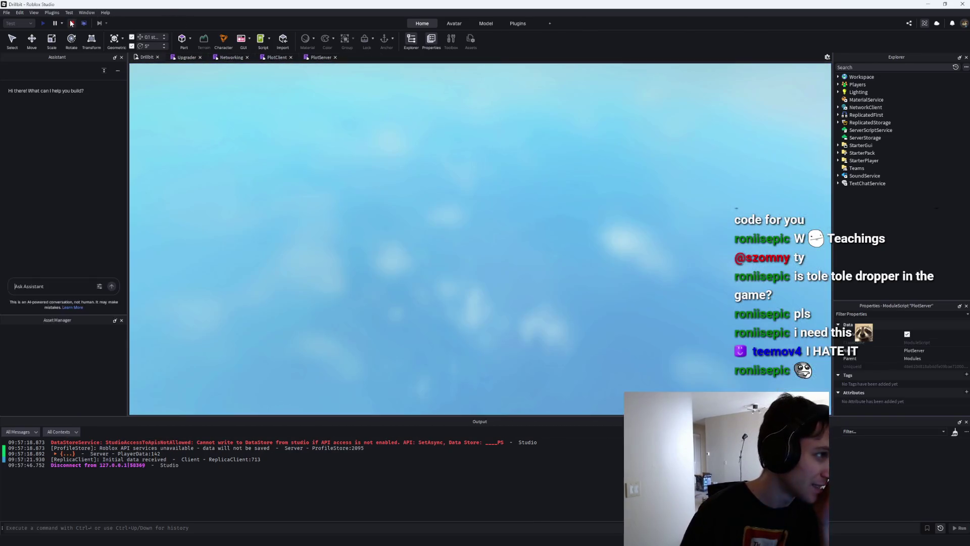
Remove the 'if true then return false, "erorr" end' block from Plot.RemoveItems in PlotServer.
{"action": "left_click", "coordinate": [315, 57]}
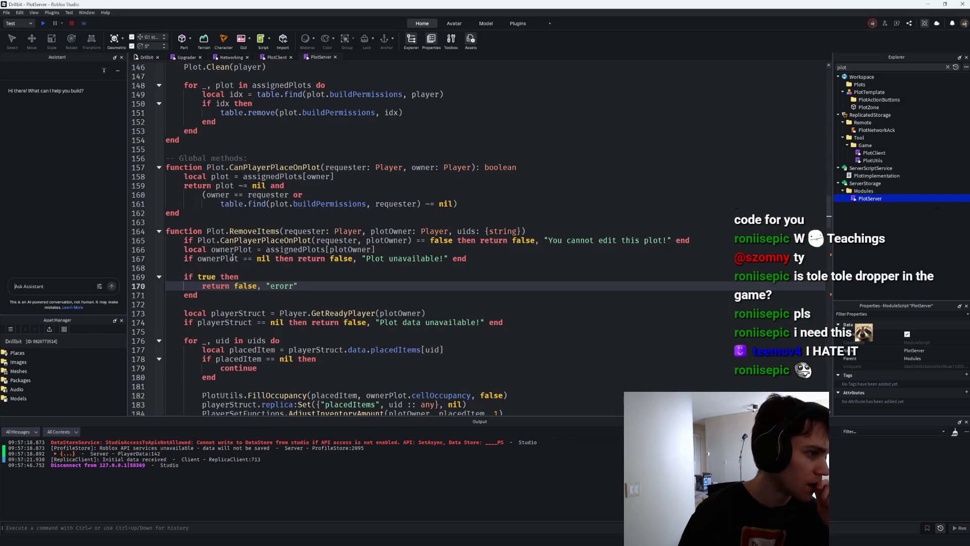
{"action": "left_click_drag", "start_coordinate": [167, 313], "coordinate": [158, 276]}
{"action": "key", "text": "BackSpace"}
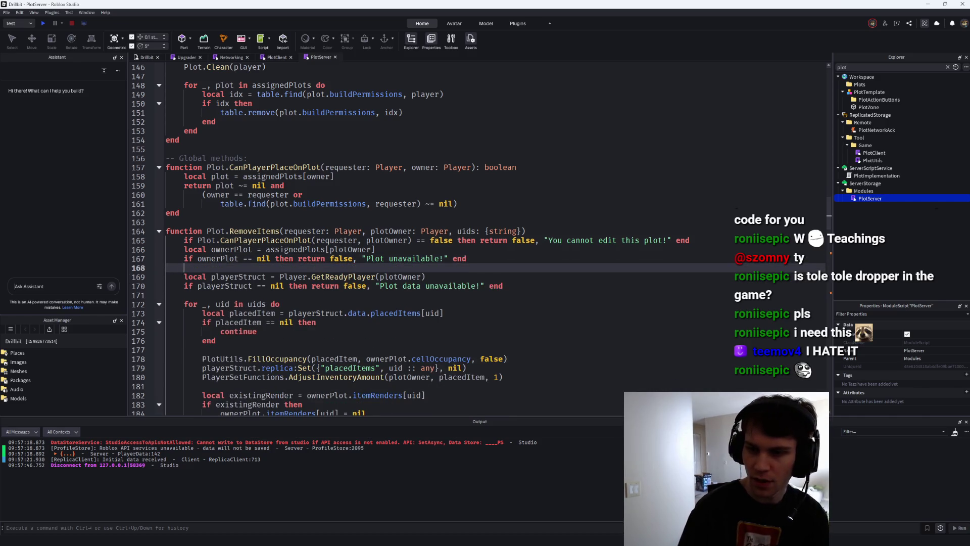
{"action": "key", "text": "alt+Tab"}
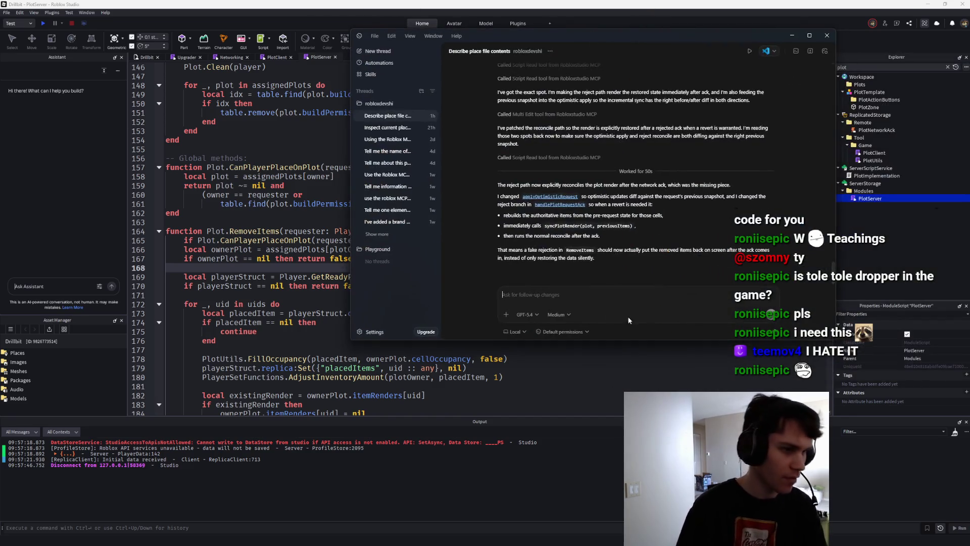
Ask Codex to show only the most recent rejection error per cell, dropping outdated notifications.
{"action": "type", "text": "t"}
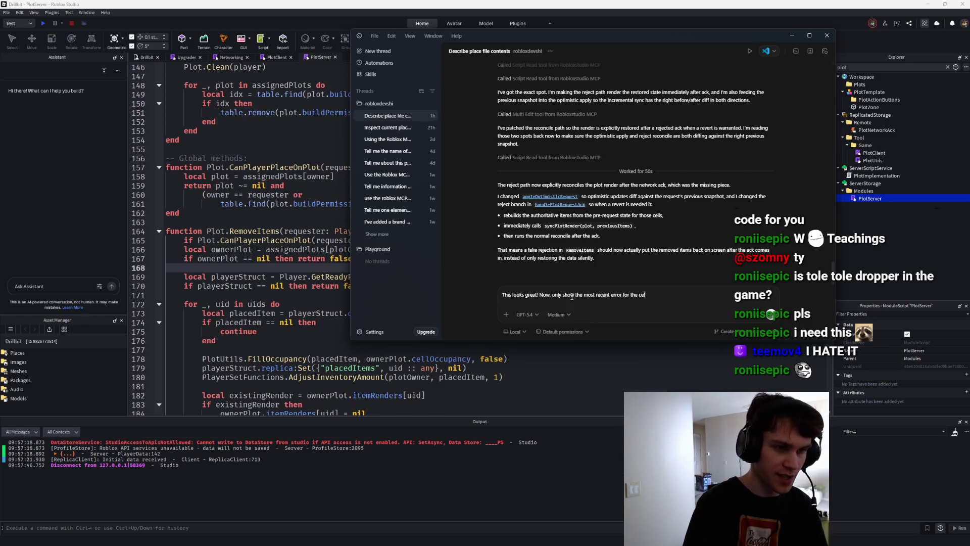
{"action": "type", "text": "l. For example"}
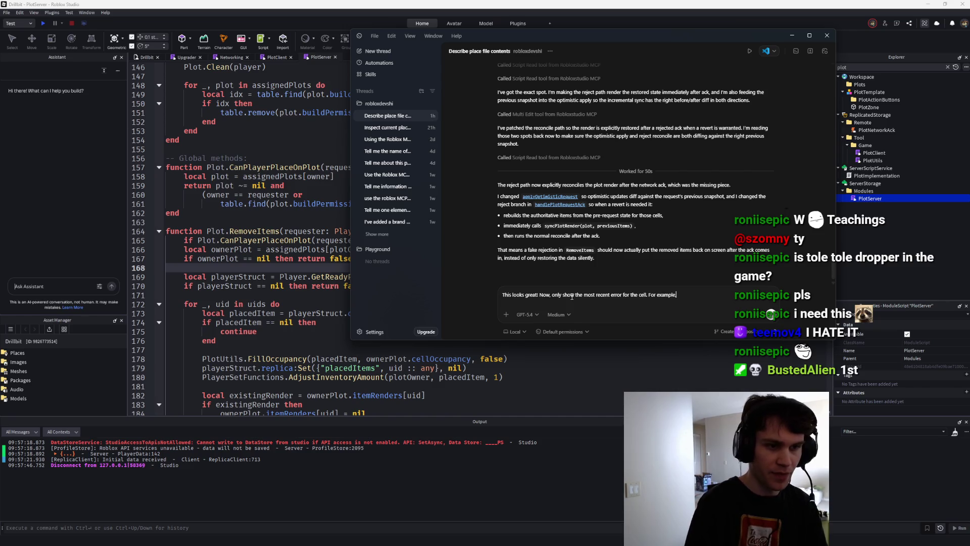
{"action": "type", "text": ", if there are p"}
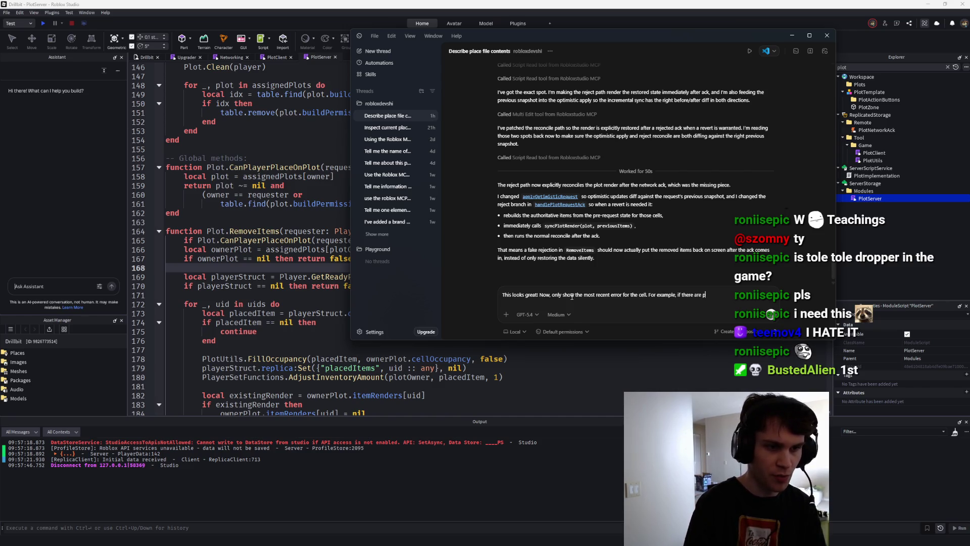
{"action": "type", "text": "cti"}
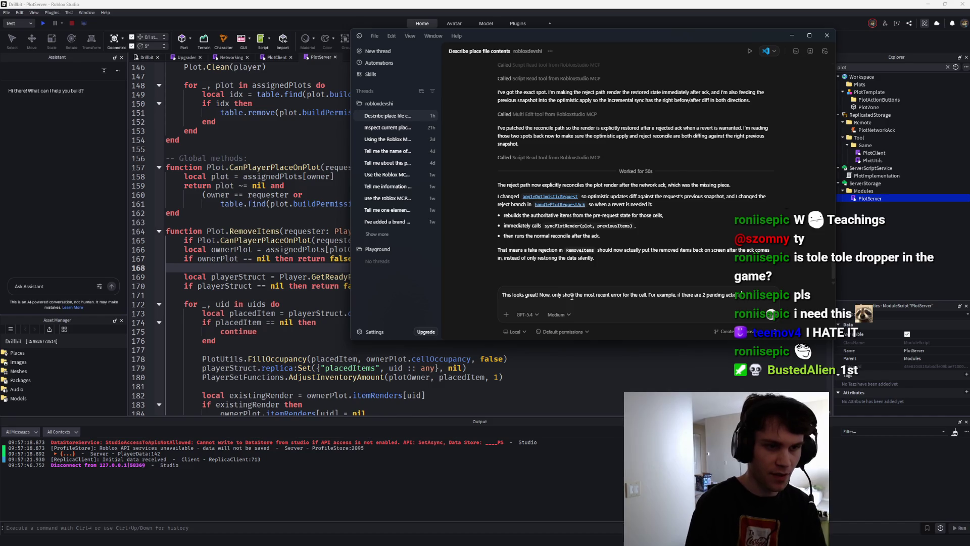
{"action": "type", "text": "oldest on"}
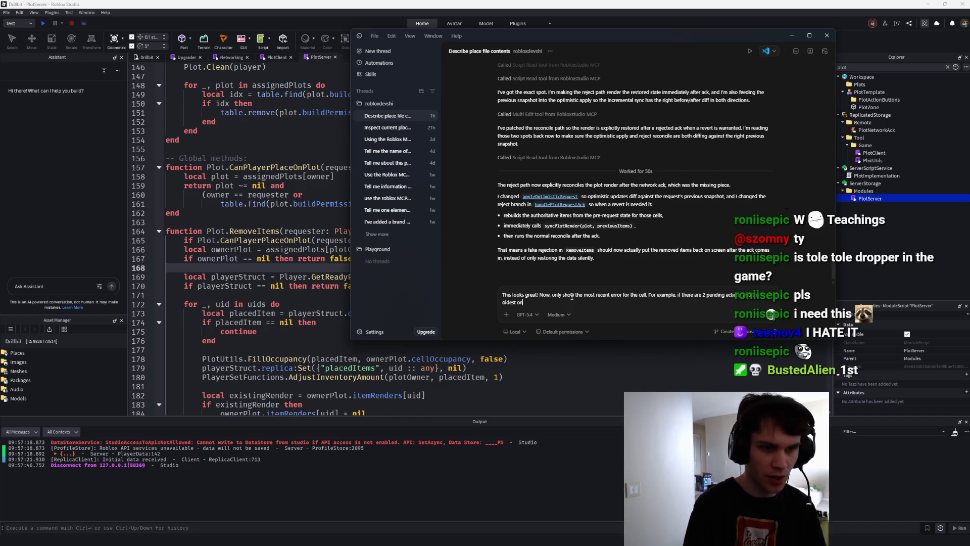
{"action": "type", "text": "tification, there is n"}
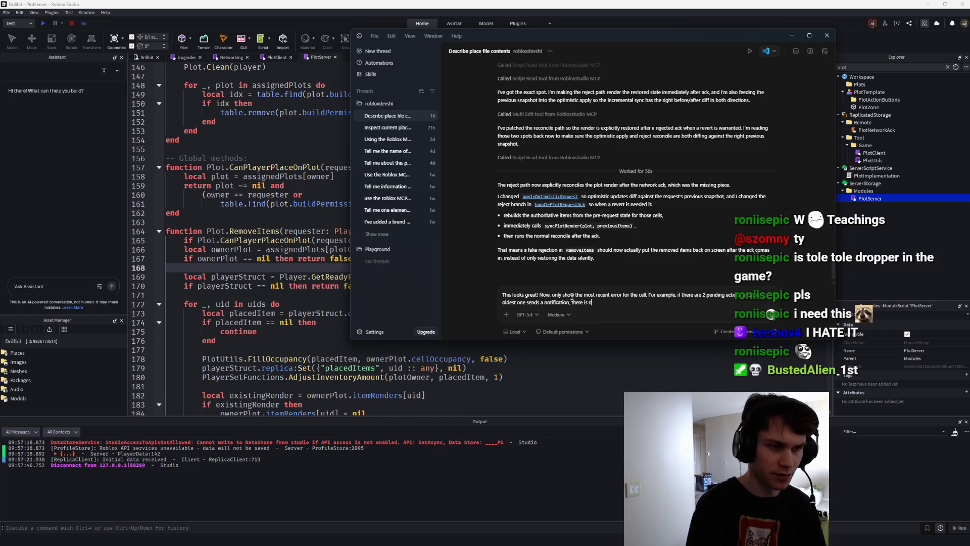
{"action": "type", "text": "error because it is no longer"}
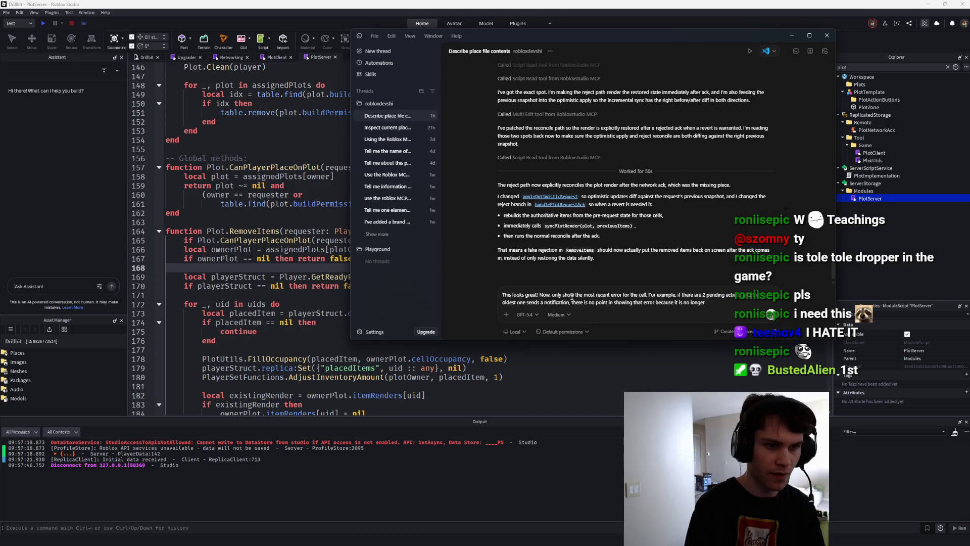
{"action": "type", "text": "vantr."}
{"action": "key", "text": "Return"}
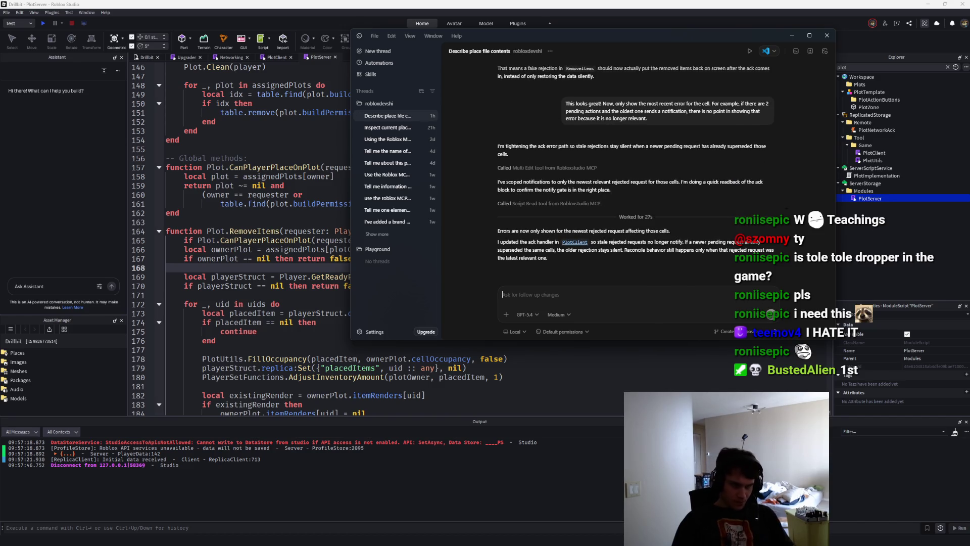
{"action": "left_click", "coordinate": [54, 31]}
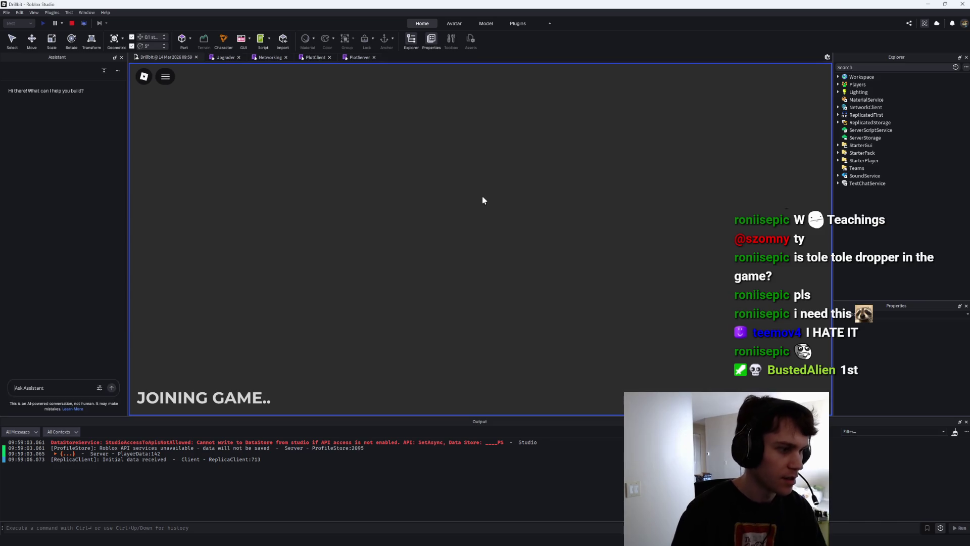
Play-test moving the lava dropper to a new spot, then stop the test.
{"action": "key", "text": "a"}
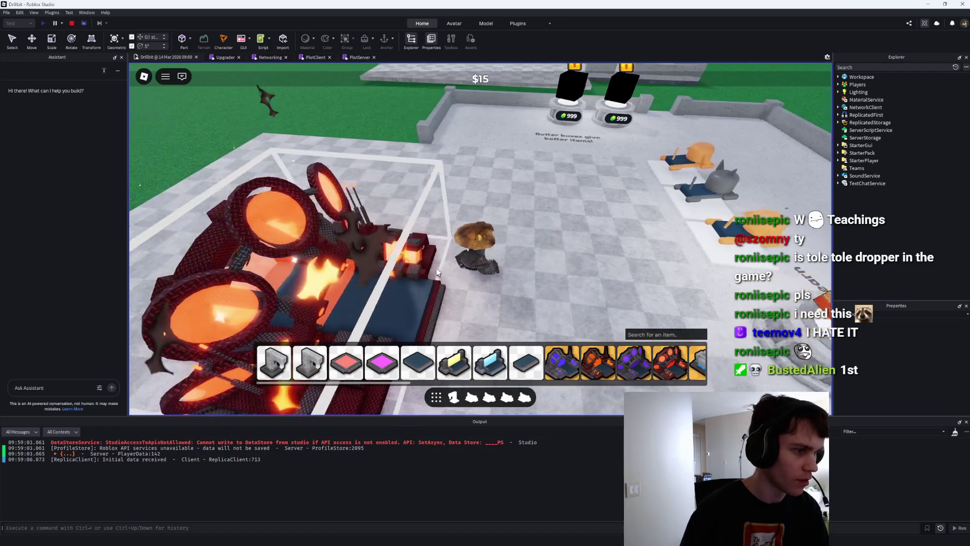
{"action": "left_click", "coordinate": [402, 278]}
{"action": "left_click", "coordinate": [401, 278]}
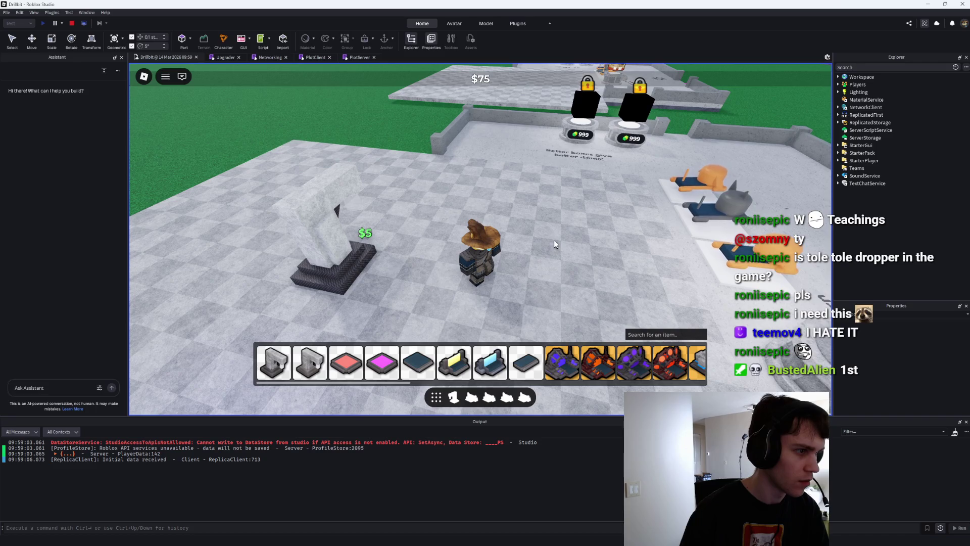
{"action": "key", "text": "Left"}
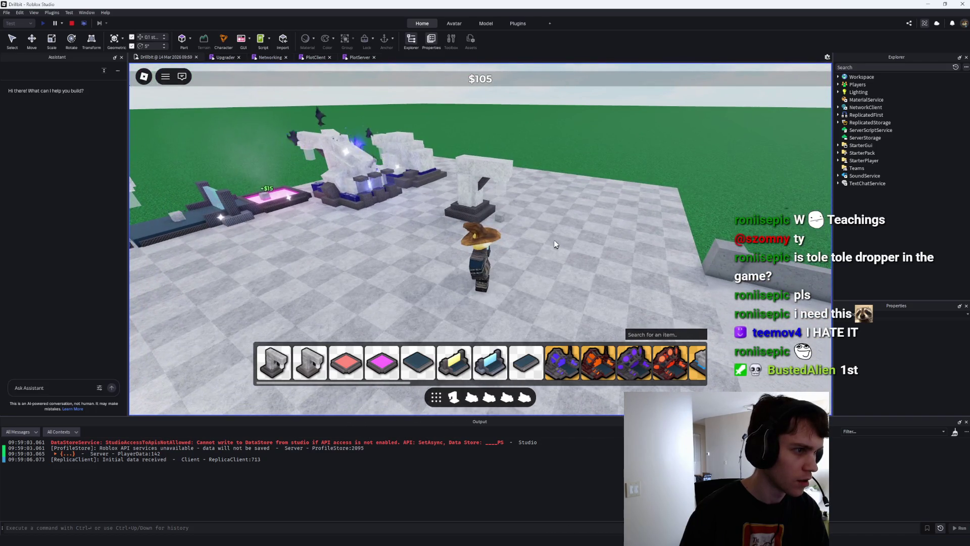
{"action": "left_click", "coordinate": [71, 23]}
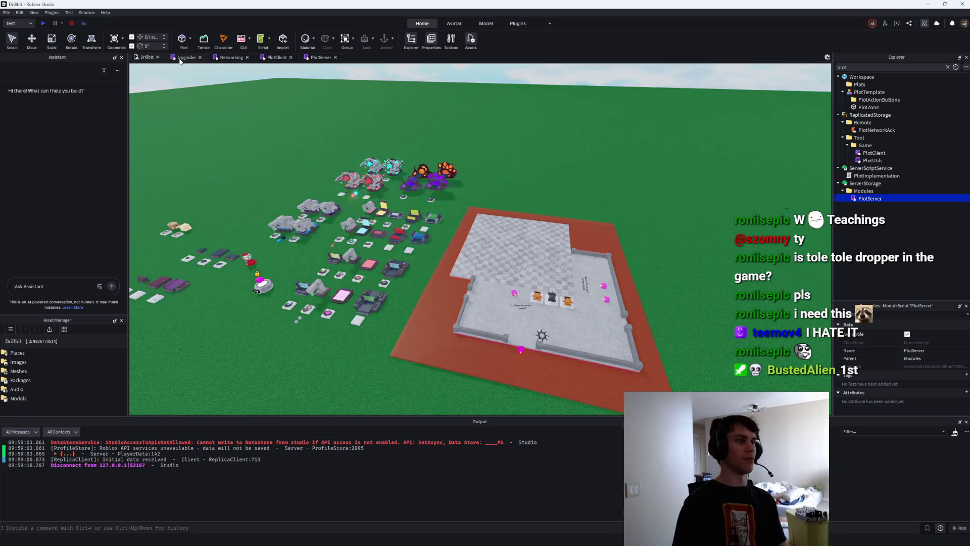
Restore the forced 'erorr' block in PlotServer with Ctrl+Z and re-run the play test.
{"action": "left_click", "coordinate": [180, 57]}
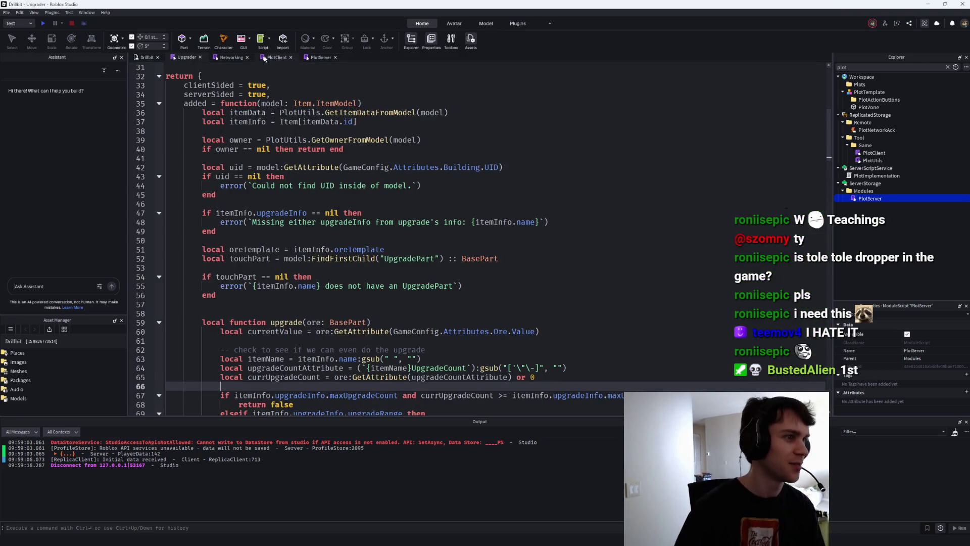
{"action": "left_click", "coordinate": [319, 57]}
{"action": "key", "text": "ctrl+z"}
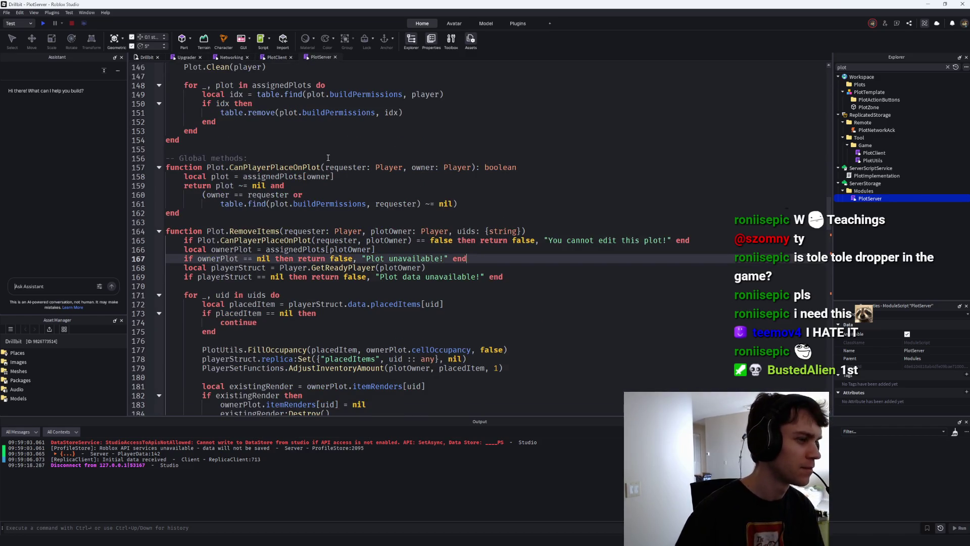
{"action": "key", "text": "F5"}
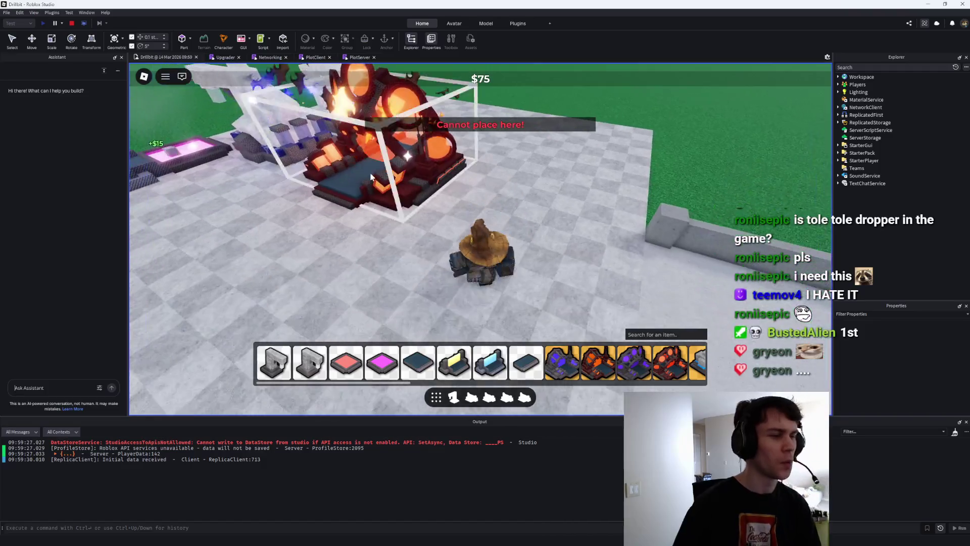
{"action": "left_click", "coordinate": [68, 23]}
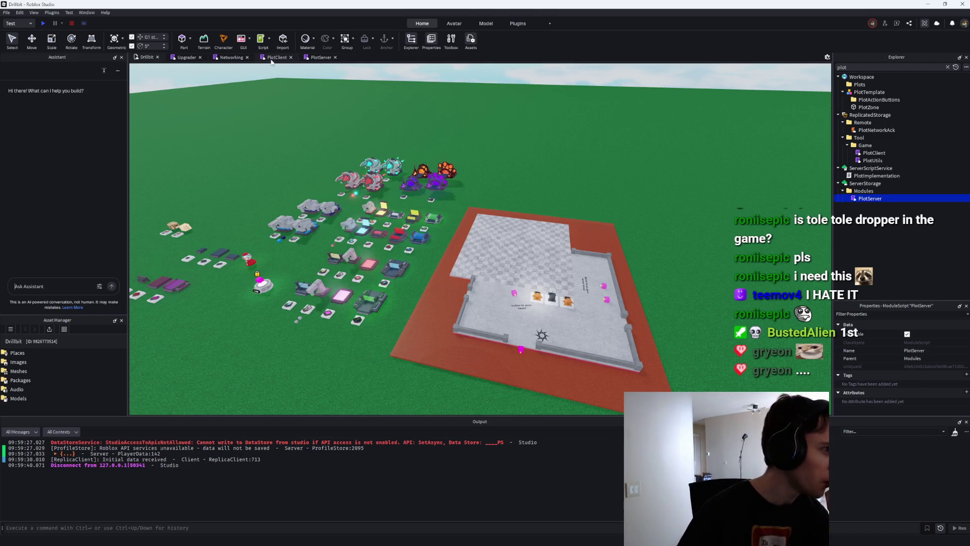
Filter the Explorer for 'tool' and select the UpdatePlayerTool remote event.
{"action": "left_click", "coordinate": [851, 67]}
{"action": "type", "text": "tool"}
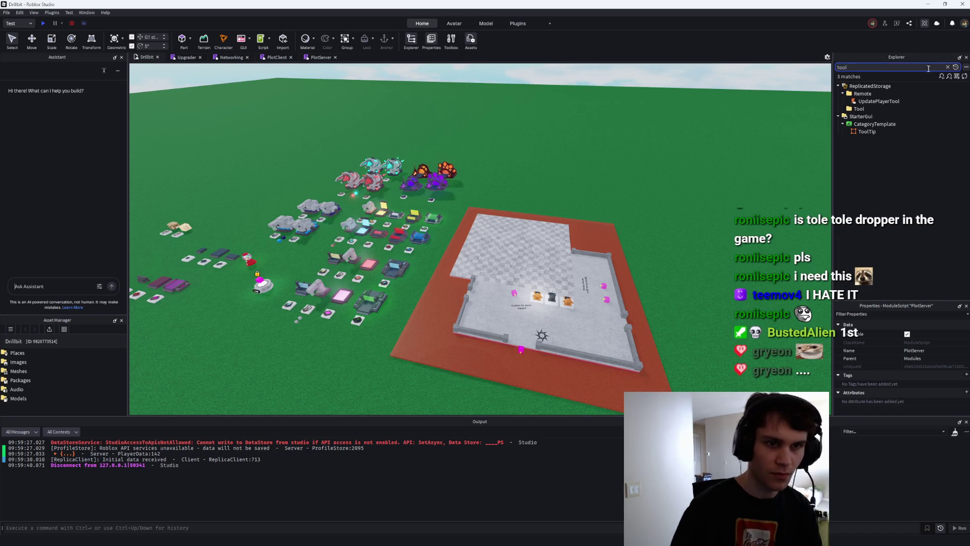
{"action": "left_click", "coordinate": [879, 101]}
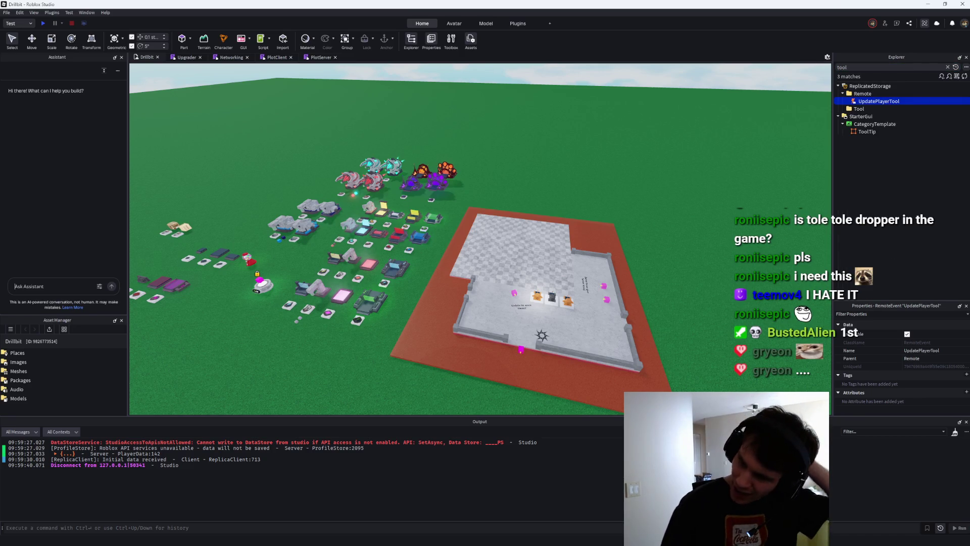
{"action": "key", "text": "alt+Tab"}
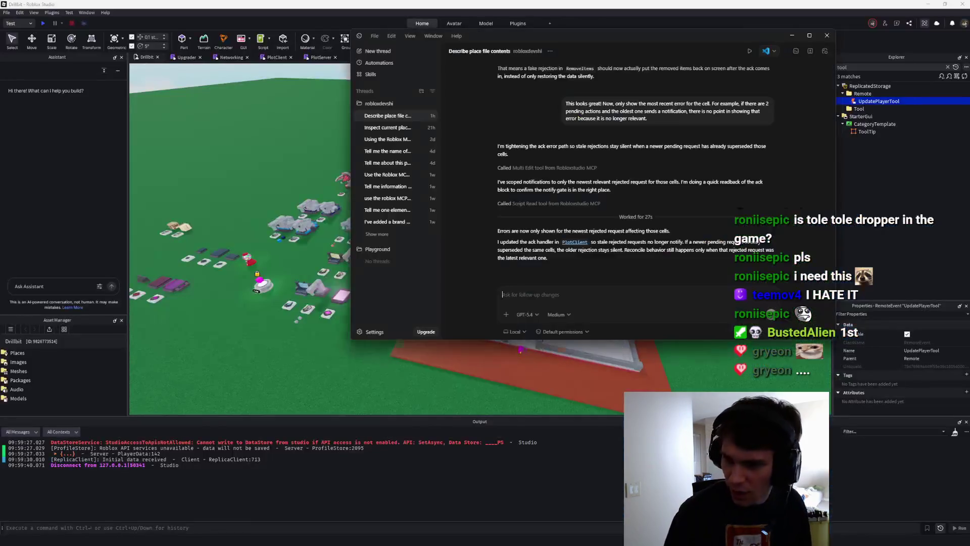
Ask Codex to change the UpdatePlayerTool flow so equip/unequip happens on the client.
{"action": "type", "text": "T"}
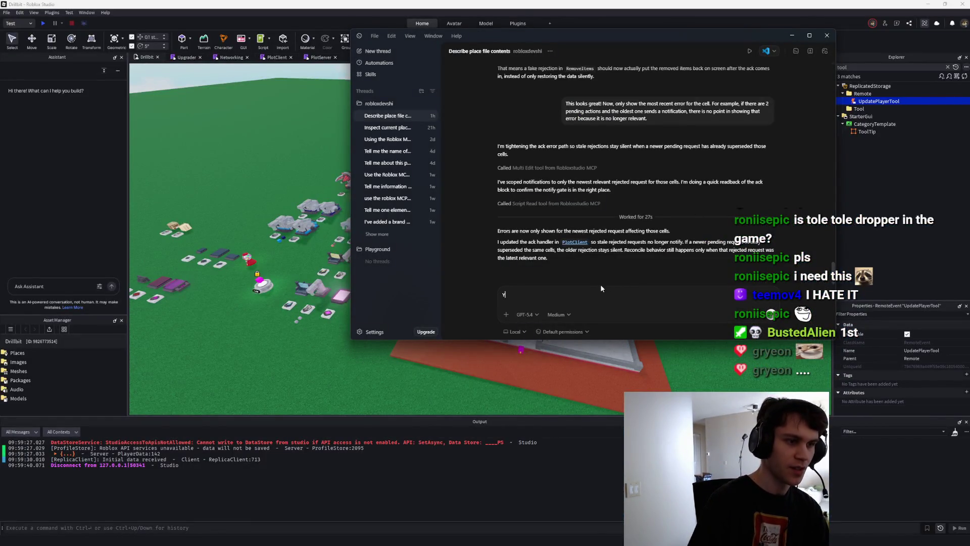
{"action": "type", "text": "ake a look at the"}
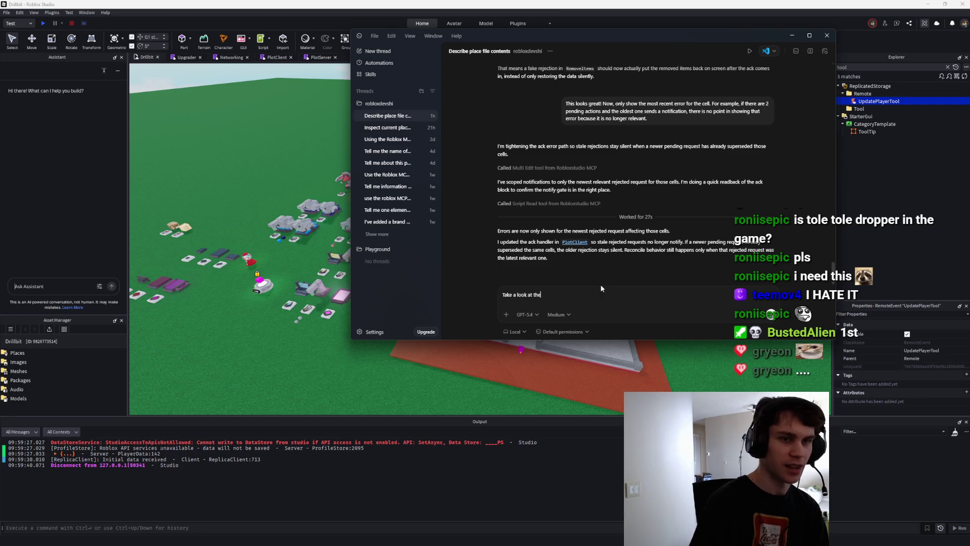
{"action": "type", "text": " flow for Upg"}
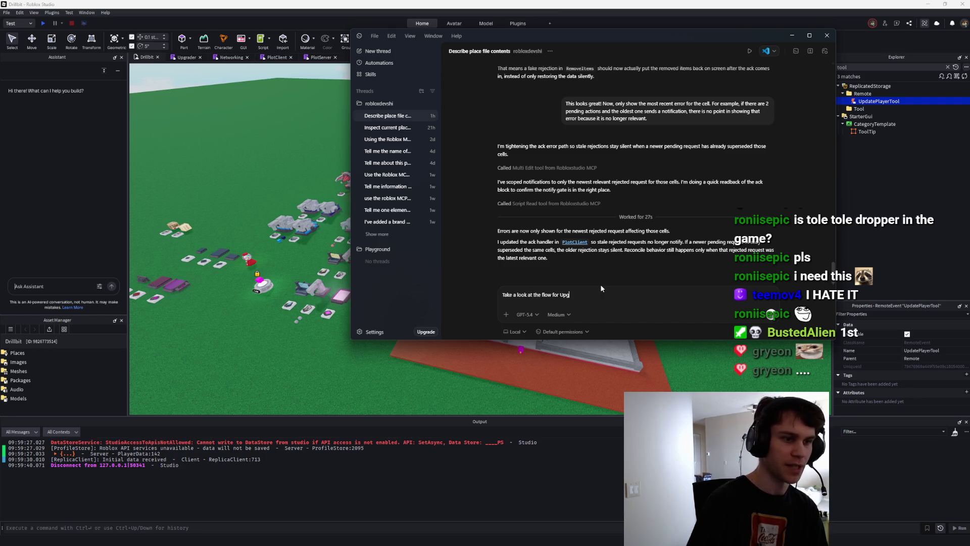
{"action": "type", "text": "PlayerTool."}
{"action": "key", "text": "shift+Return"}
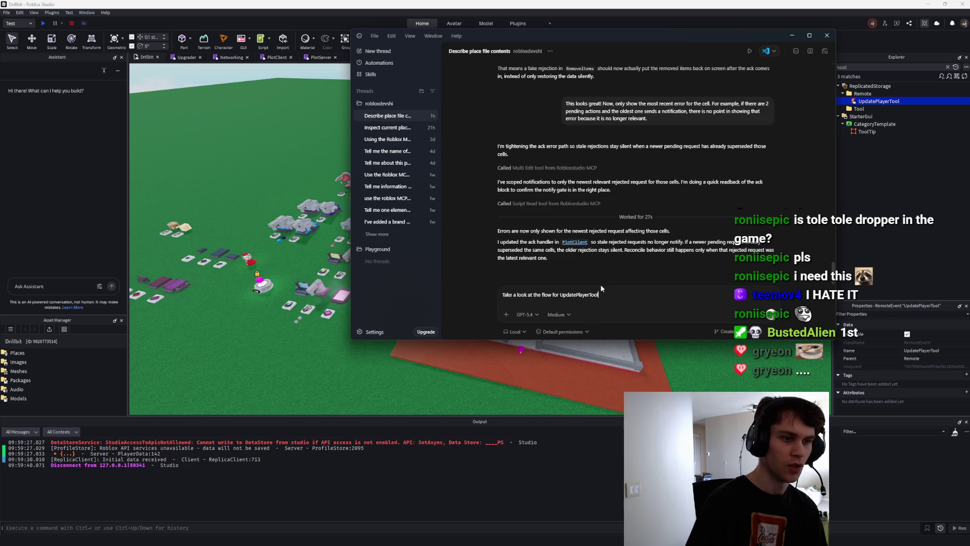
{"action": "key", "text": "shift+Return"}
{"action": "type", "text": "I believe you can just equip/unequip on the client"}
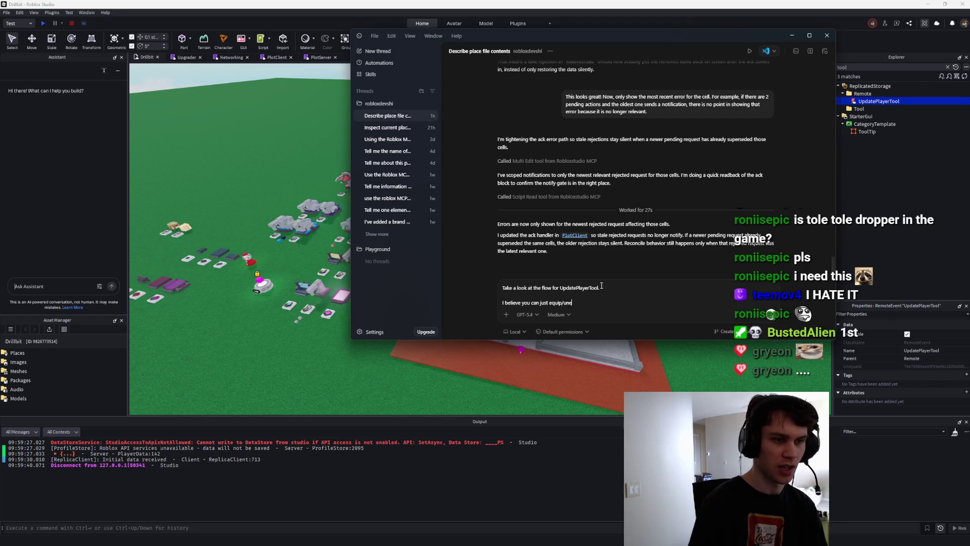
{"action": "type", "text": ", rather"}
{"action": "type", "text": " than fire"}
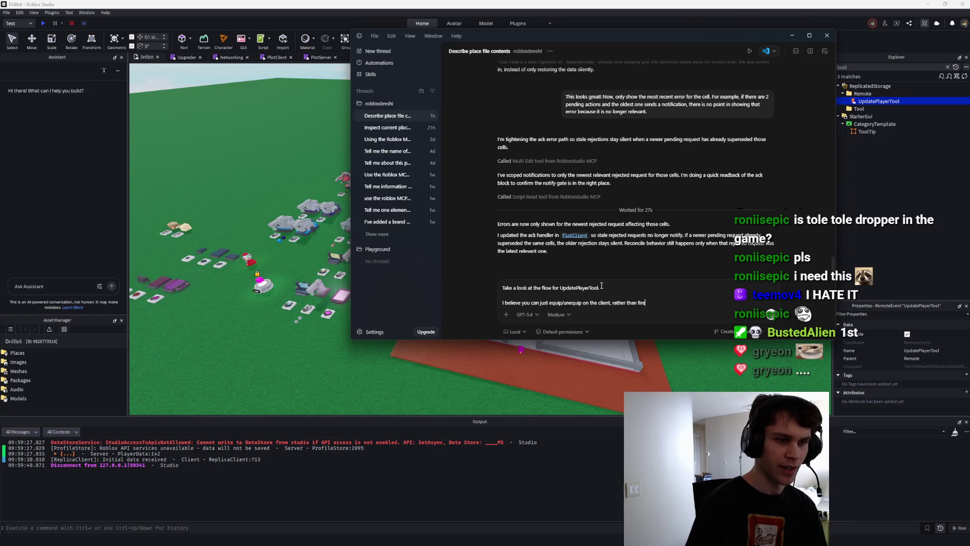
{"action": "type", "text": " to the se"}
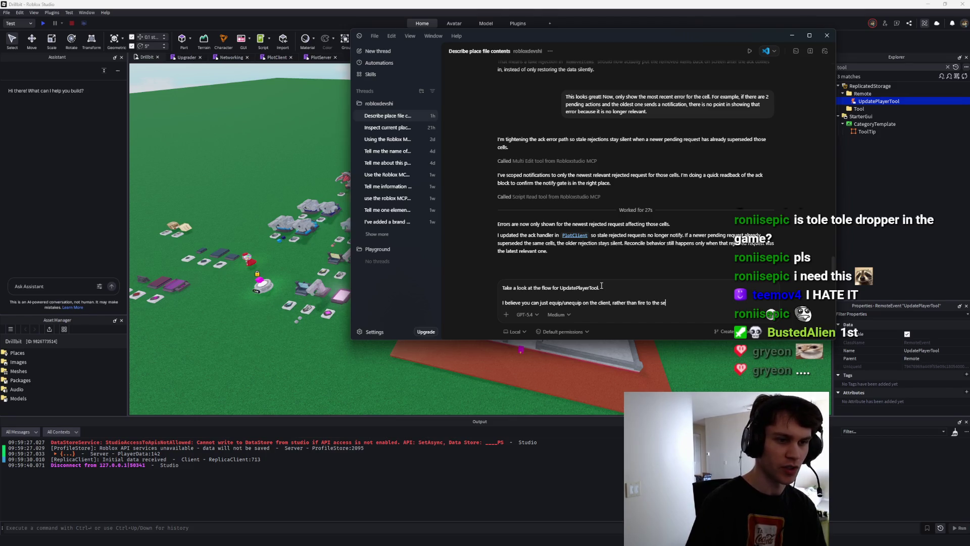
{"action": "type", "text": "rver to have the player"}
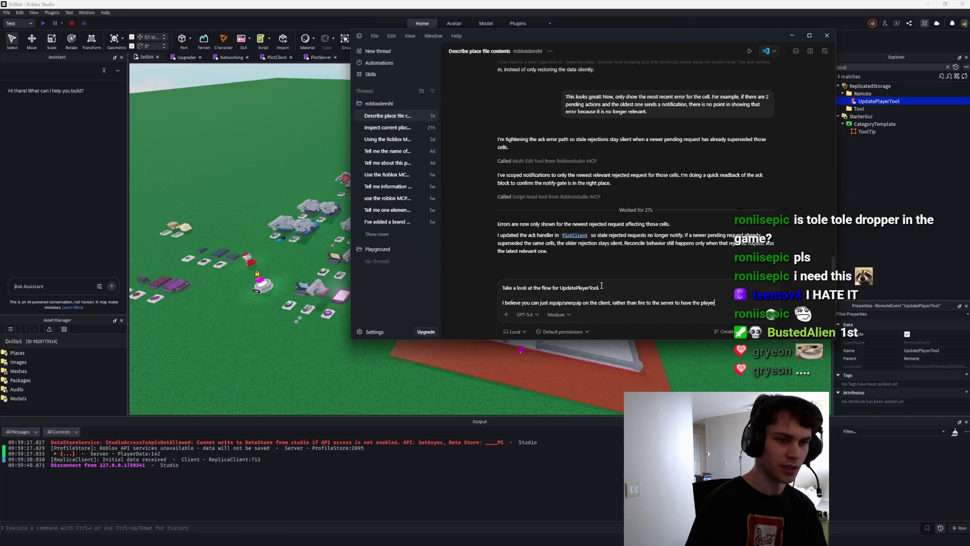
{"action": "type", "text": " equip stu"}
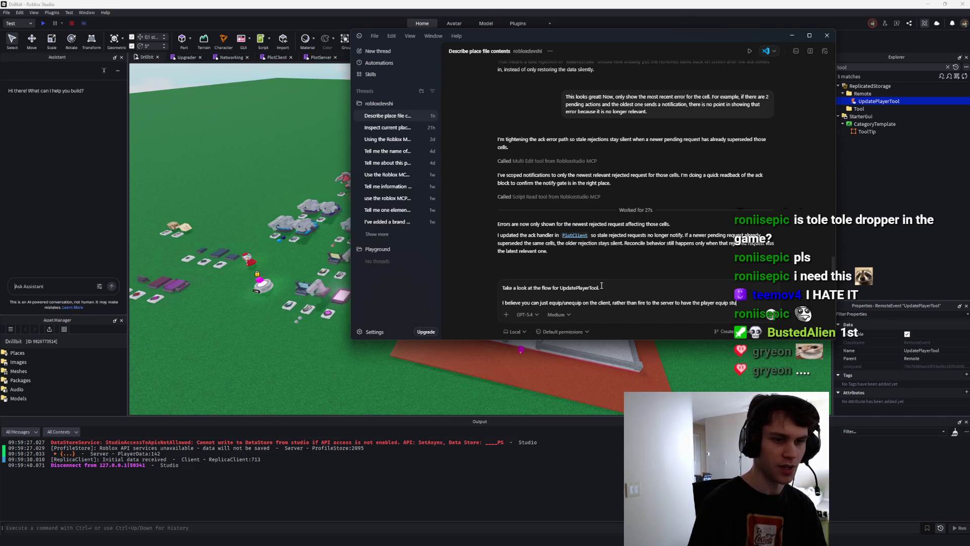
{"action": "type", "text": "ff.nge the flow now."}
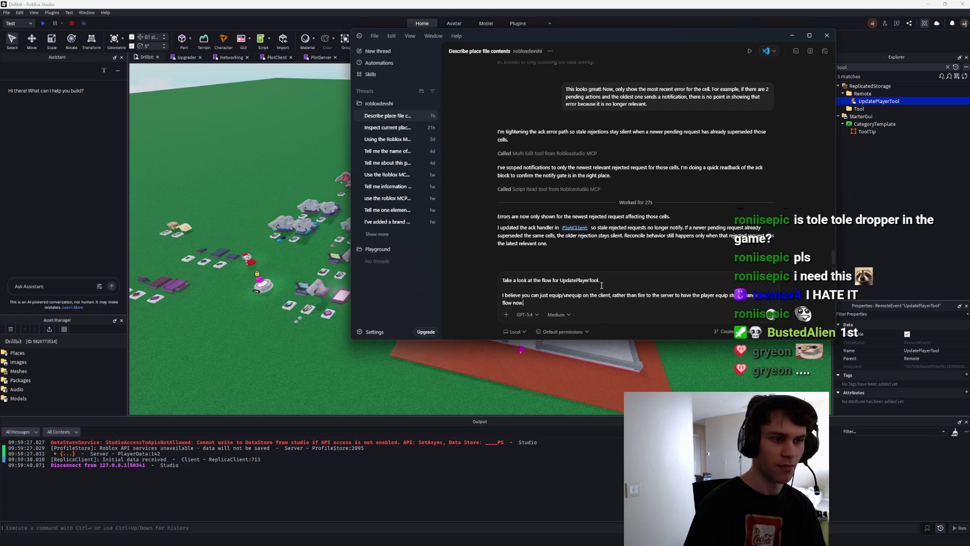
{"action": "key", "text": "BackSpace"}
{"action": "key", "text": "BackSpace"}
{"action": "key", "text": "BackSpace"}
{"action": "type", "text": "so it i"}
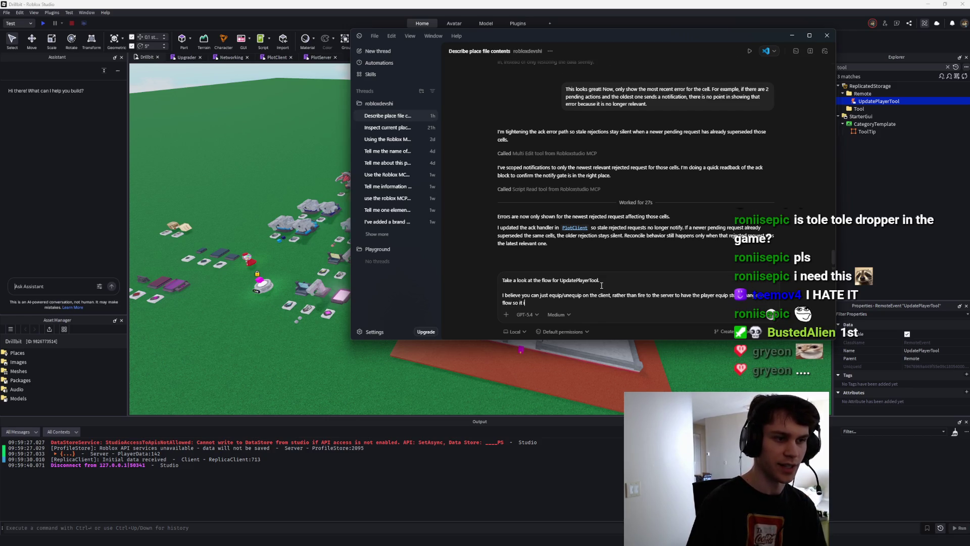
{"action": "type", "text": "s on the client."}
{"action": "key", "text": "Return"}
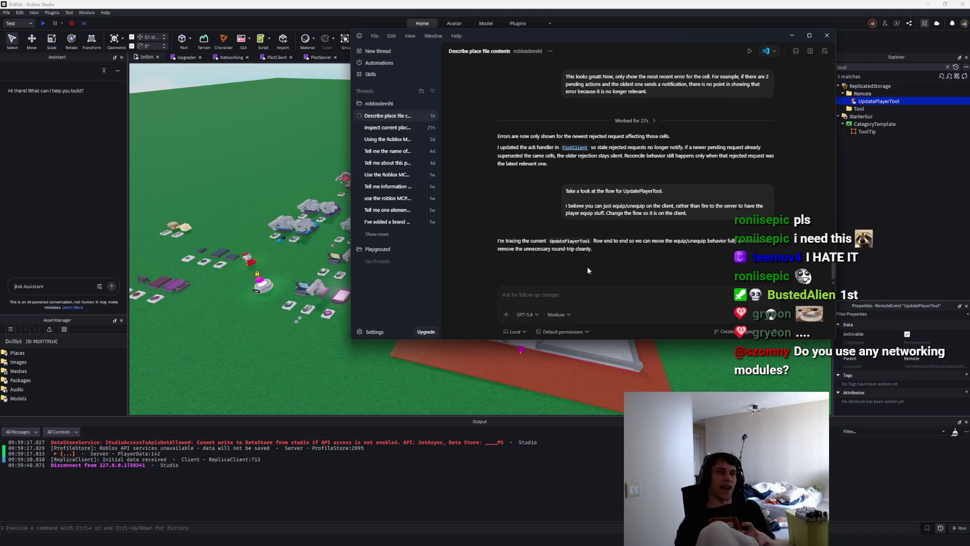
{"action": "left_click", "coordinate": [233, 57]}
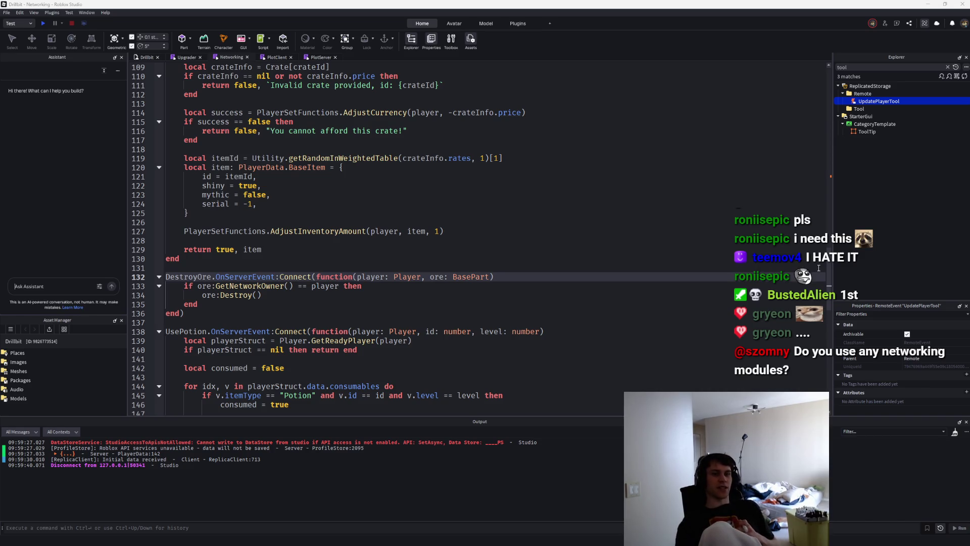
Scroll through the Networking script's remote declarations and server event handlers.
{"action": "left_click_drag", "start_coordinate": [830, 261], "coordinate": [840, 81]}
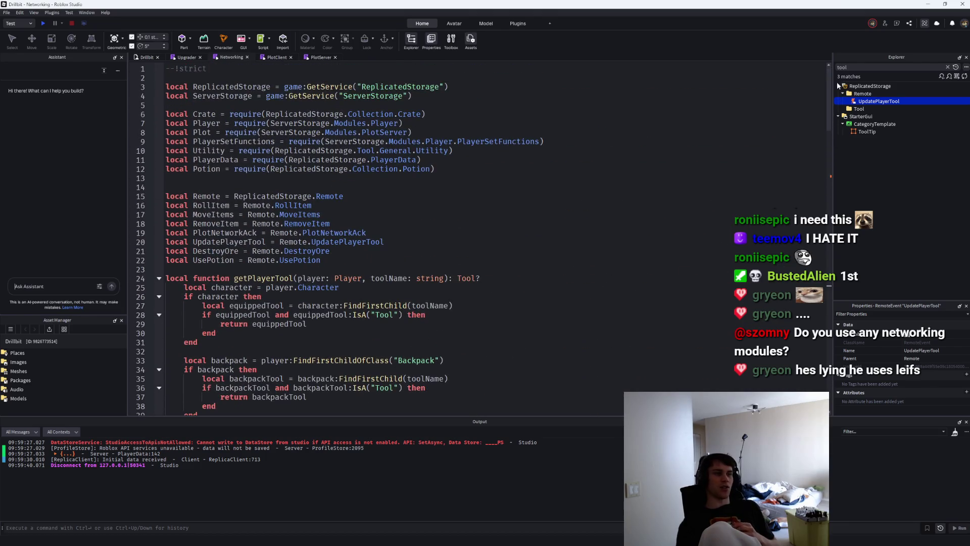
{"action": "scroll", "coordinate": [644, 273], "scroll_direction": "down", "scroll_amount": 7}
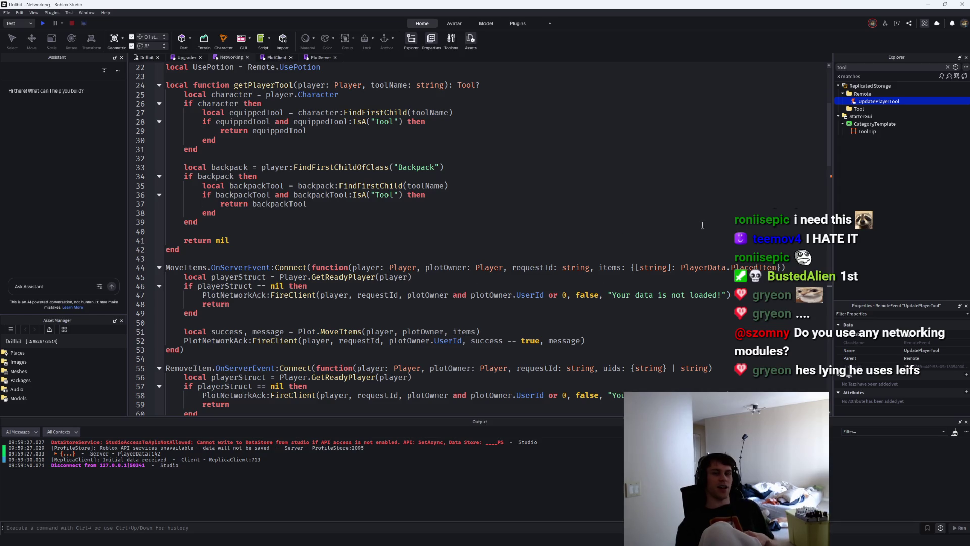
{"action": "scroll", "coordinate": [482, 283], "scroll_direction": "up", "scroll_amount": 5}
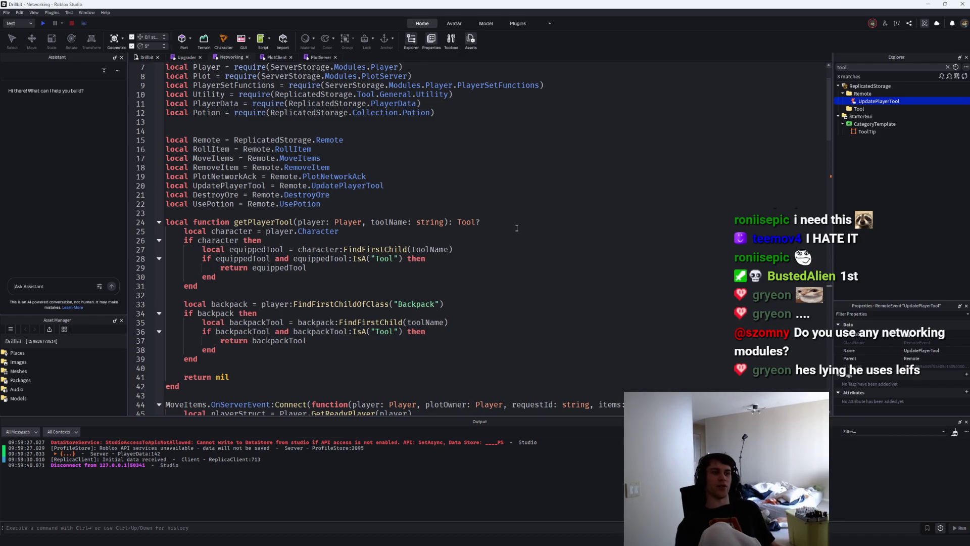
{"action": "scroll", "coordinate": [516, 228], "scroll_direction": "down", "scroll_amount": 3}
{"action": "scroll", "coordinate": [249, 251], "scroll_direction": "down", "scroll_amount": 4}
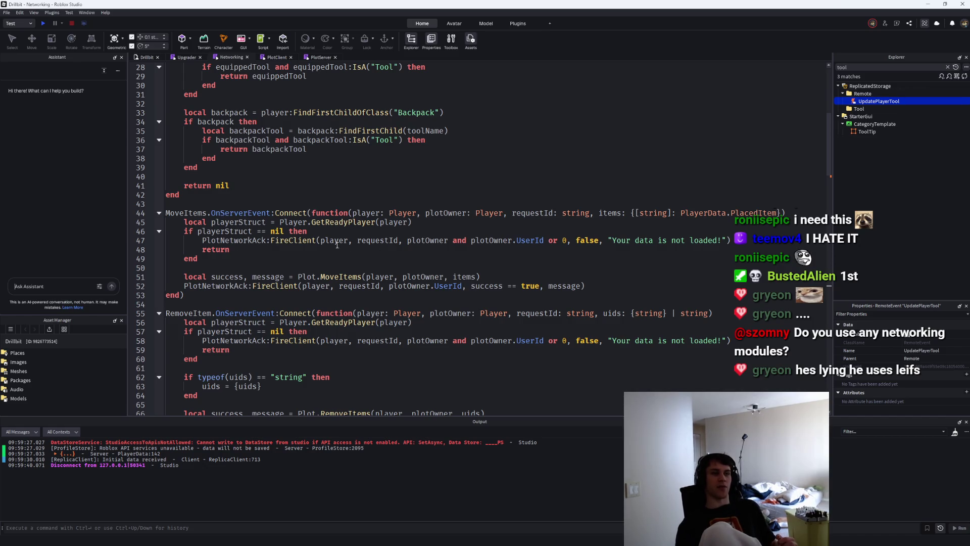
Check usages of MoveItems, OnServerEvent and UsePotion, then select the RollItem–UsePotion declarations.
{"action": "left_click", "coordinate": [204, 214]}
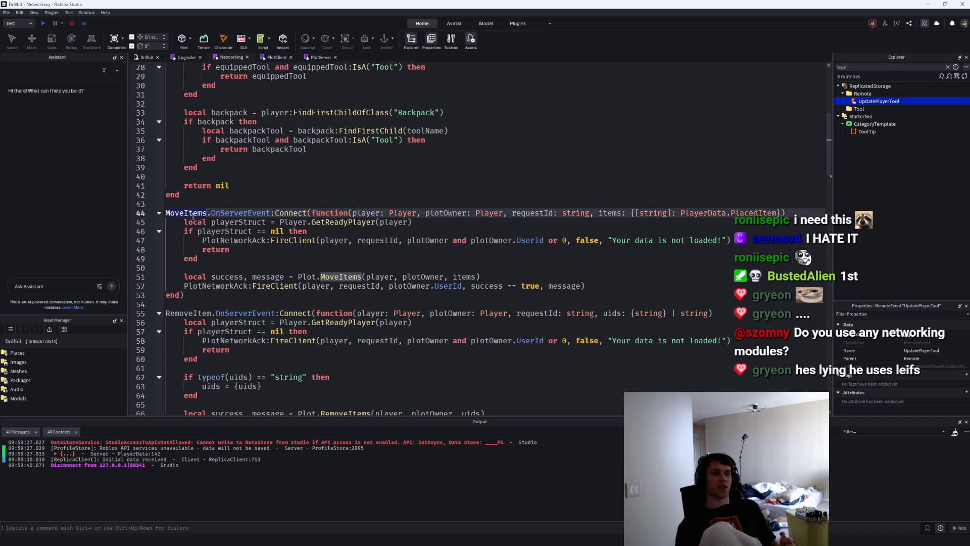
{"action": "double_click", "coordinate": [227, 212]}
{"action": "scroll", "coordinate": [311, 287], "scroll_direction": "up", "scroll_amount": 9}
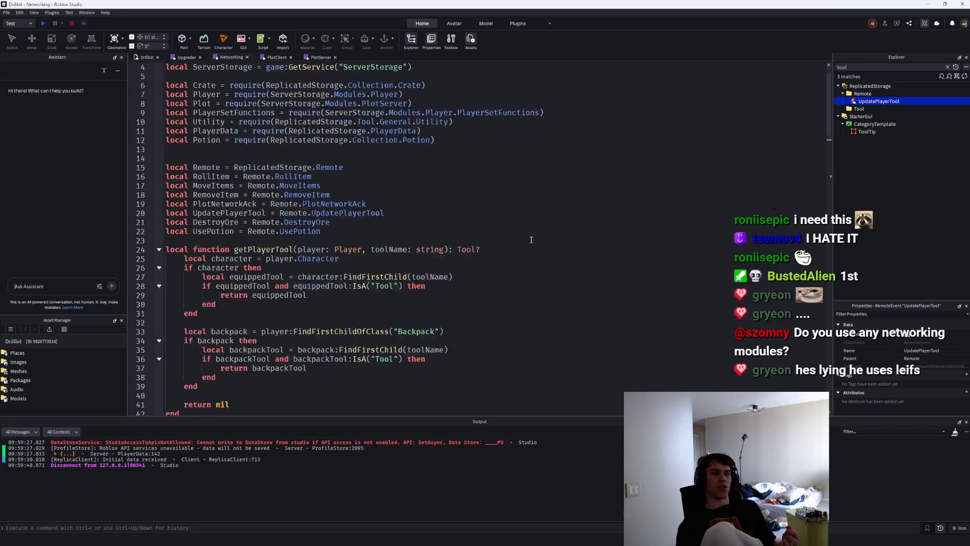
{"action": "left_click", "coordinate": [233, 261]}
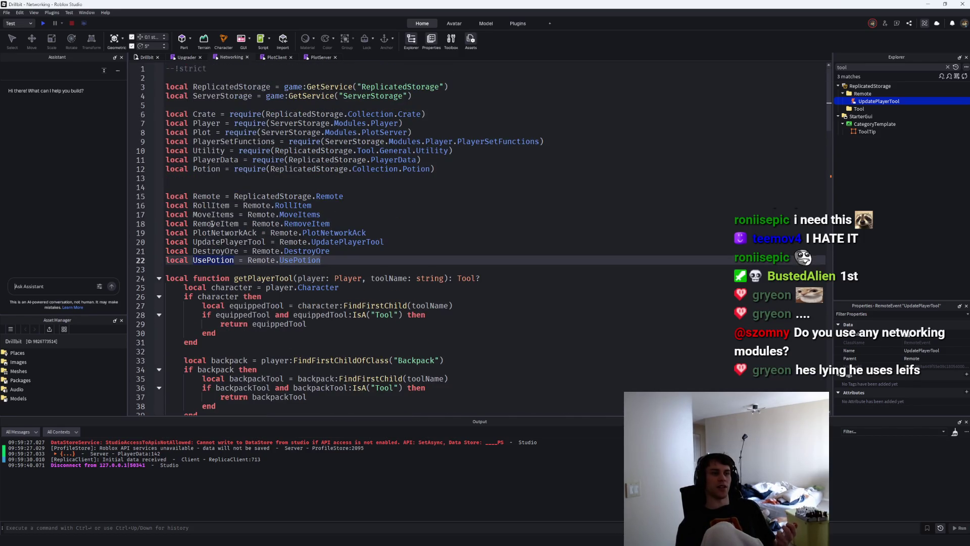
{"action": "key", "text": "Up"}
{"action": "key", "text": "Up"}
{"action": "key", "text": "Up"}
{"action": "key", "text": "Down"}
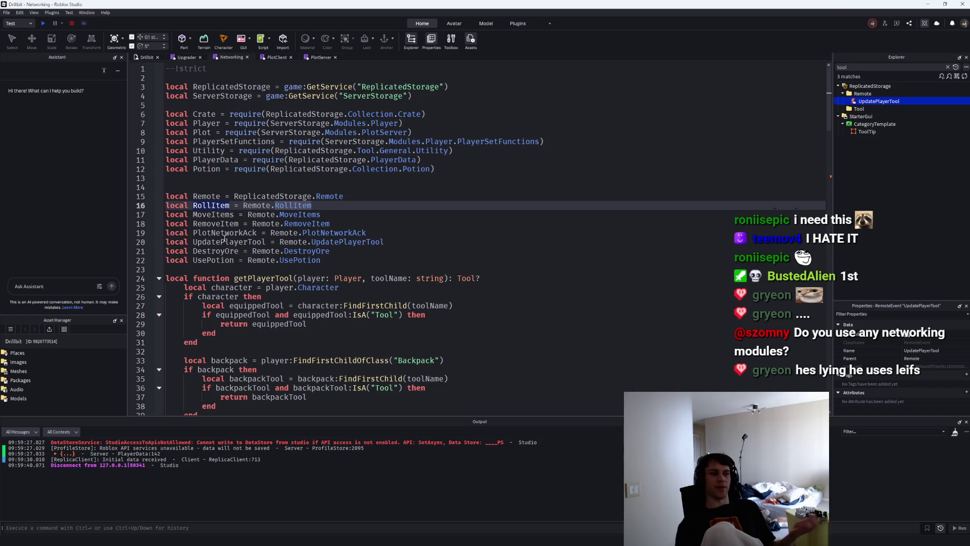
{"action": "key", "text": "Home"}
{"action": "key", "text": "shift+Down"}
{"action": "key", "text": "shift+Down"}
{"action": "key", "text": "shift+Down"}
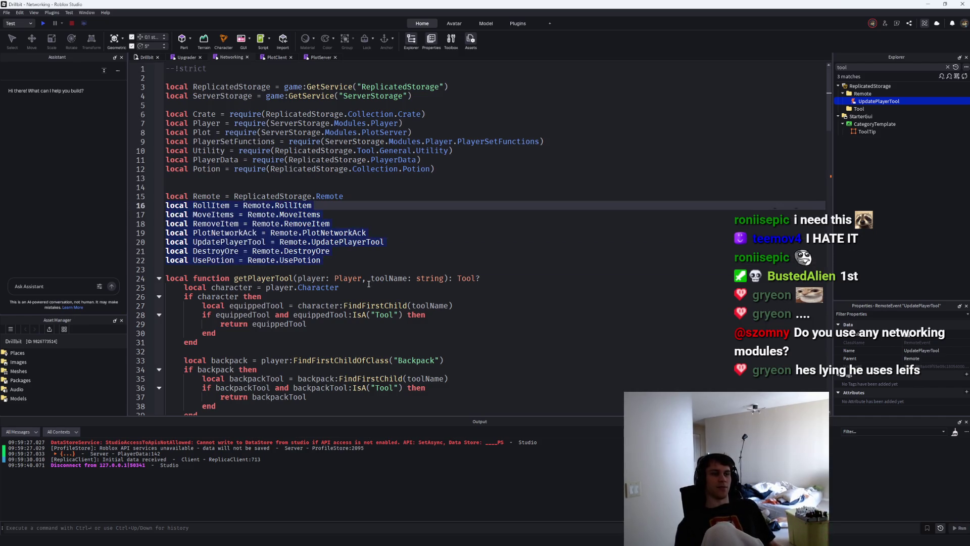
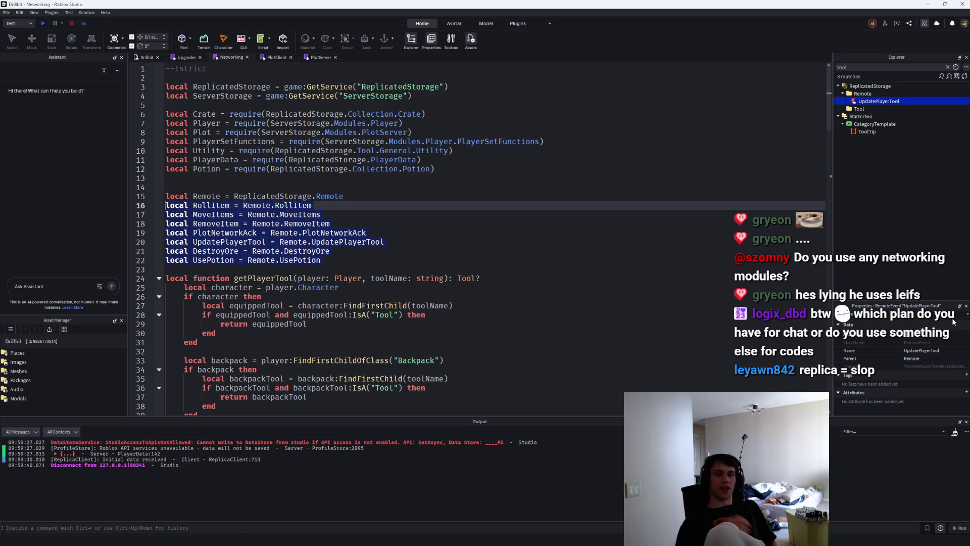
Review the AI assistant's summary of the Networking changes, then start a playtest of the tycoon.
{"action": "key", "text": "alt+Tab"}
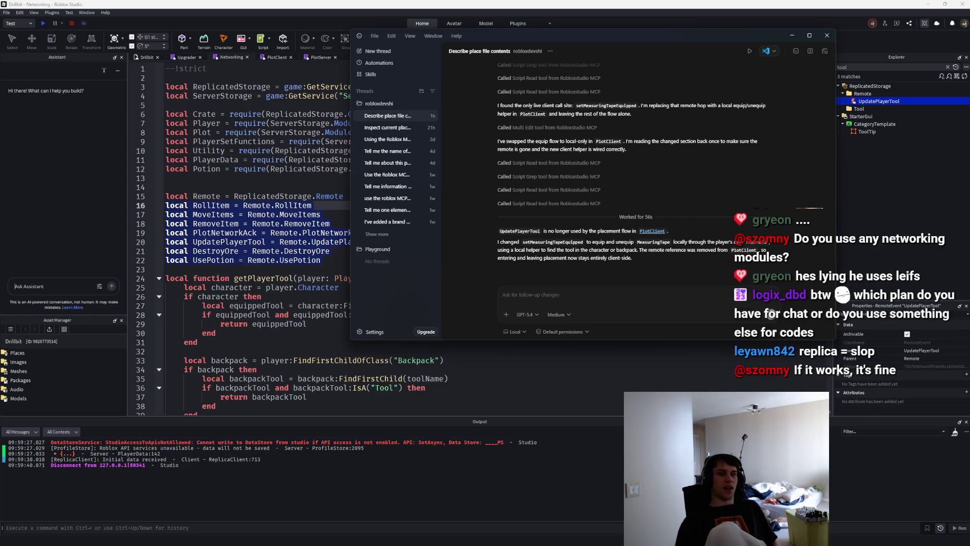
{"action": "left_click", "coordinate": [253, 270]}
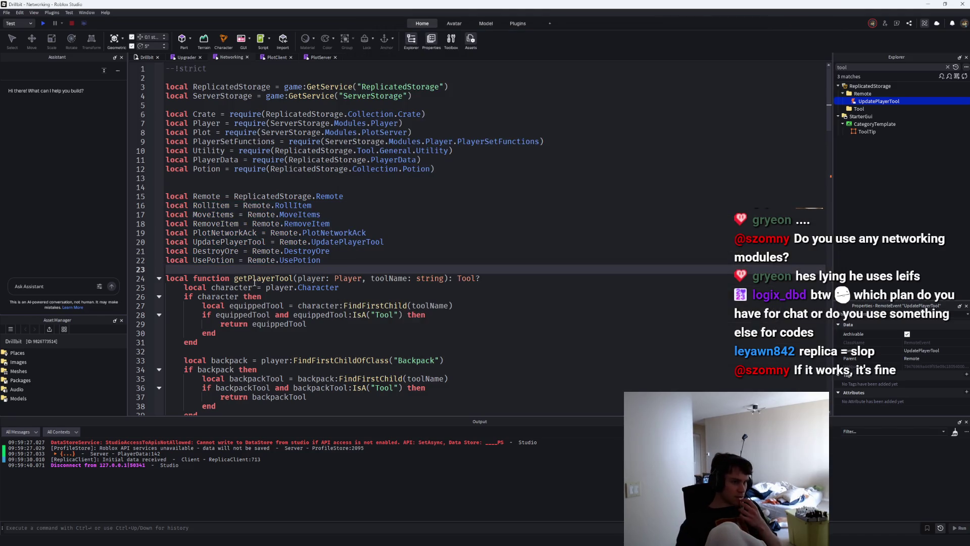
{"action": "left_click", "coordinate": [43, 23]}
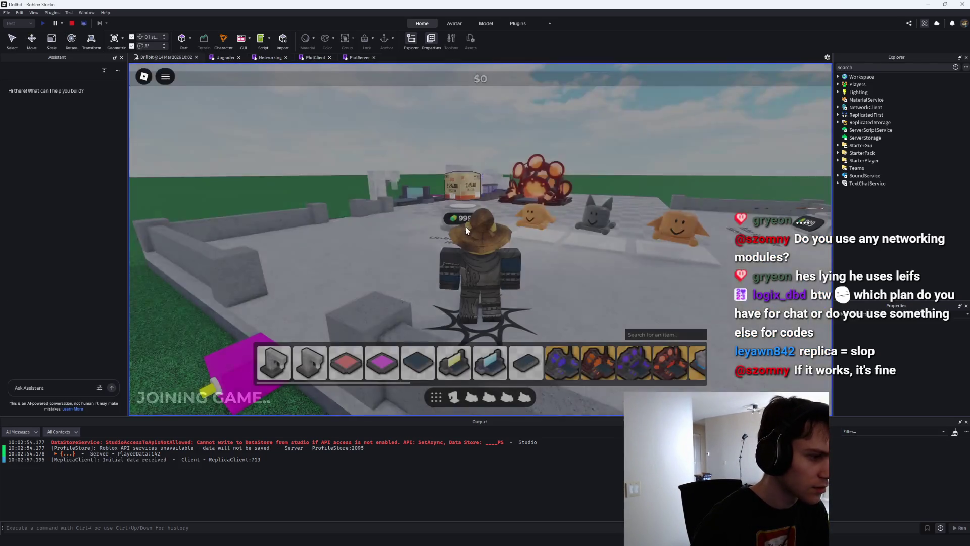
Walk the character toward the crate and pets until money reaches $90, then stop the test.
{"action": "key", "text": "w"}
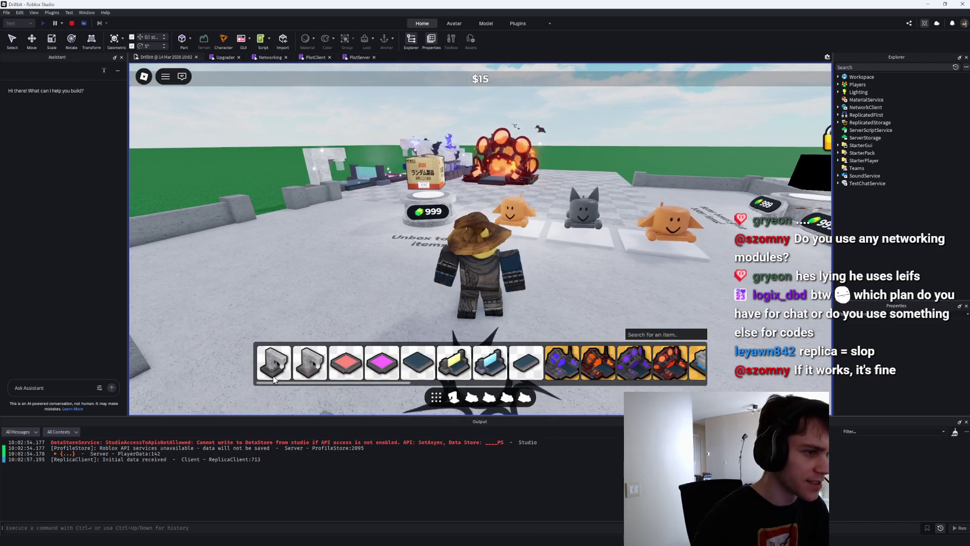
{"action": "key", "text": "d"}
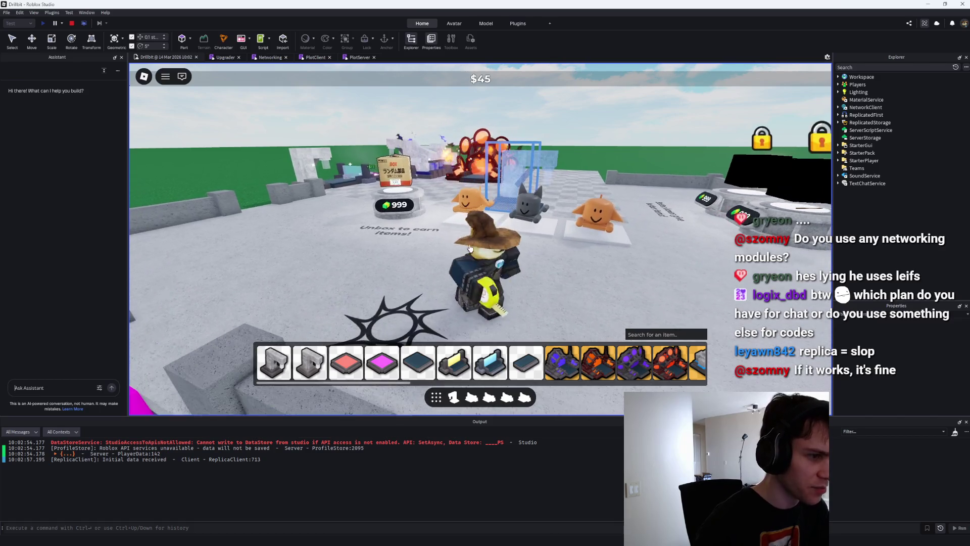
{"action": "key", "text": "w"}
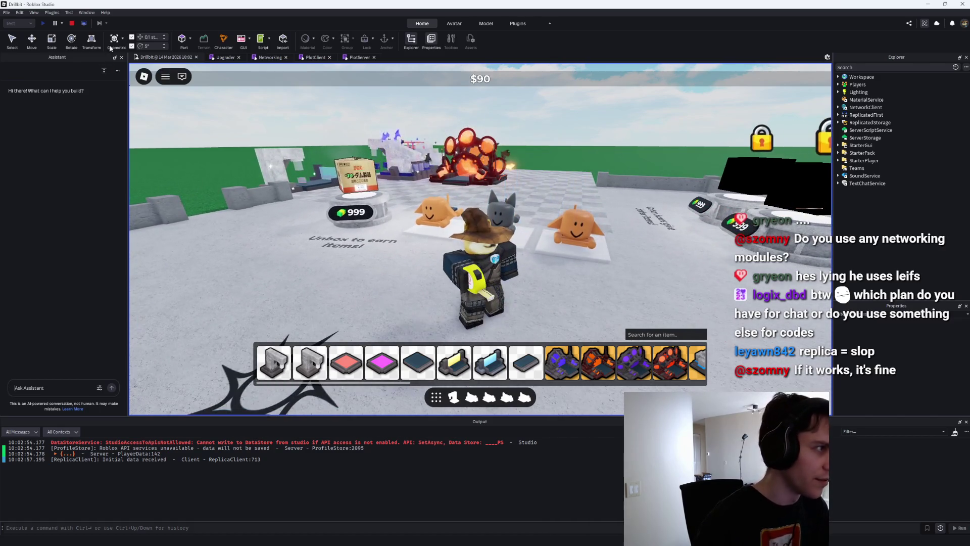
{"action": "left_click", "coordinate": [71, 23]}
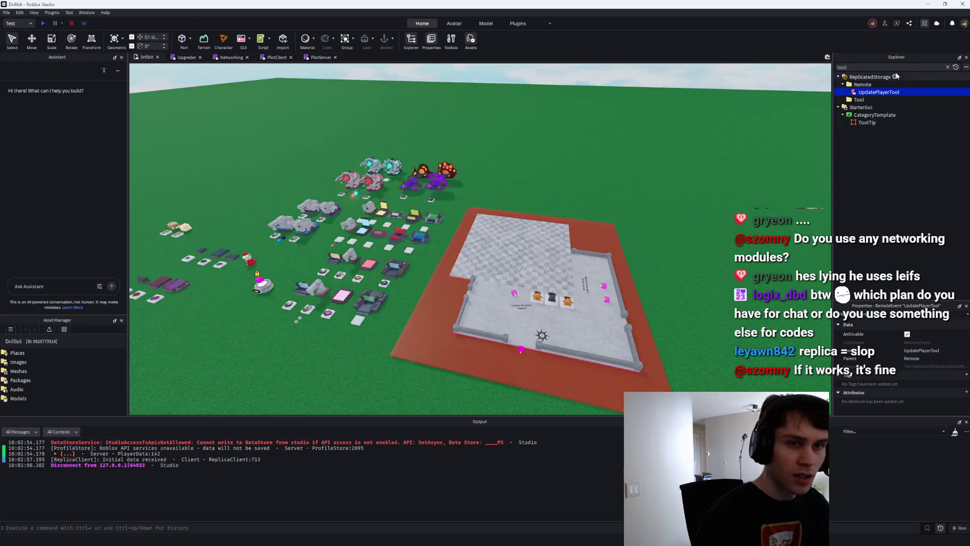
Delete the UpdatePlayerTool remote event and its declaration line in the Networking script.
{"action": "key", "text": "Delete"}
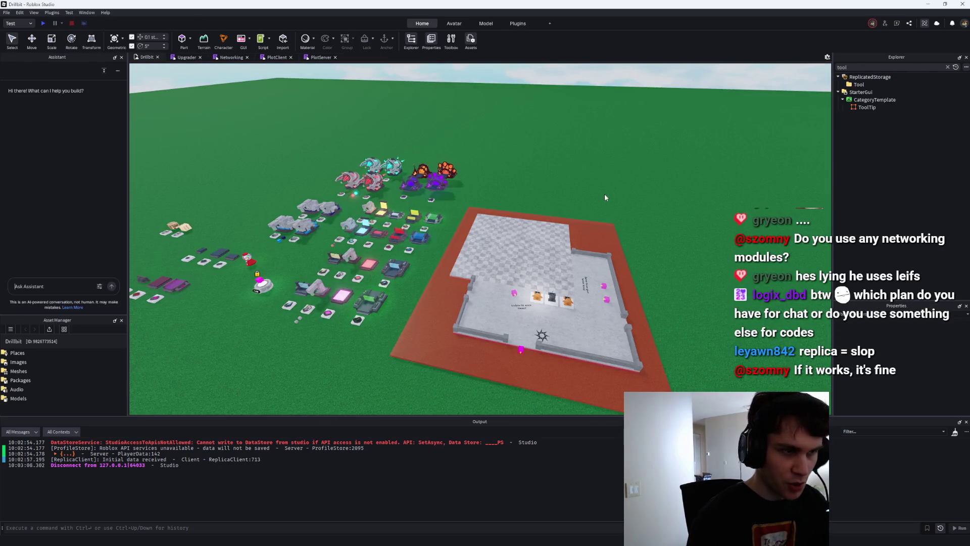
{"action": "key", "text": "ctrl+shift+f"}
{"action": "type", "text": "UpdatePlayerTo"}
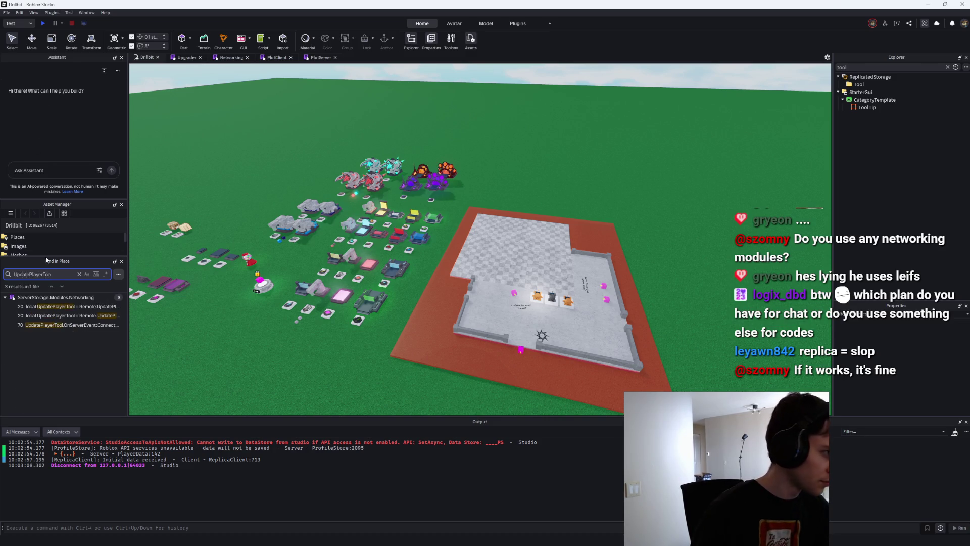
{"action": "type", "text": "o"}
{"action": "left_click", "coordinate": [48, 313]}
{"action": "triple_click", "coordinate": [400, 231]}
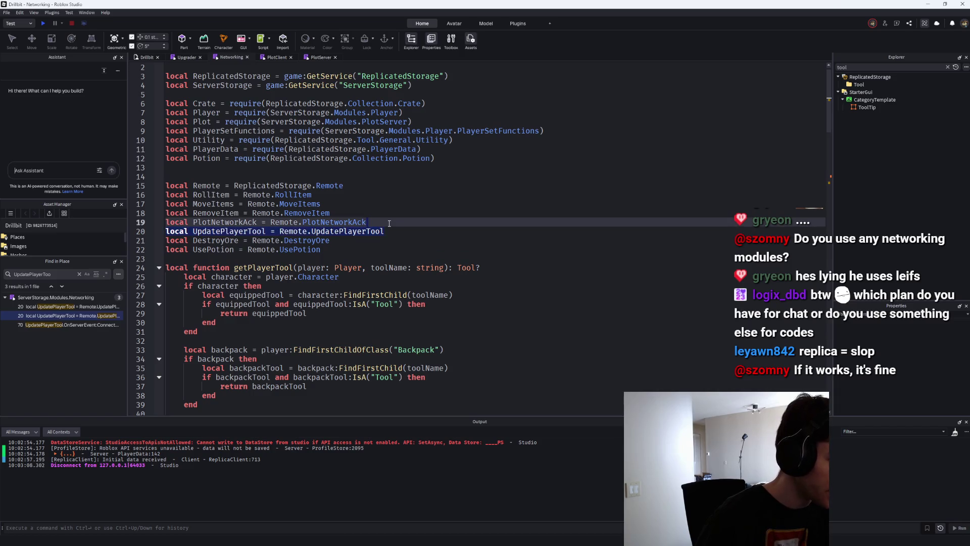
{"action": "key", "text": "BackSpace"}
Delete the UpdatePlayerTool OnServerEvent handler from Networking and start a new playtest.
{"action": "left_click", "coordinate": [158, 231]}
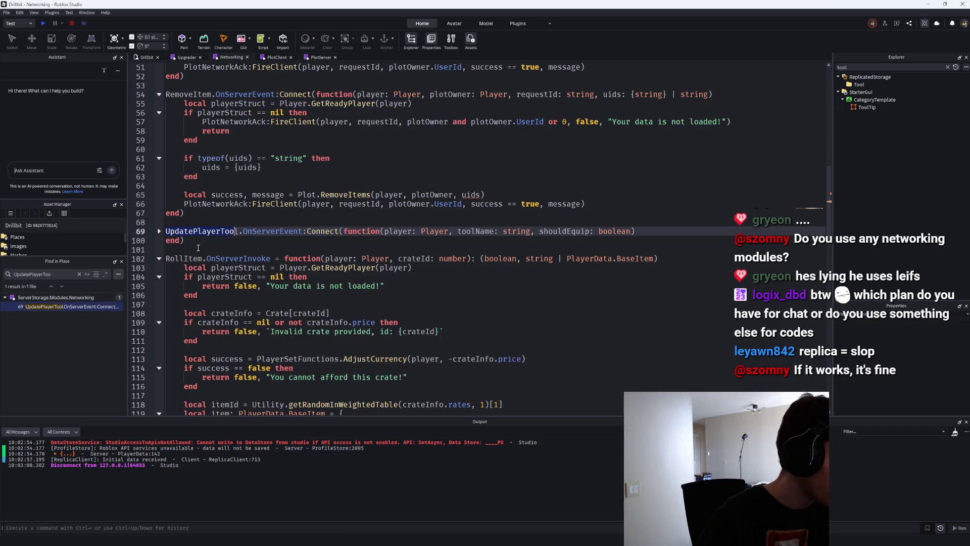
{"action": "triple_click", "coordinate": [254, 231]}
{"action": "key", "text": "BackSpace"}
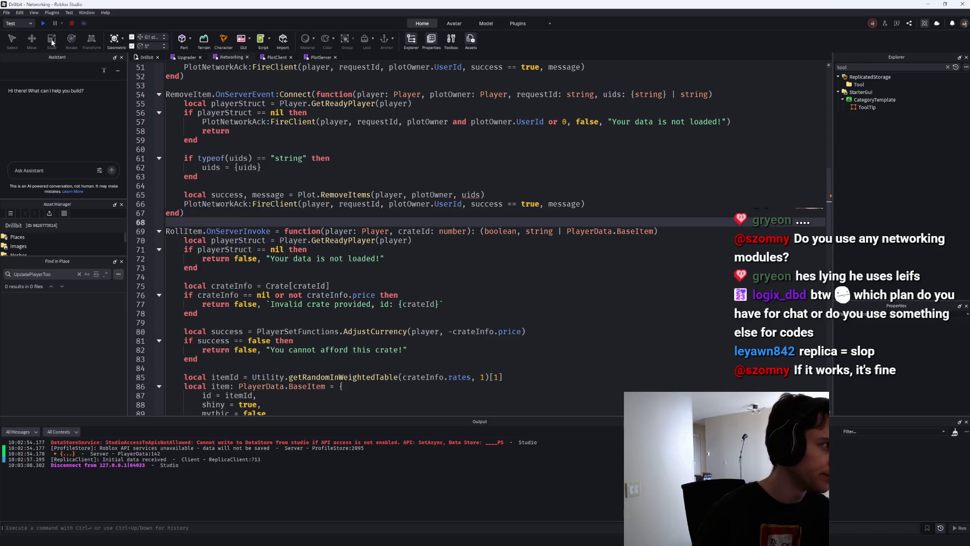
{"action": "left_click", "coordinate": [44, 25]}
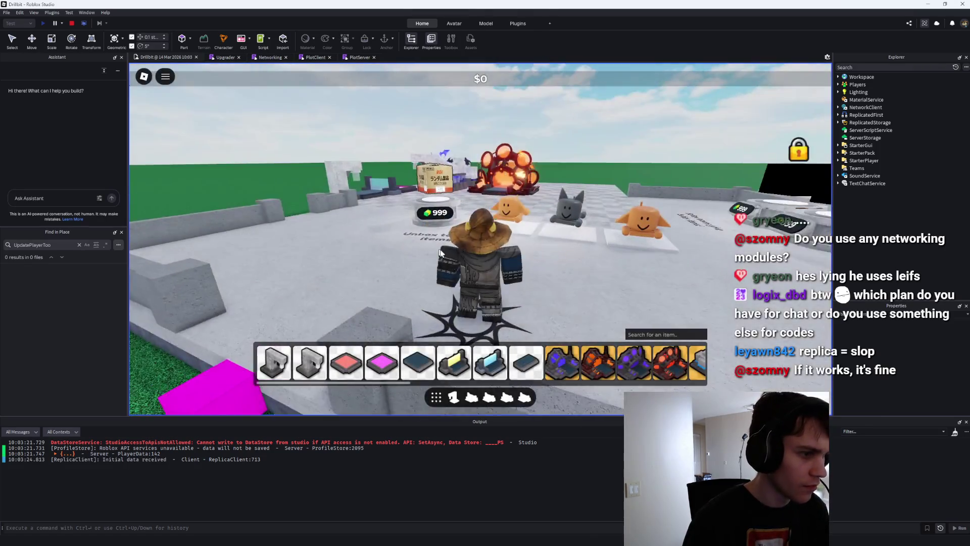
Remove the 'if true then return false, "erorr" end' block from Plot.RemoveItems in PlotServer and replay.
{"action": "scroll", "coordinate": [583, 368], "scroll_direction": "down", "scroll_amount": 5}
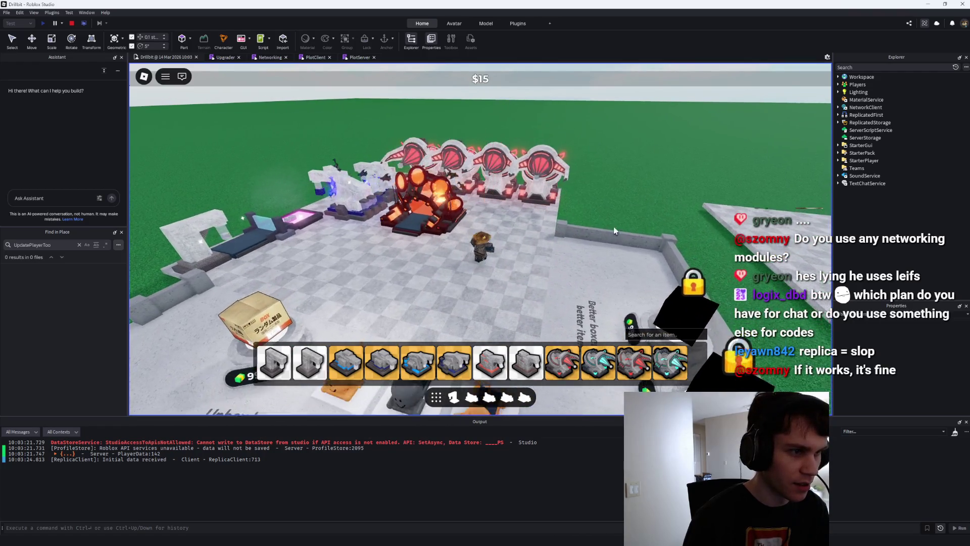
{"action": "scroll", "coordinate": [614, 231], "scroll_direction": "down", "scroll_amount": 3}
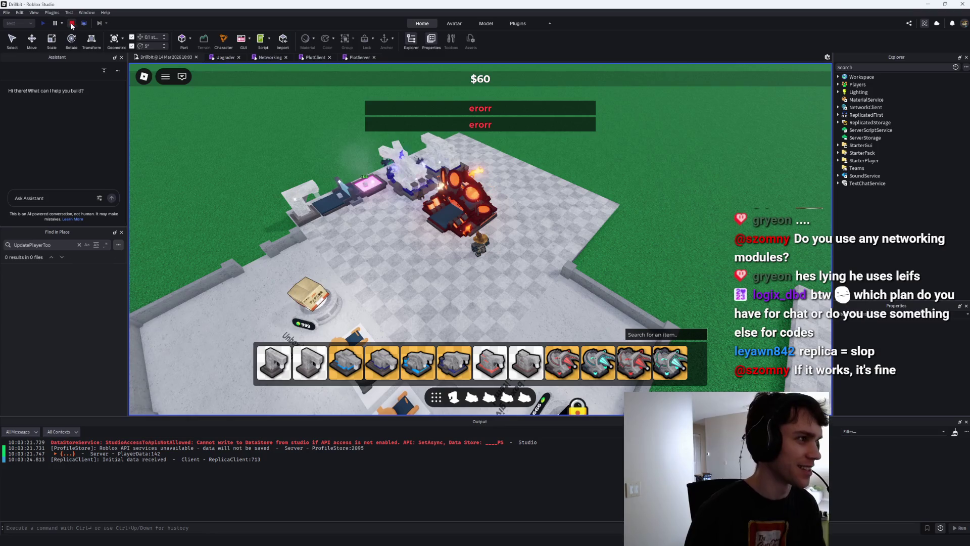
{"action": "left_click", "coordinate": [71, 23]}
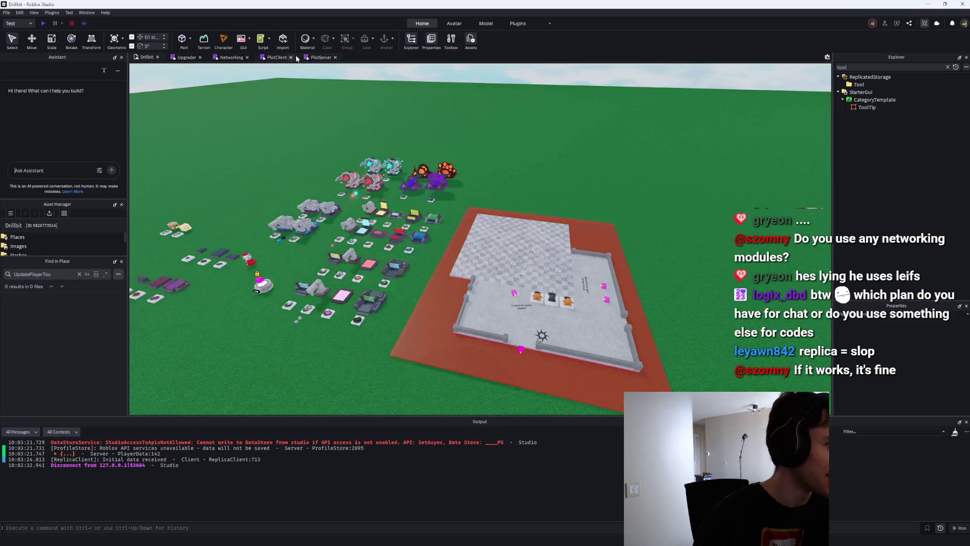
{"action": "left_click", "coordinate": [318, 57]}
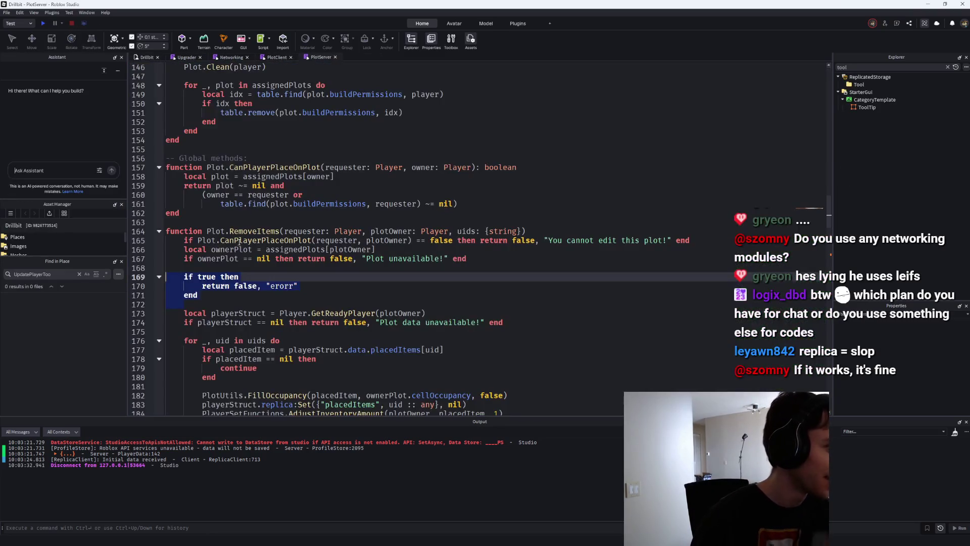
{"action": "left_click_drag", "start_coordinate": [150, 295], "coordinate": [150, 277]}
{"action": "key", "text": "BackSpace"}
{"action": "key", "text": "BackSpace"}
{"action": "key", "text": "BackSpace"}
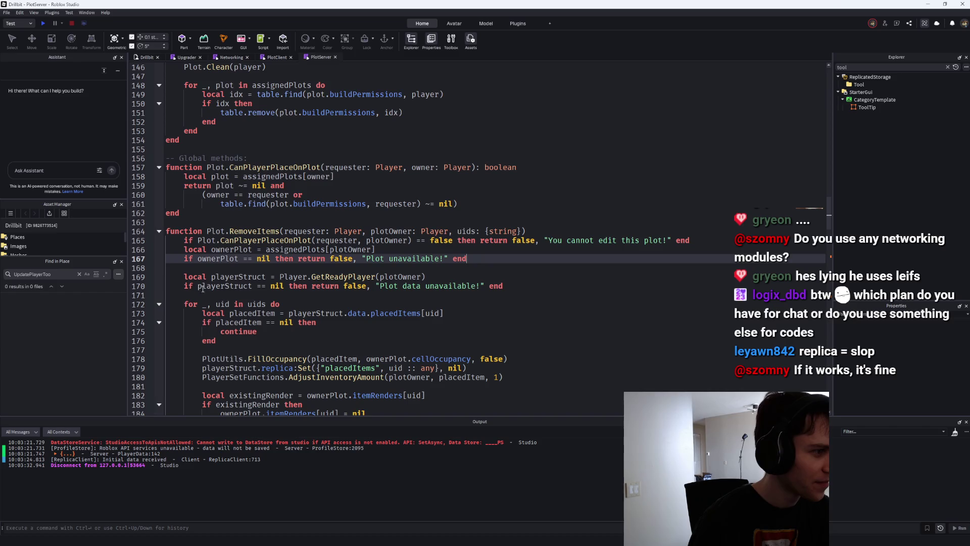
{"action": "left_click", "coordinate": [45, 23]}
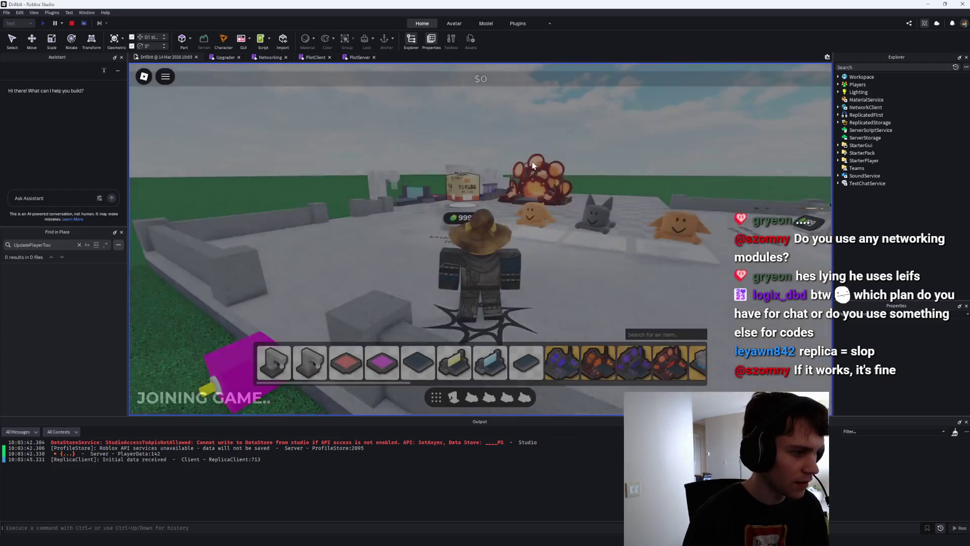
Play until money hits $180 and the Network Ownership error appears, then open Networking line 99.
{"action": "scroll", "coordinate": [534, 166], "scroll_direction": "down", "scroll_amount": 3}
{"action": "key", "text": "s"}
{"action": "scroll", "coordinate": [599, 363], "scroll_direction": "down", "scroll_amount": 5}
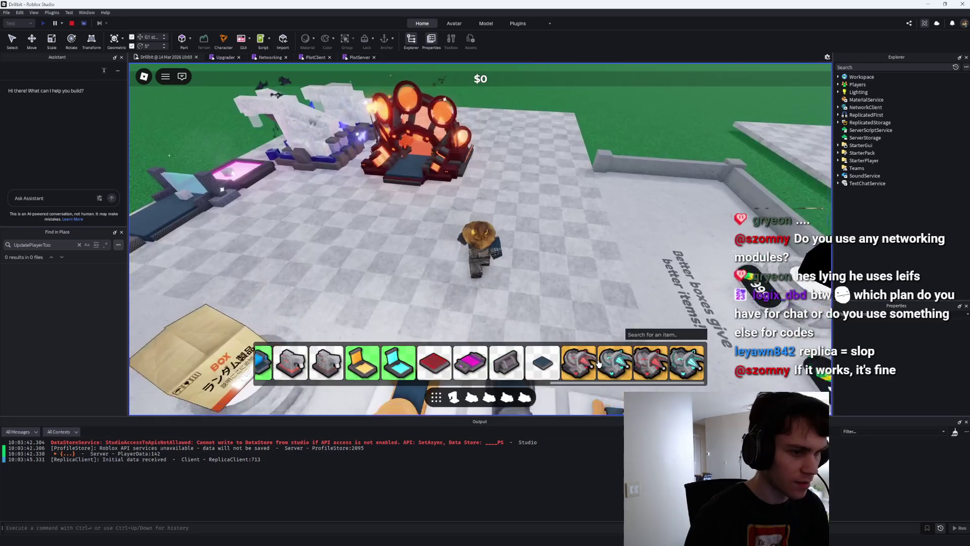
{"action": "scroll", "coordinate": [346, 154], "scroll_direction": "down", "scroll_amount": 5}
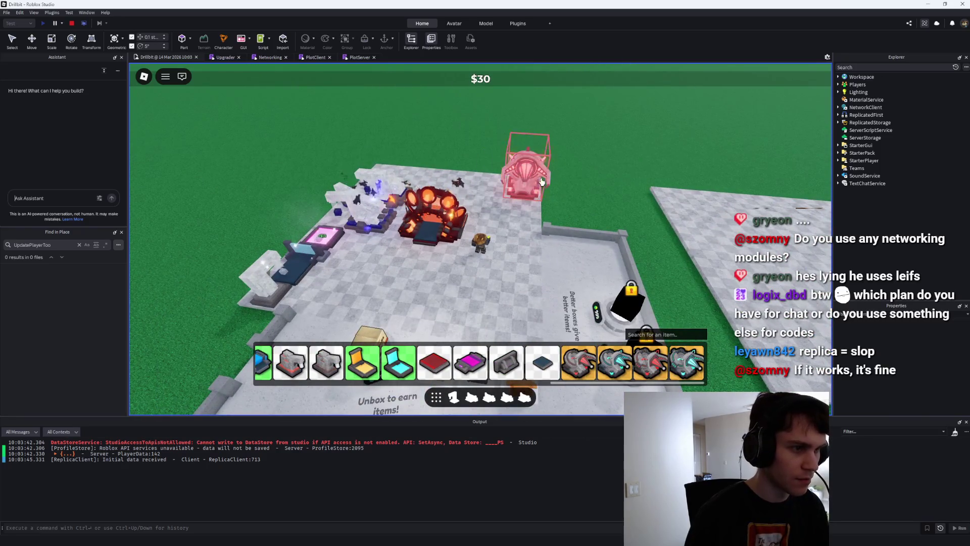
{"action": "scroll", "coordinate": [438, 219], "scroll_direction": "up", "scroll_amount": 2}
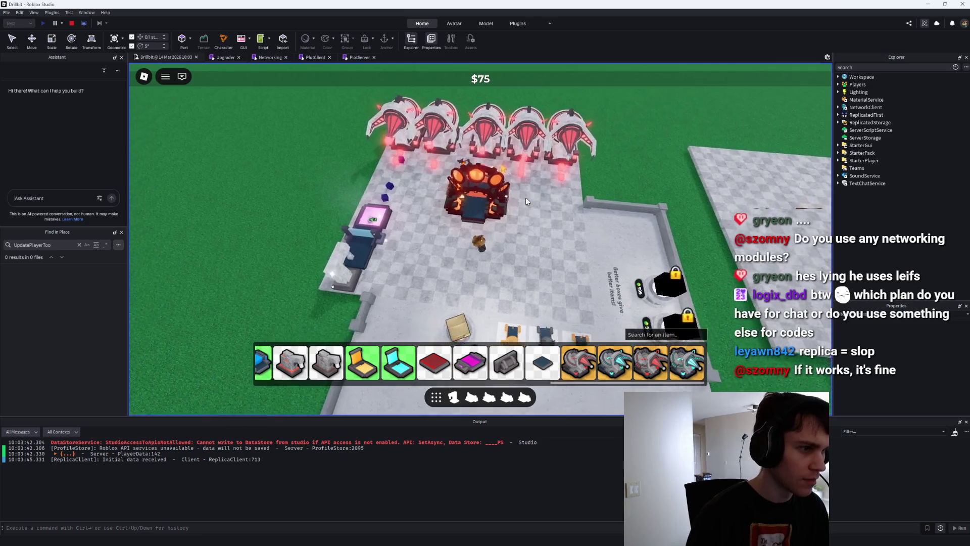
{"action": "mouse_move", "coordinate": [526, 197]}
{"action": "left_mouse_down"}
{"action": "mouse_move", "coordinate": [505, 172]}
{"action": "mouse_move", "coordinate": [455, 144]}
{"action": "left_mouse_up"}
{"action": "scroll", "coordinate": [507, 173], "scroll_direction": "down", "scroll_amount": 5}
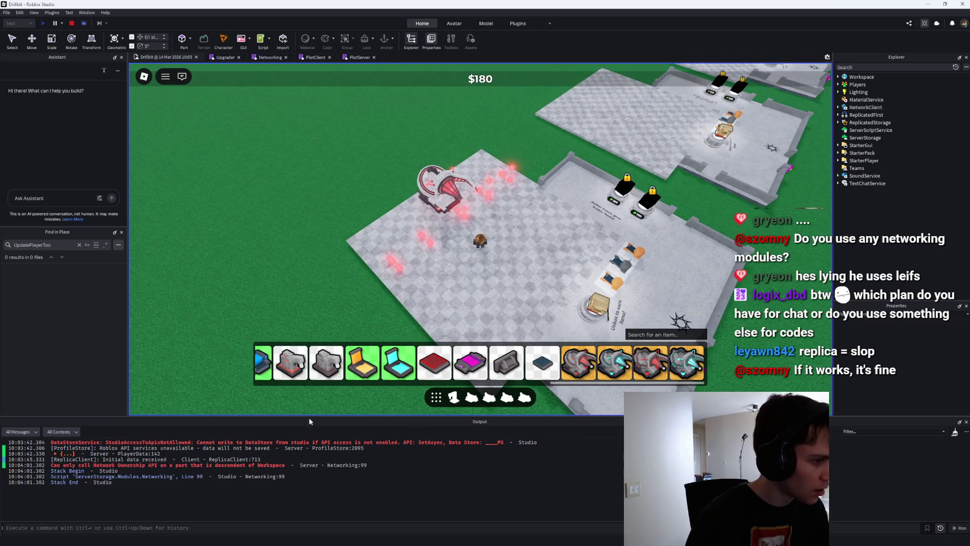
{"action": "scroll", "coordinate": [475, 271], "scroll_direction": "up", "scroll_amount": 5}
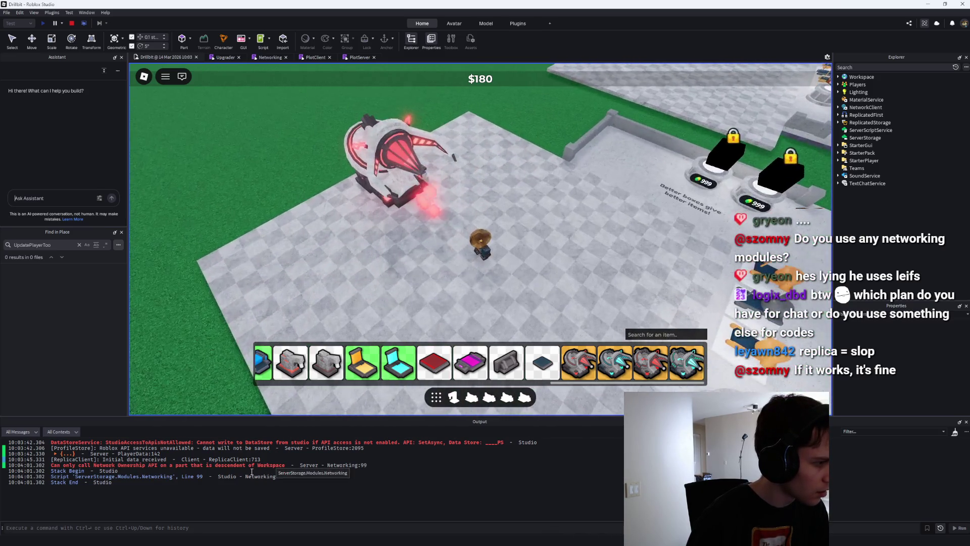
{"action": "left_click", "coordinate": [242, 465]}
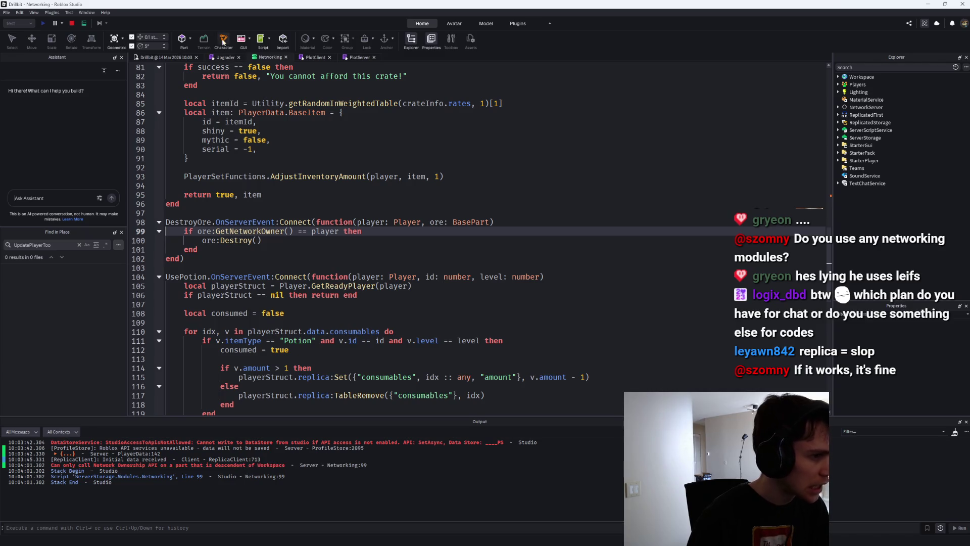
Add 'if ore:IsDescendantOf(workspace) == false then return end' at the top of the DestroyOre handler.
{"action": "left_click", "coordinate": [71, 22]}
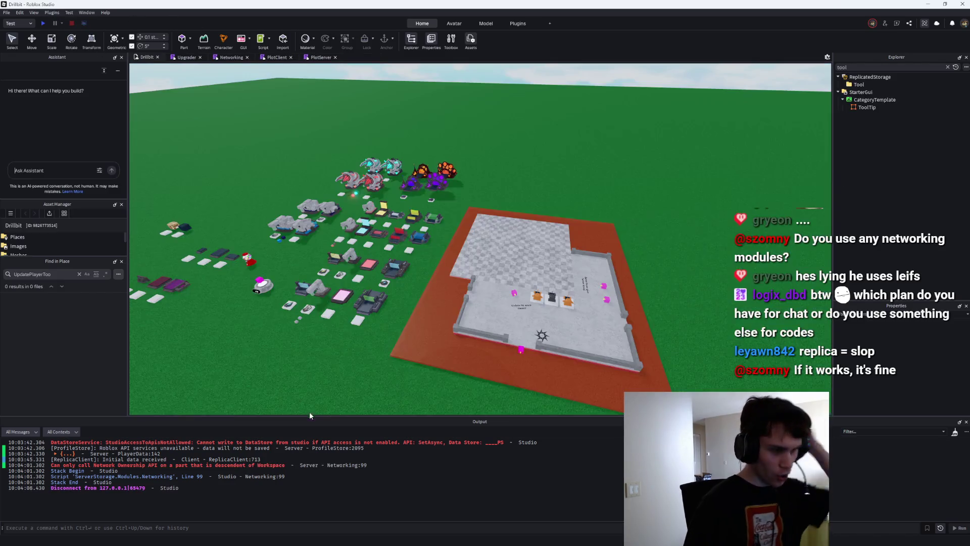
{"action": "left_click", "coordinate": [279, 461]}
{"action": "left_click", "coordinate": [517, 223]}
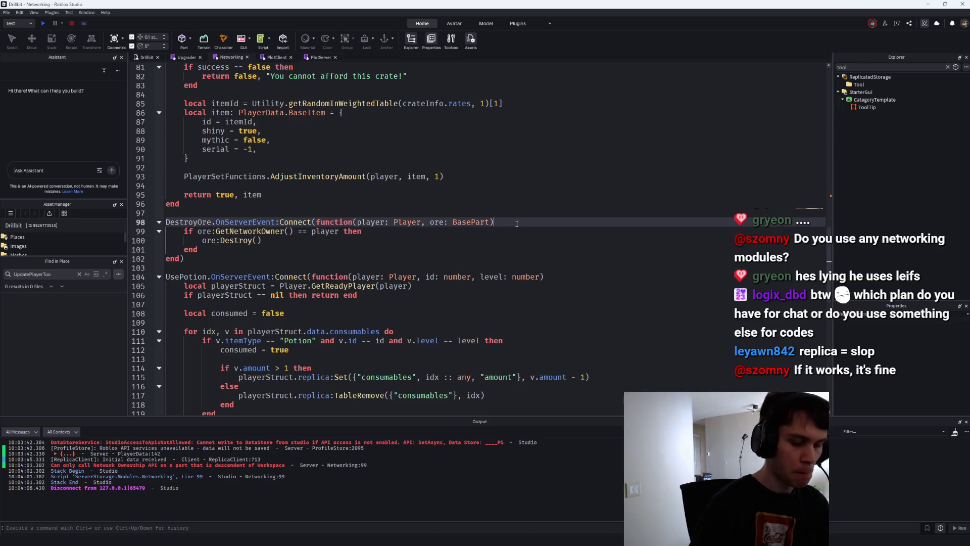
{"action": "key", "text": "Return"}
{"action": "key", "text": "Return"}
{"action": "type", "text": "if ore:IS"}
{"action": "key", "text": "Down"}
{"action": "key", "text": "Tab"}
{"action": "type", "text": "(workspace) == false tehn"}
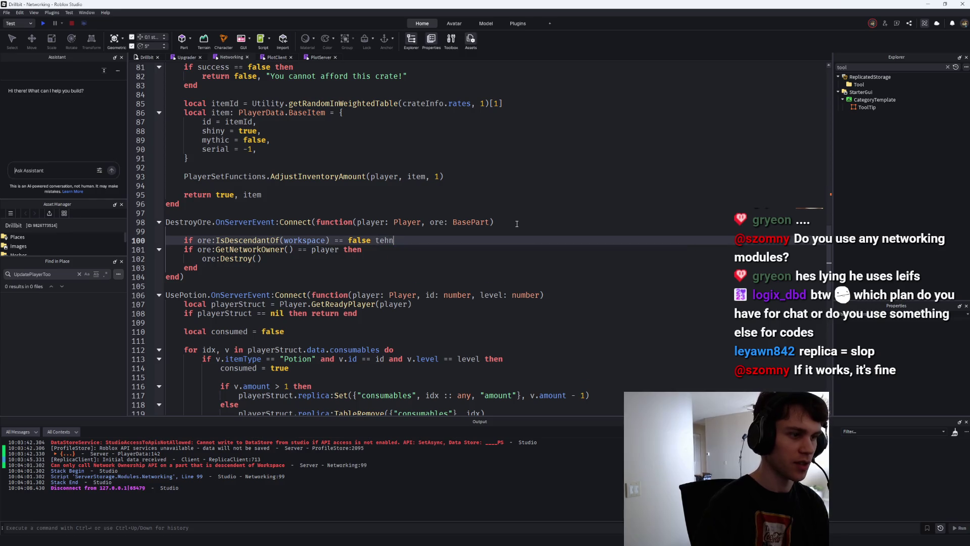
{"action": "key", "text": "BackSpace"}
{"action": "key", "text": "BackSpace"}
{"action": "key", "text": "BackSpace"}
{"action": "type", "text": "hen return end"}
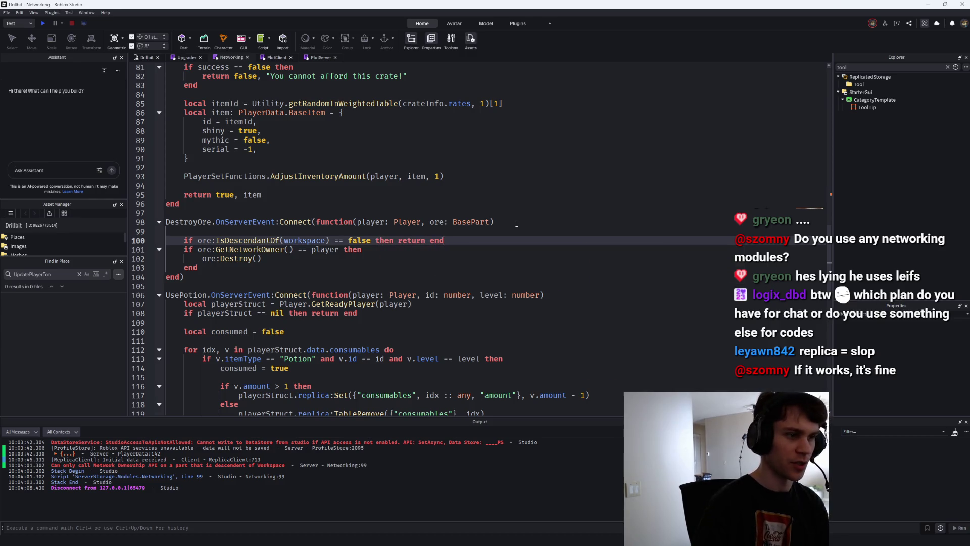
{"action": "key", "text": "Up"}
{"action": "key", "text": "BackSpace"}
{"action": "key", "text": "Down"}
{"action": "key", "text": "End"}
{"action": "key", "text": "Return"}
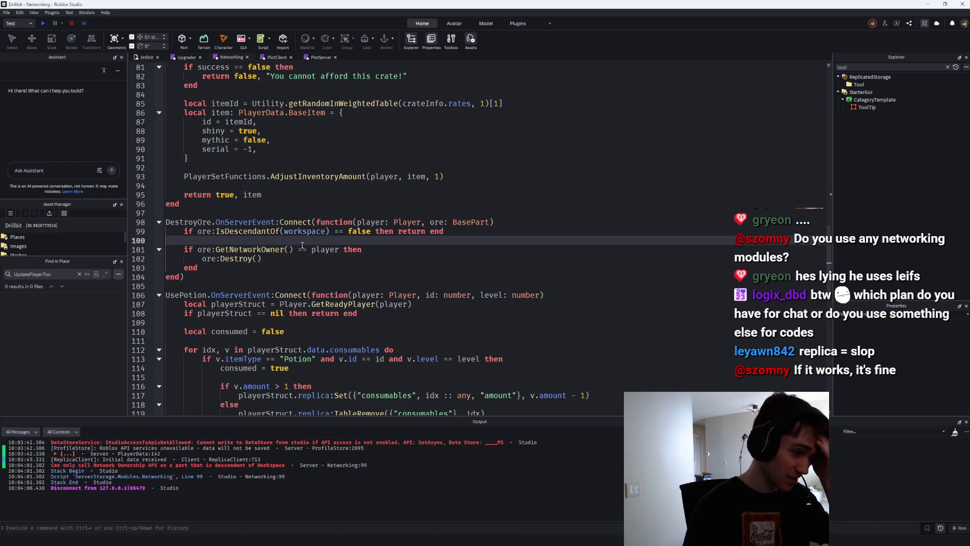
Remove the unfinished Plot. line, leaving line 100 blank, and switch to the MCSR Ranked page.
{"action": "type", "text": "Plot.Get"}
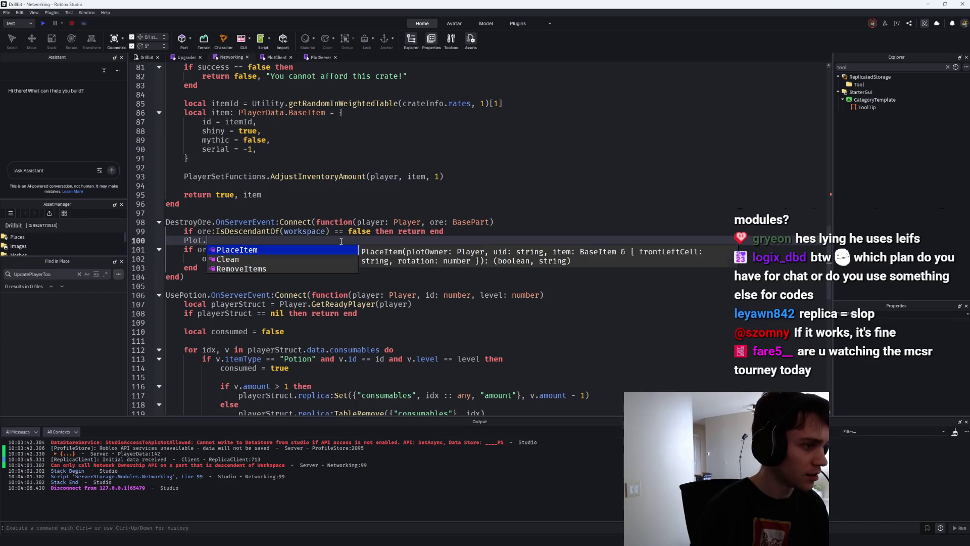
{"action": "key", "text": "BackSpace"}
{"action": "key", "text": "Down"}
{"action": "key", "text": "Down"}
{"action": "key", "text": "Down"}
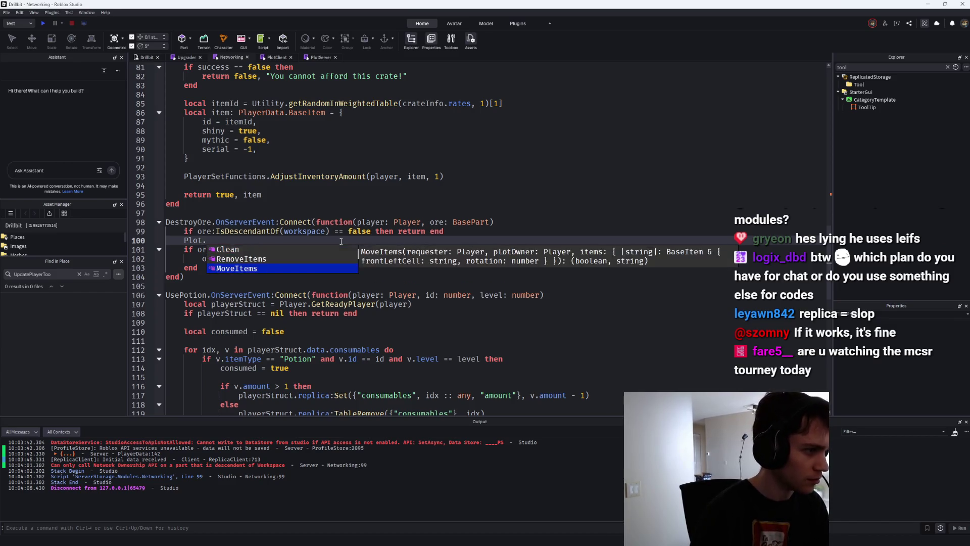
{"action": "key", "text": "BackSpace"}
{"action": "key", "text": "BackSpace"}
{"action": "key", "text": "BackSpace"}
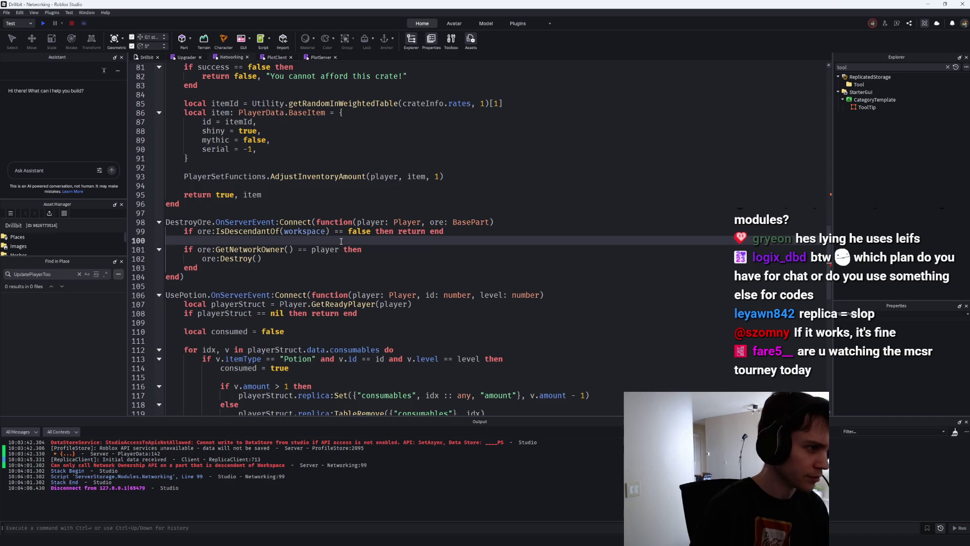
{"action": "key", "text": "Return"}
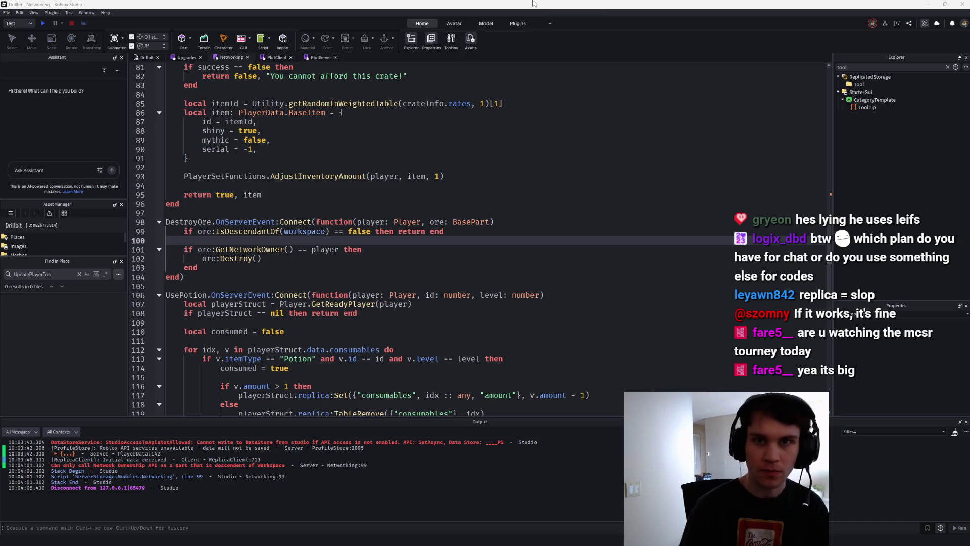
{"action": "key", "text": "alt+Tab"}
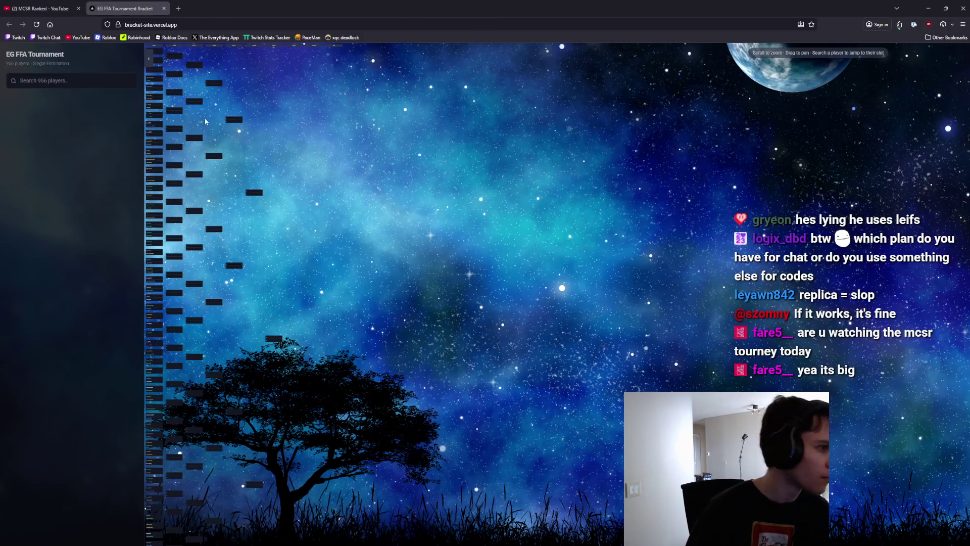
Close the MCSR Ranked YouTube tab and pan around the tournament bracket, including matches #502–#486.
{"action": "left_click", "coordinate": [78, 8]}
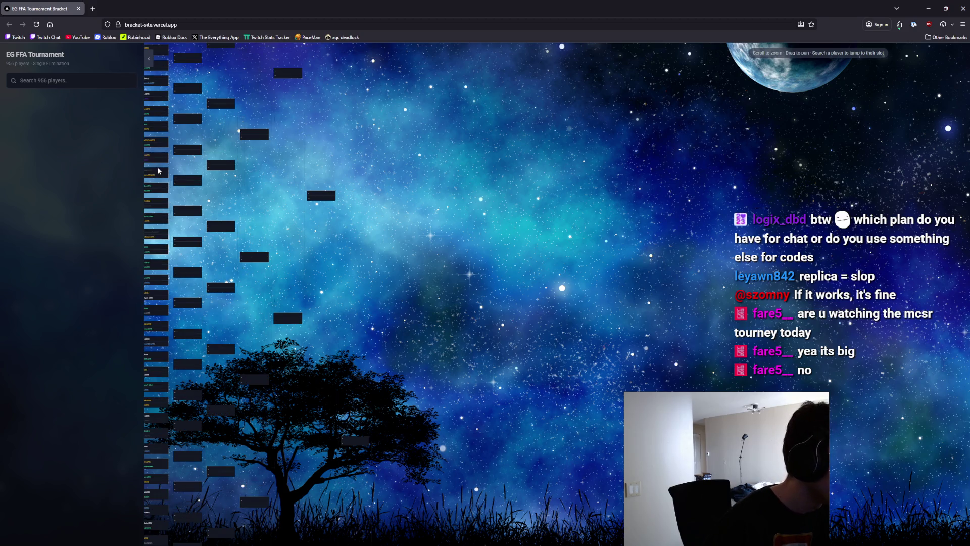
{"action": "scroll", "coordinate": [155, 185], "scroll_direction": "up", "scroll_amount": 5}
{"action": "scroll", "coordinate": [510, 242], "scroll_direction": "up", "scroll_amount": 3}
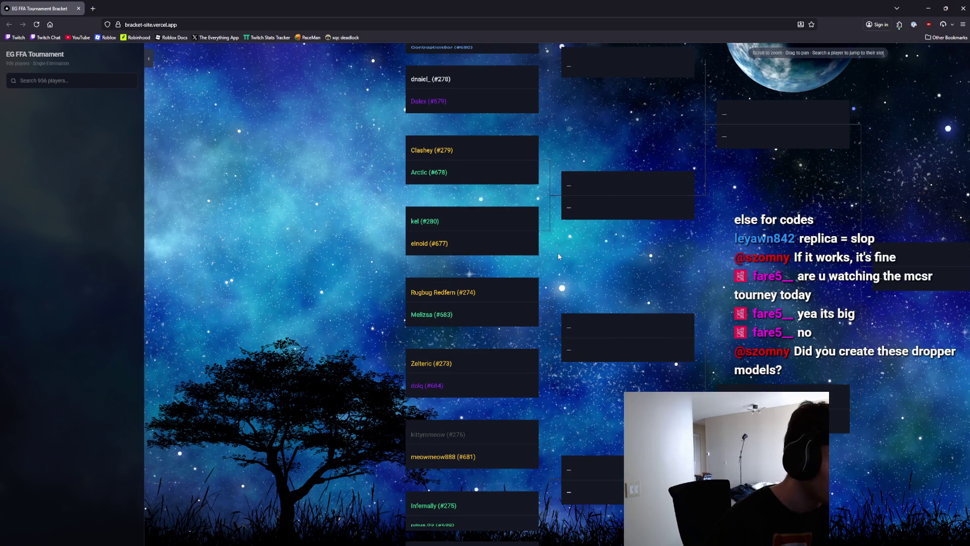
{"action": "left_click_drag", "start_coordinate": [557, 253], "coordinate": [564, 292]}
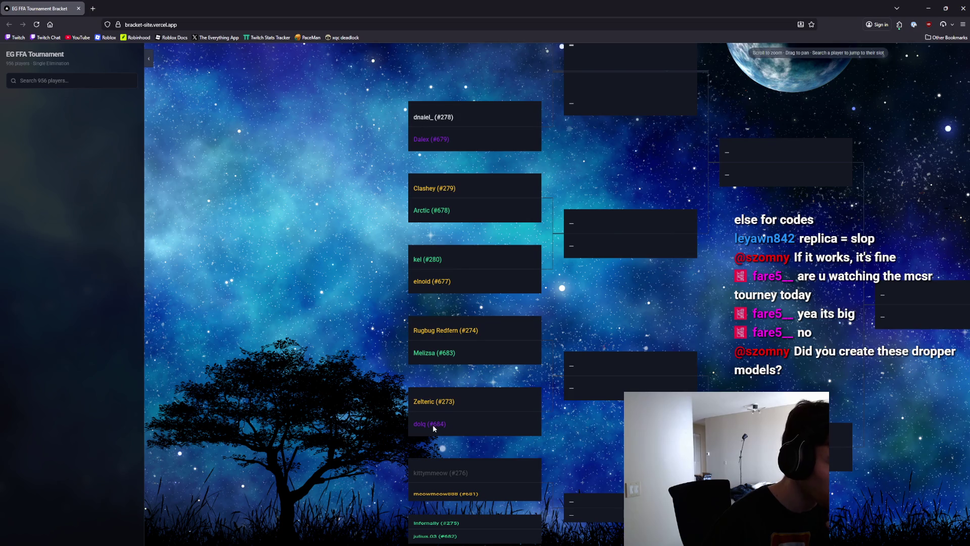
{"action": "scroll", "coordinate": [444, 417], "scroll_direction": "down", "scroll_amount": 2}
{"action": "scroll", "coordinate": [453, 405], "scroll_direction": "up", "scroll_amount": 2}
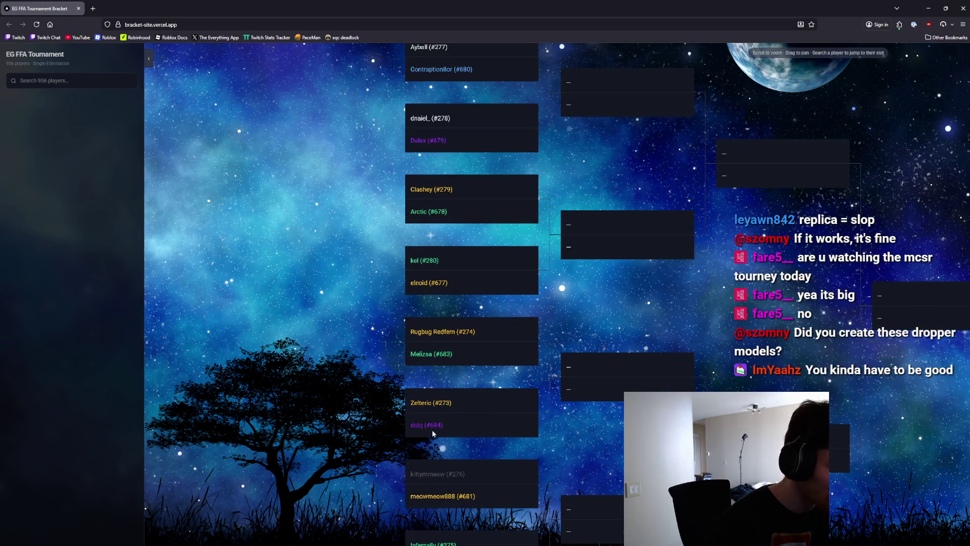
{"action": "scroll", "coordinate": [565, 191], "scroll_direction": "up", "scroll_amount": 2}
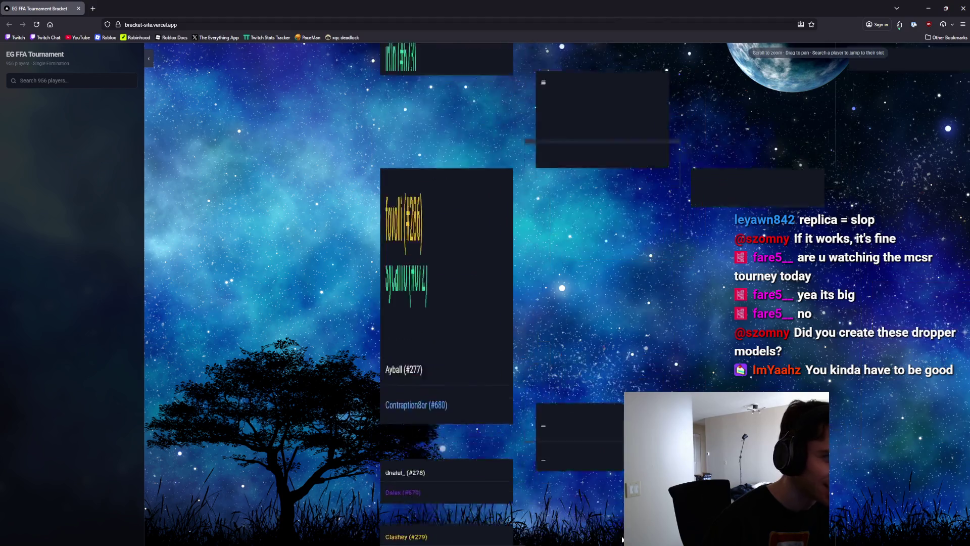
{"action": "scroll", "coordinate": [565, 194], "scroll_direction": "down", "scroll_amount": 3}
{"action": "scroll", "coordinate": [566, 464], "scroll_direction": "up", "scroll_amount": 2}
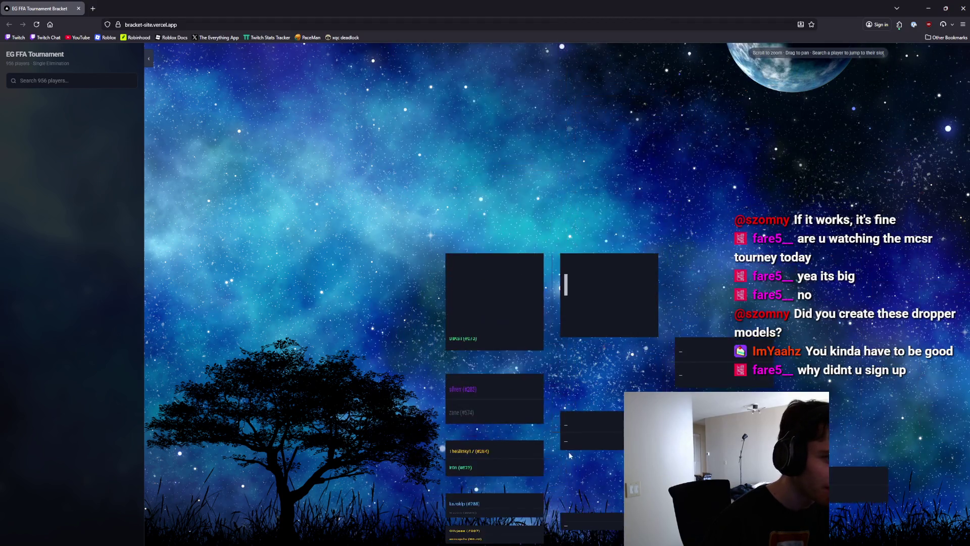
{"action": "scroll", "coordinate": [483, 391], "scroll_direction": "down", "scroll_amount": 2}
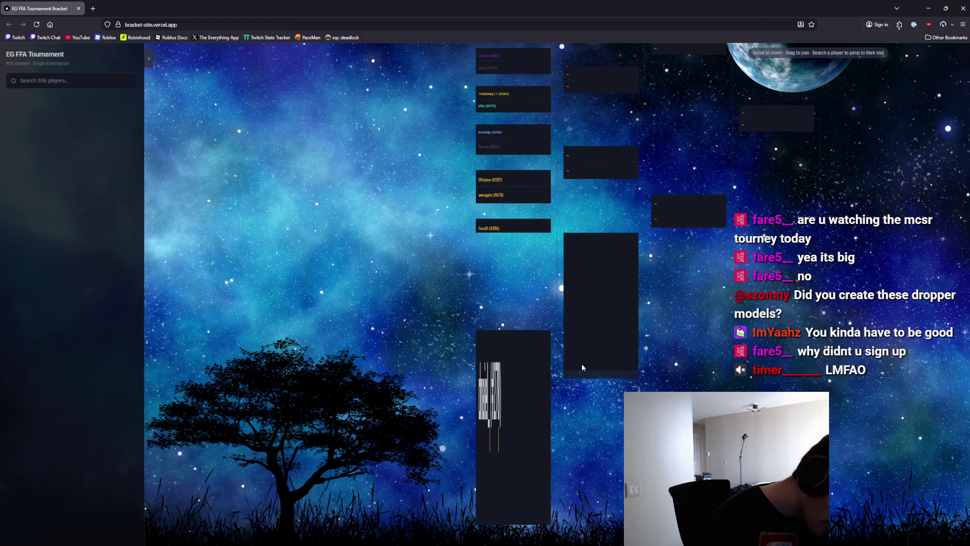
{"action": "scroll", "coordinate": [581, 368], "scroll_direction": "down", "scroll_amount": 2}
{"action": "scroll", "coordinate": [587, 178], "scroll_direction": "up", "scroll_amount": 3}
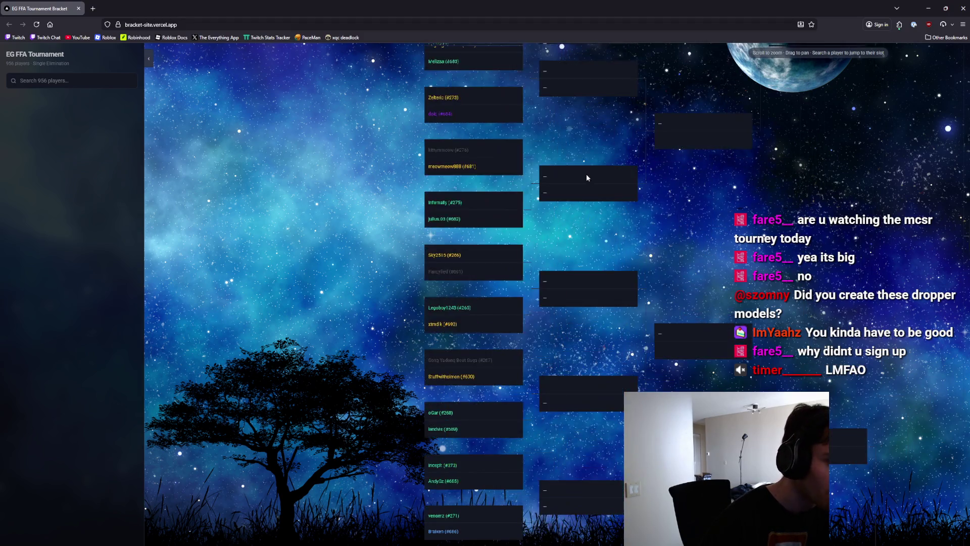
{"action": "scroll", "coordinate": [549, 347], "scroll_direction": "up", "scroll_amount": 2}
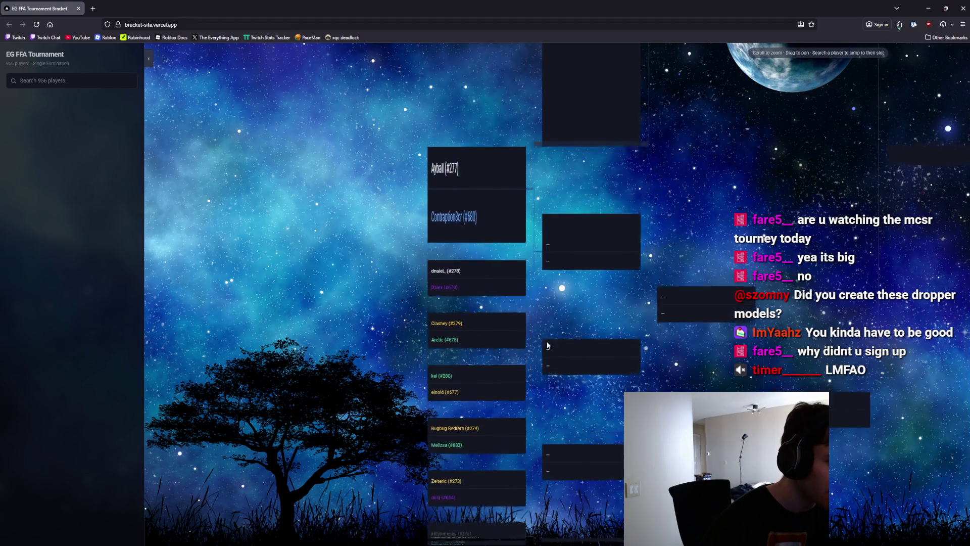
{"action": "scroll", "coordinate": [561, 364], "scroll_direction": "up", "scroll_amount": 1}
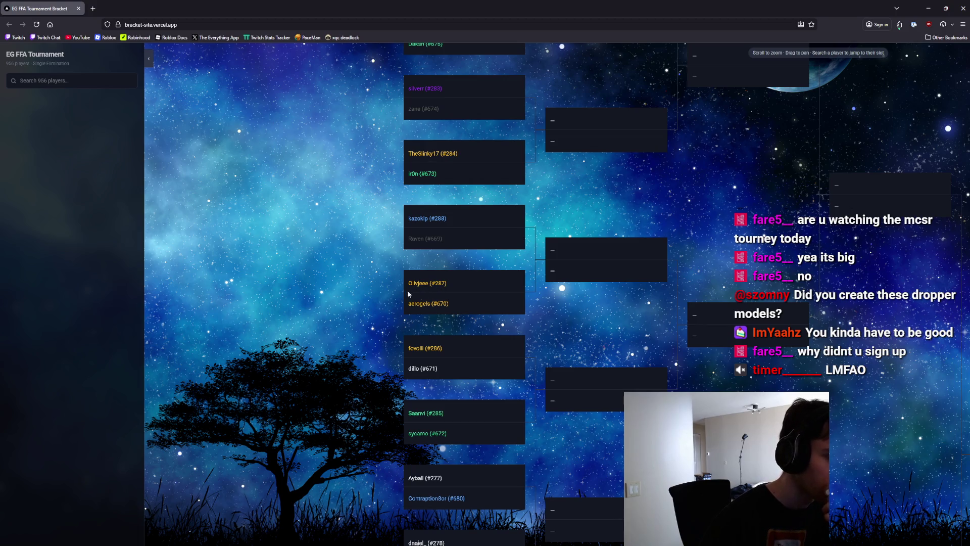
{"action": "scroll", "coordinate": [414, 286], "scroll_direction": "down", "scroll_amount": 10}
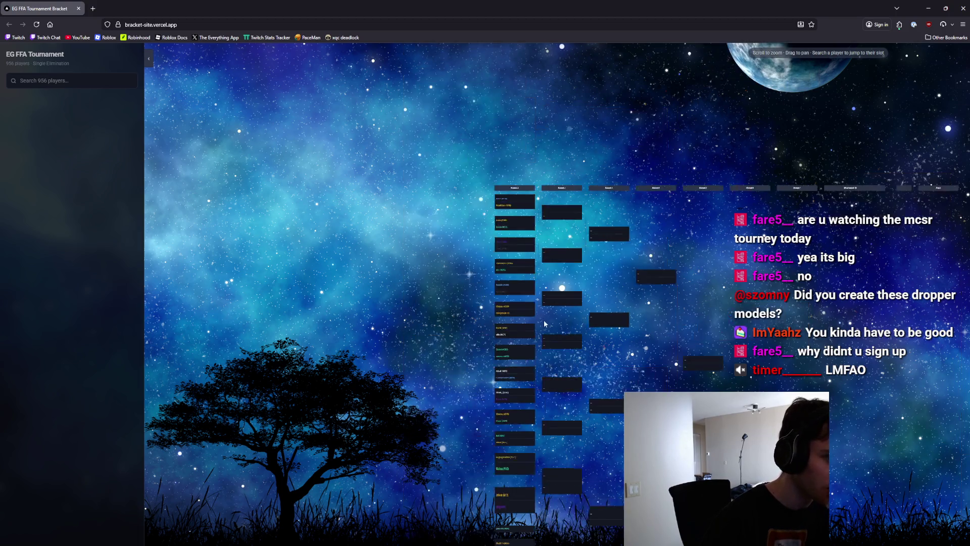
{"action": "scroll", "coordinate": [449, 385], "scroll_direction": "up", "scroll_amount": 8}
{"action": "left_click_drag", "start_coordinate": [450, 385], "coordinate": [635, 150]}
{"action": "scroll", "coordinate": [648, 233], "scroll_direction": "down", "scroll_amount": 3}
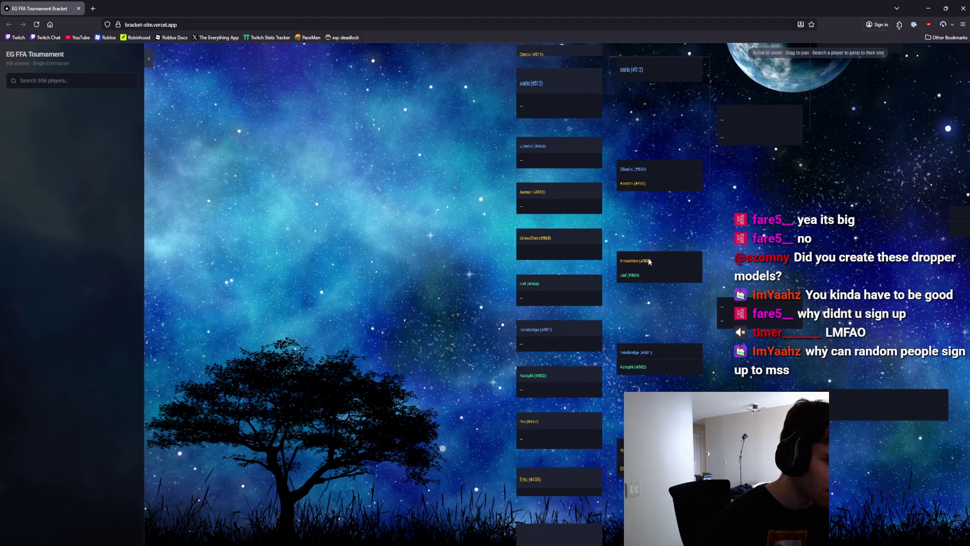
{"action": "left_click_drag", "start_coordinate": [659, 374], "coordinate": [666, 277]}
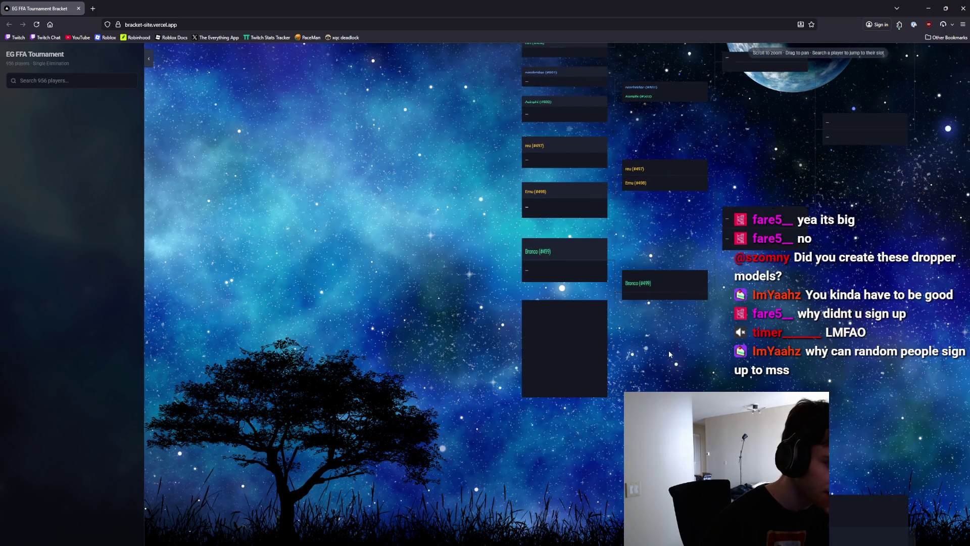
{"action": "scroll", "coordinate": [665, 353], "scroll_direction": "up", "scroll_amount": 1}
{"action": "left_click_drag", "start_coordinate": [666, 357], "coordinate": [566, 126]}
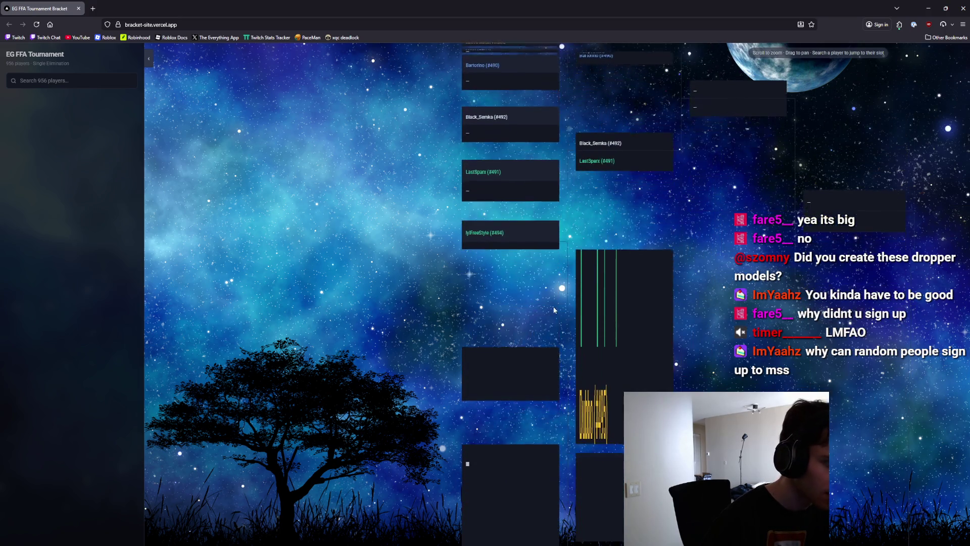
{"action": "scroll", "coordinate": [560, 252], "scroll_direction": "up", "scroll_amount": 1}
{"action": "left_click_drag", "start_coordinate": [560, 384], "coordinate": [559, 292]}
{"action": "scroll", "coordinate": [558, 292], "scroll_direction": "down", "scroll_amount": 5}
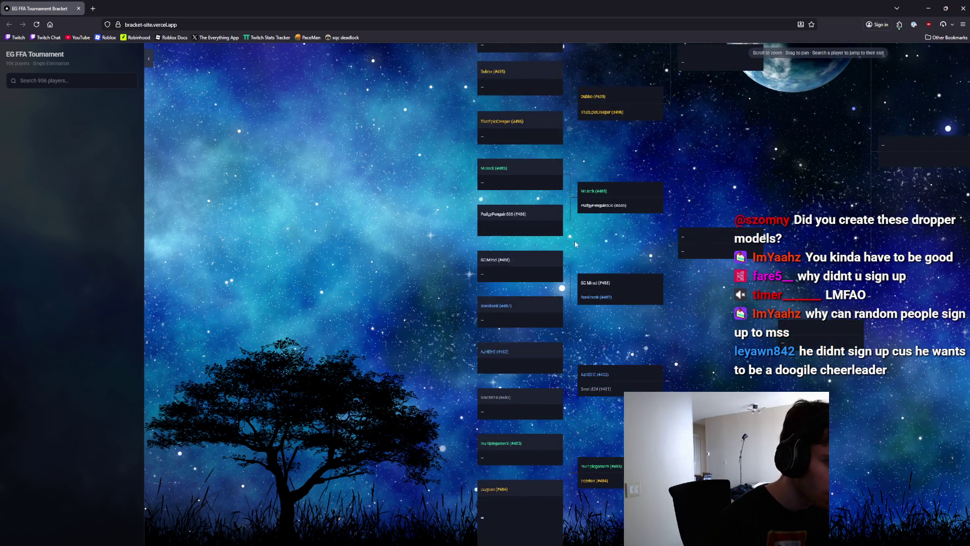
Search the player list by name and jump to the single matching player's bracket slot #113.
{"action": "key", "text": "ctrl+f"}
{"action": "type", "text": "doog"}
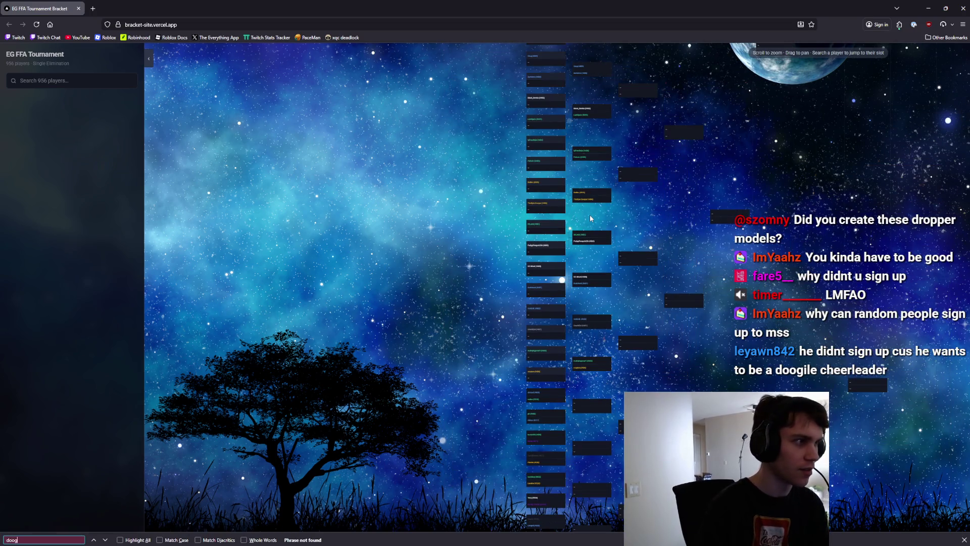
{"action": "key", "text": "BackSpace"}
{"action": "key", "text": "BackSpace"}
{"action": "key", "text": "BackSpace"}
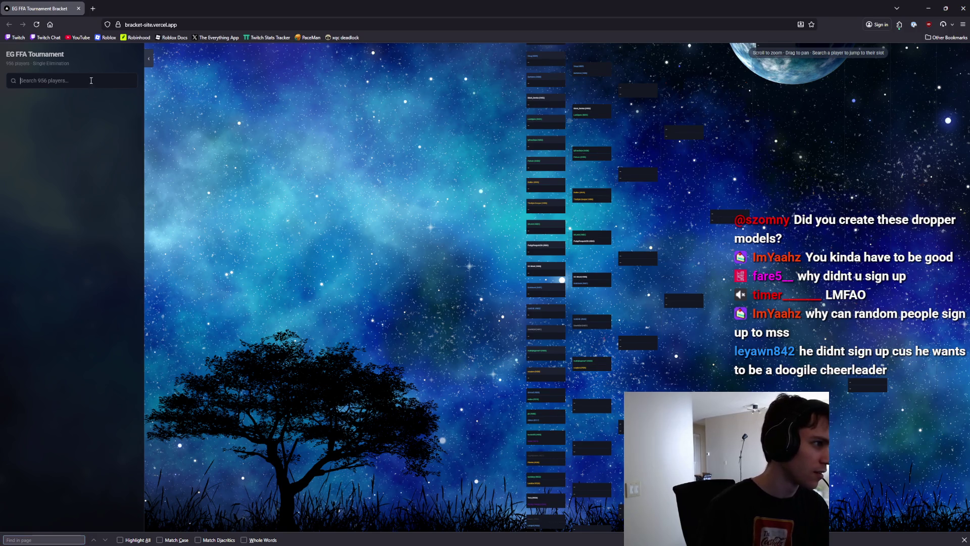
{"action": "type", "text": "doogi"}
{"action": "key", "text": "BackSpace"}
{"action": "key", "text": "BackSpace"}
{"action": "key", "text": "BackSpace"}
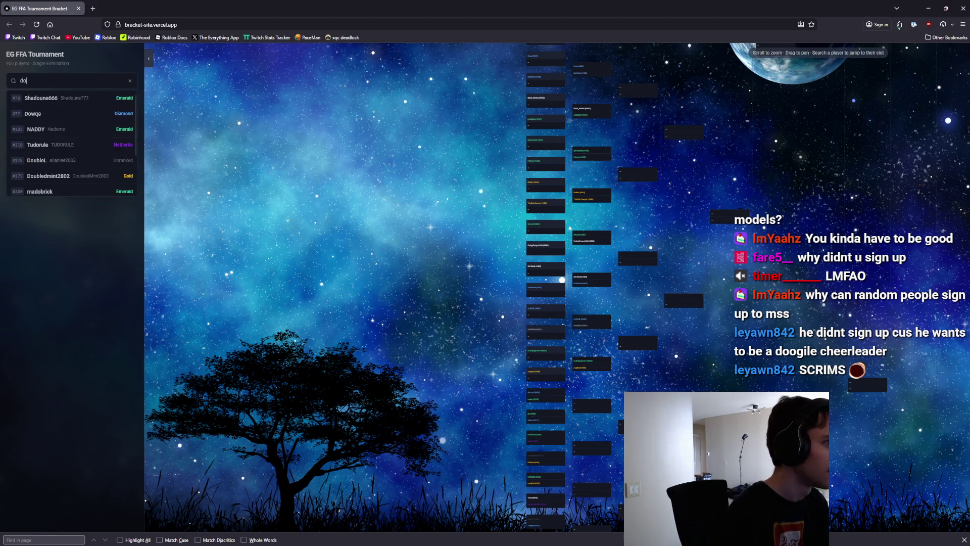
{"action": "key", "text": "BackSpace"}
{"action": "key", "text": "BackSpace"}
{"action": "type", "text": "lo"}
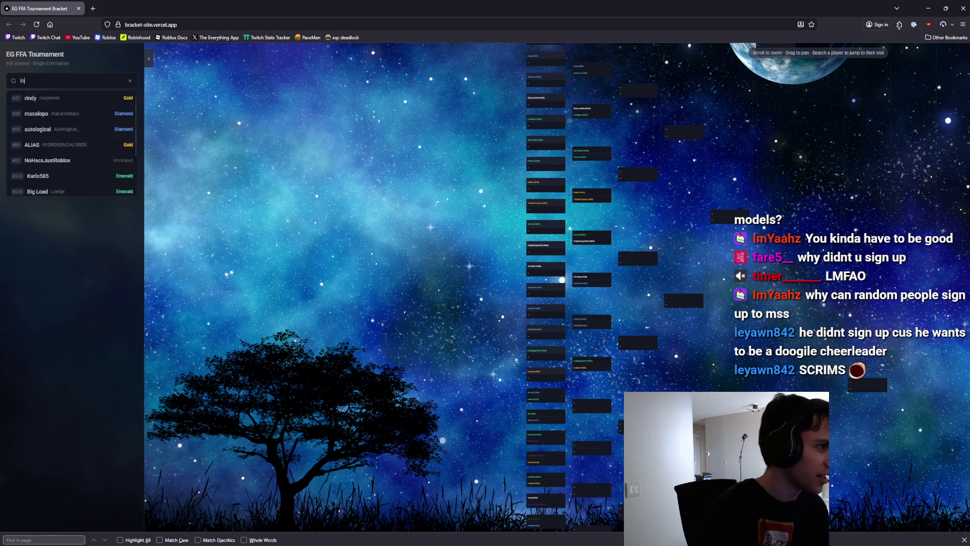
{"action": "key", "text": "BackSpace"}
{"action": "key", "text": "BackSpace"}
{"action": "type", "text": "fein"}
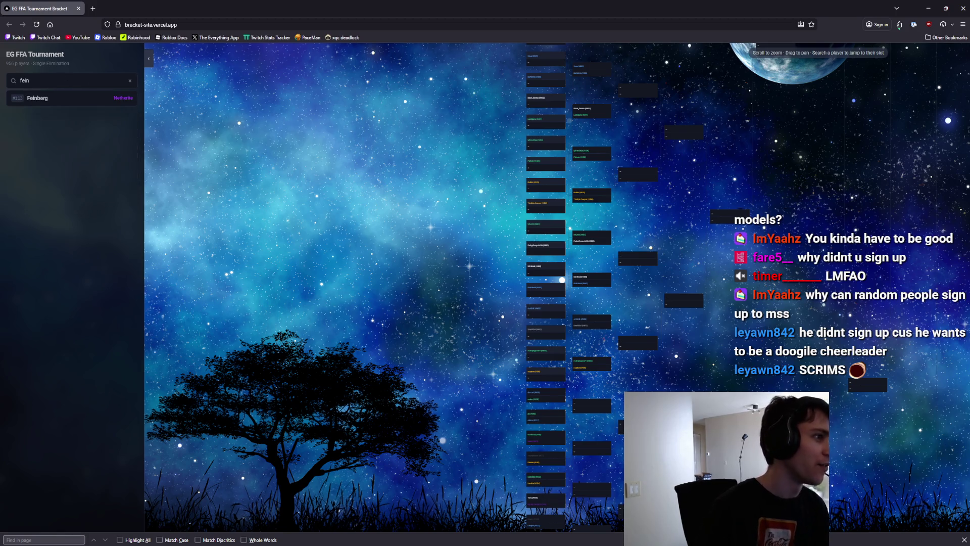
{"action": "left_click", "coordinate": [49, 100]}
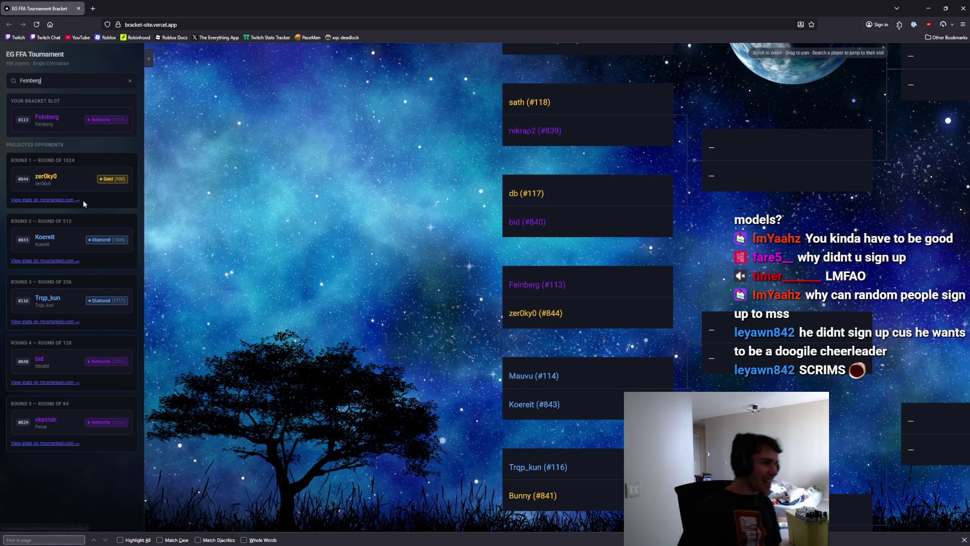
{"action": "middle_click", "coordinate": [65, 201]}
{"action": "left_click", "coordinate": [116, 8]}
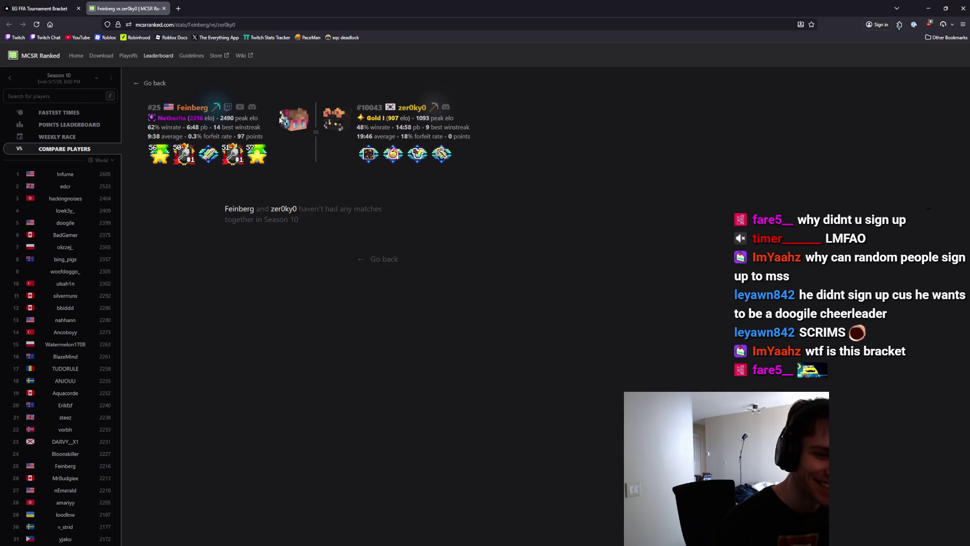
{"action": "left_click", "coordinate": [40, 10]}
{"action": "mouse_move", "coordinate": [692, 122]}
{"action": "left_mouse_down"}
{"action": "mouse_move", "coordinate": [711, 123]}
{"action": "mouse_move", "coordinate": [683, 178]}
{"action": "left_mouse_up"}
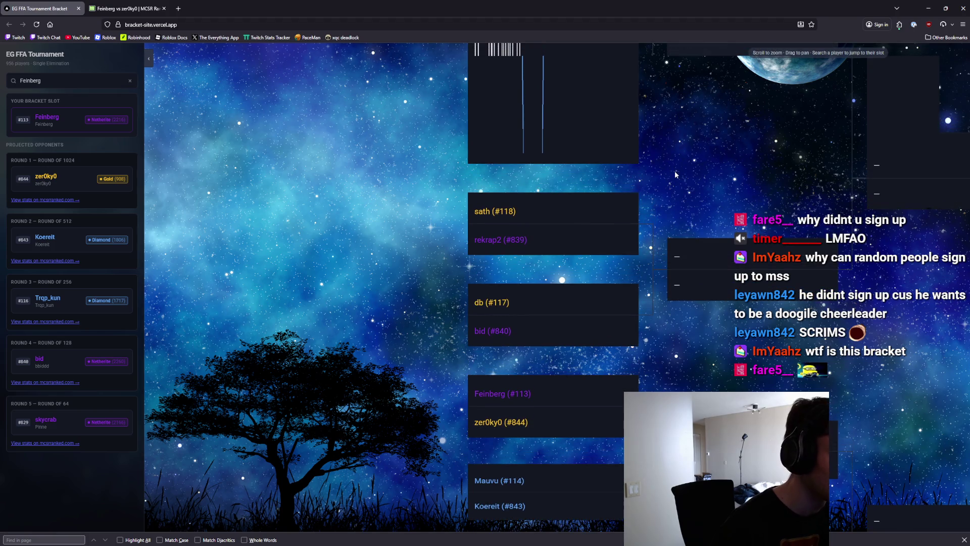
{"action": "left_click", "coordinate": [116, 9]}
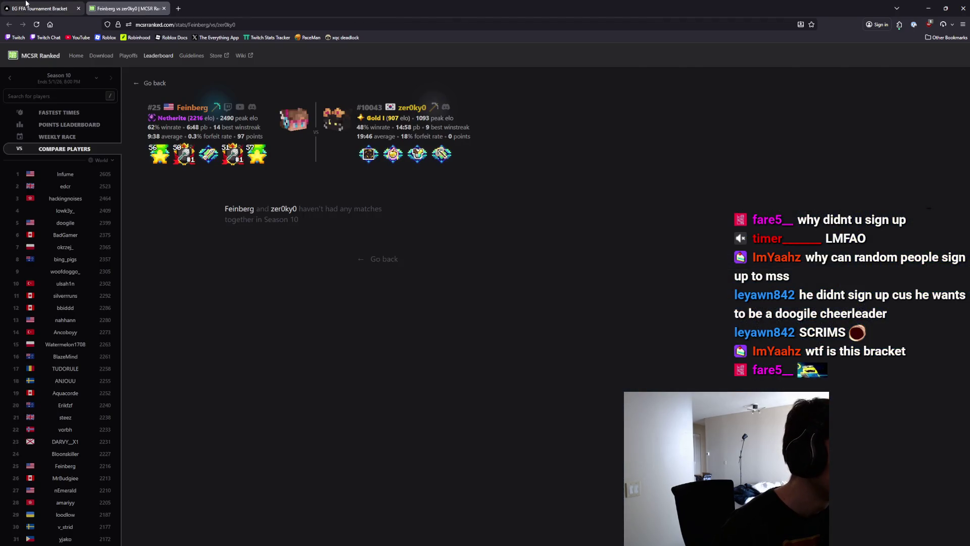
{"action": "left_click", "coordinate": [26, 3]}
{"action": "left_click", "coordinate": [135, 3]}
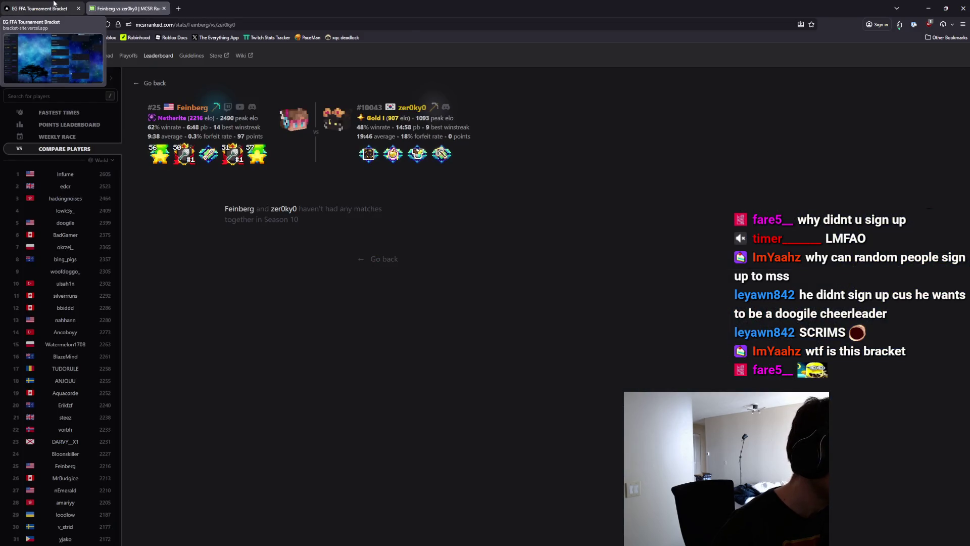
{"action": "left_click", "coordinate": [40, 4]}
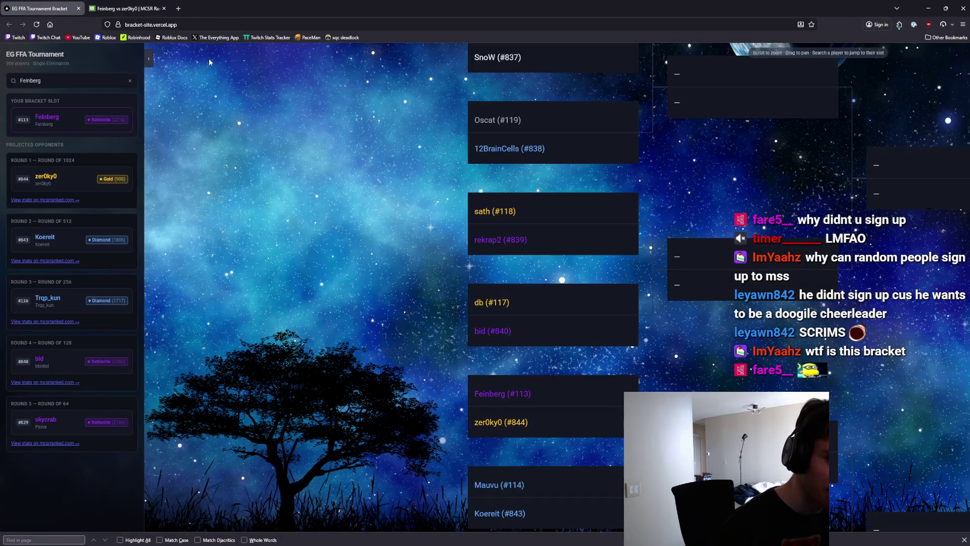
{"action": "scroll", "coordinate": [459, 272], "scroll_direction": "down", "scroll_amount": 1}
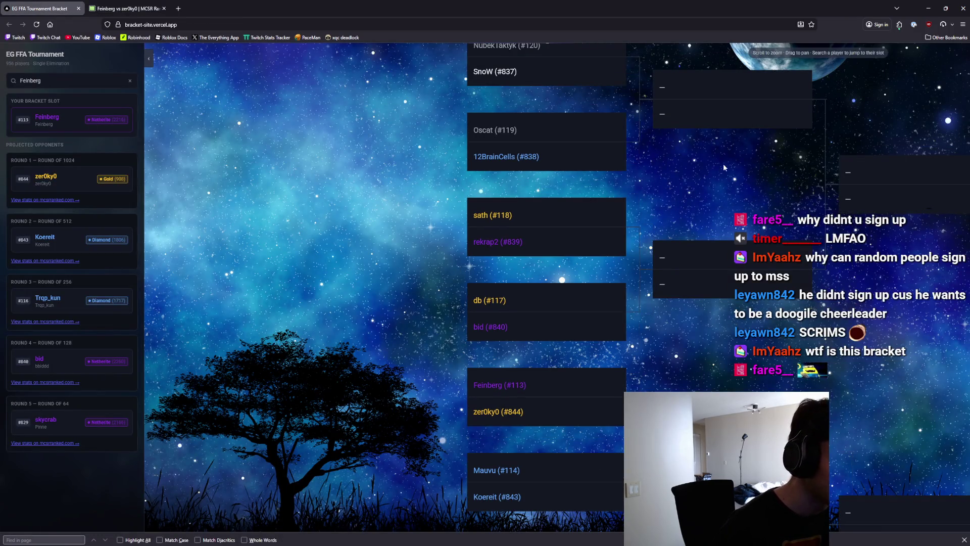
{"action": "scroll", "coordinate": [721, 167], "scroll_direction": "up", "scroll_amount": 3}
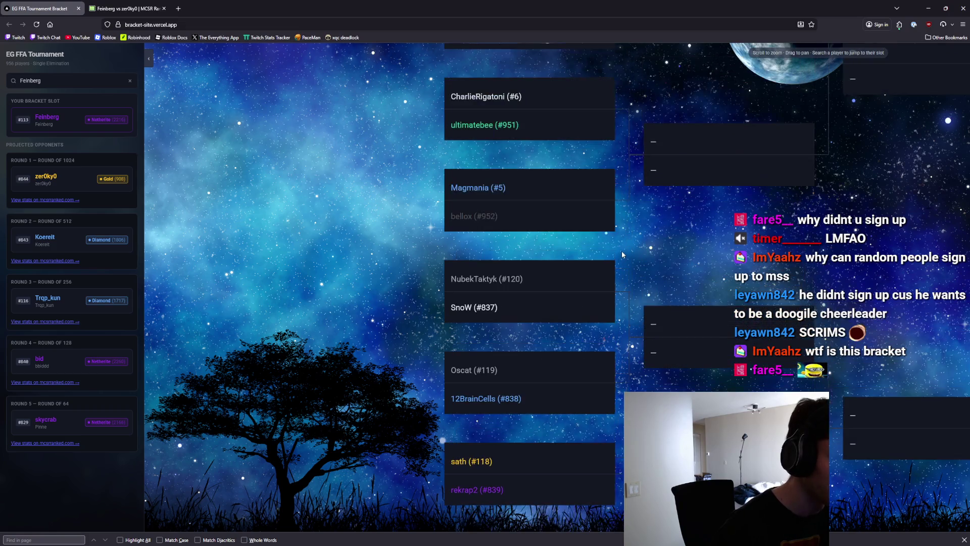
{"action": "scroll", "coordinate": [621, 250], "scroll_direction": "down", "scroll_amount": 2}
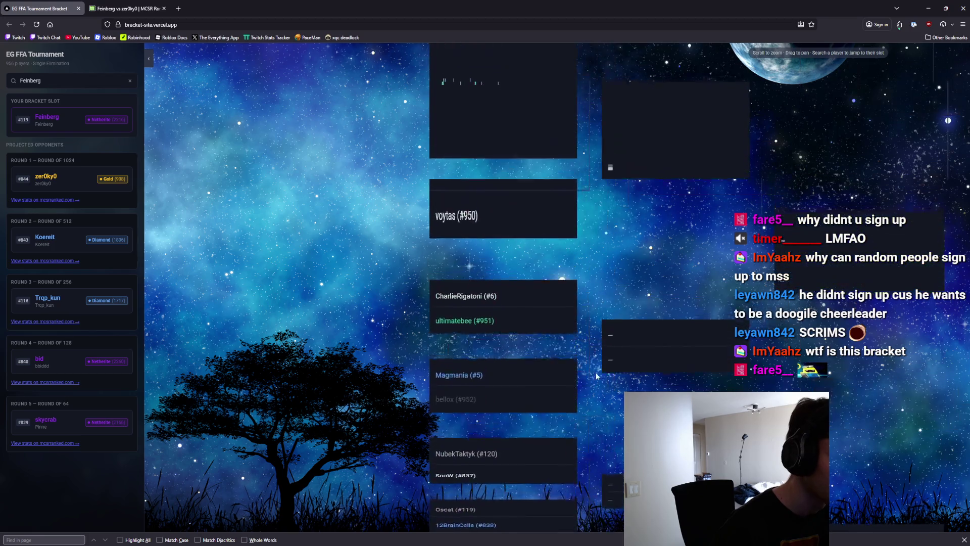
{"action": "left_click", "coordinate": [122, 4]}
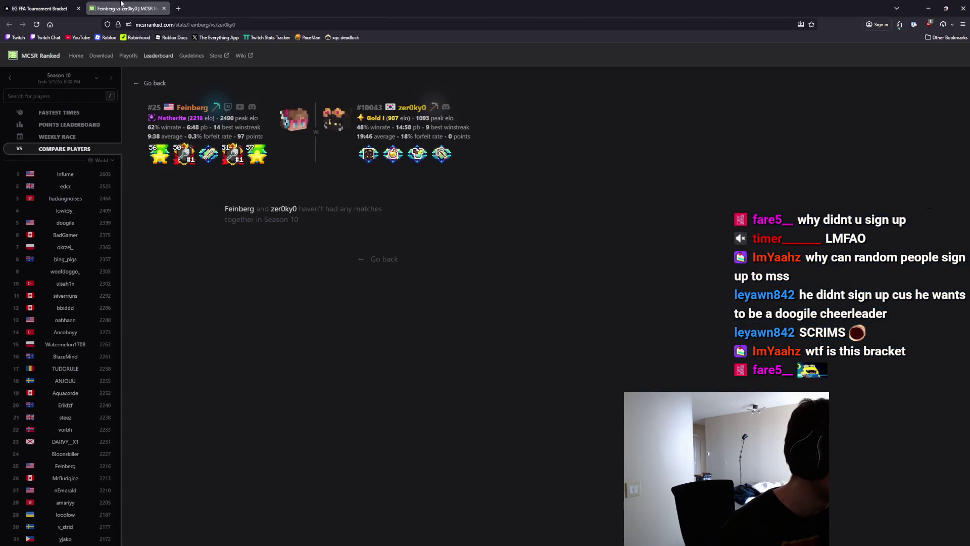
{"action": "left_click", "coordinate": [40, 9]}
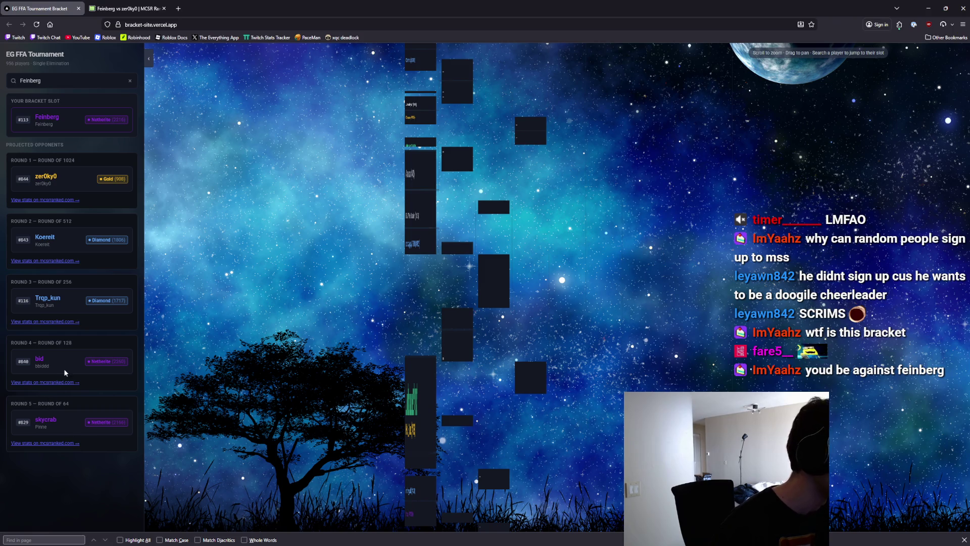
Look up another player, set seed #829 as the bracket slot, then clear the search field.
{"action": "double_click", "coordinate": [54, 81]}
{"action": "type", "text": "skycrab"}
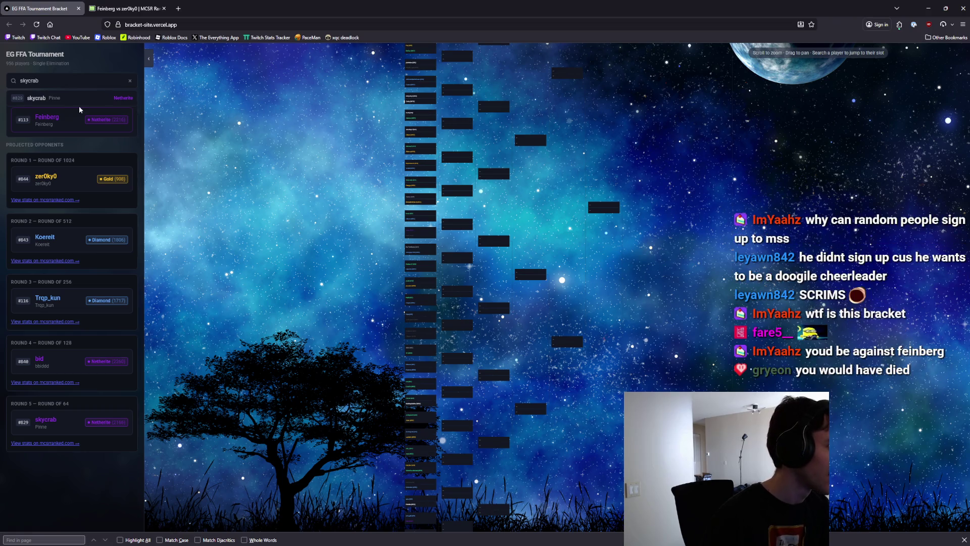
{"action": "left_click", "coordinate": [50, 99]}
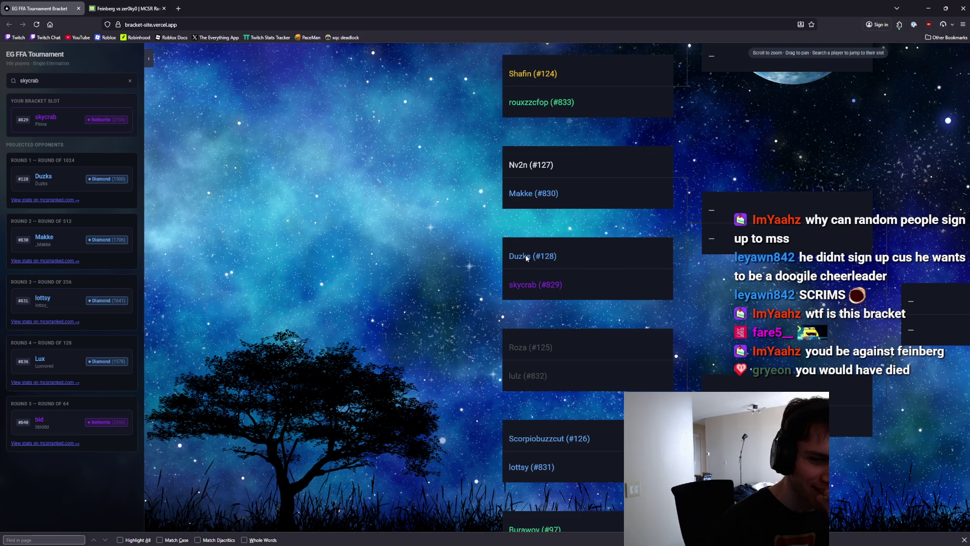
{"action": "key", "text": "ctrl+a"}
{"action": "type", "text": "b"}
{"action": "key", "text": "BackSpace"}
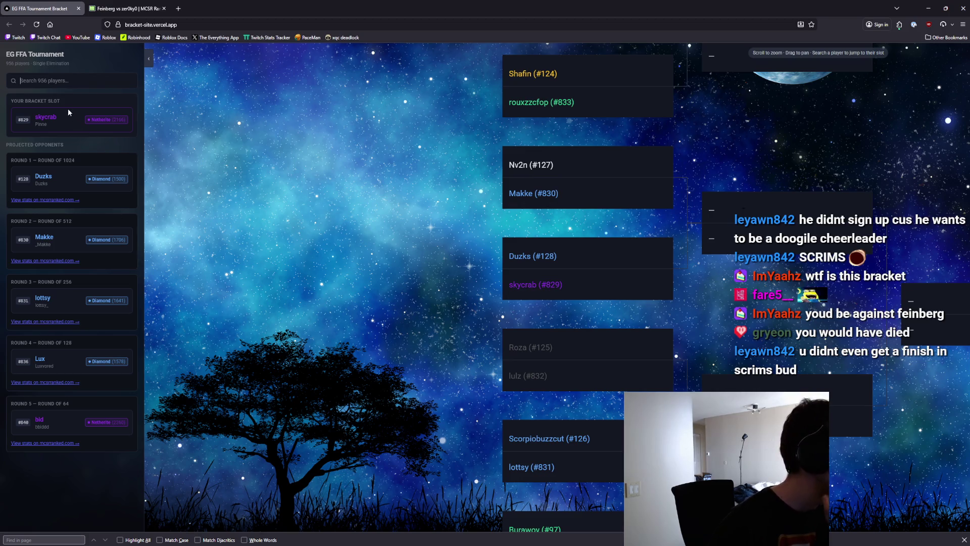
{"action": "scroll", "coordinate": [472, 242], "scroll_direction": "down", "scroll_amount": 3}
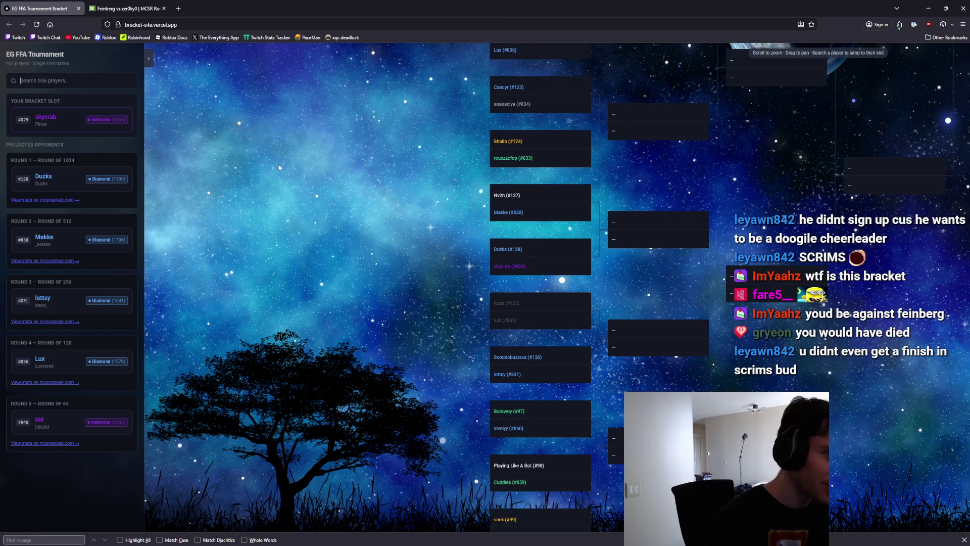
Search a player, make seed #606 the bracket slot, and glance at the comparison page.
{"action": "type", "text": "infume"}
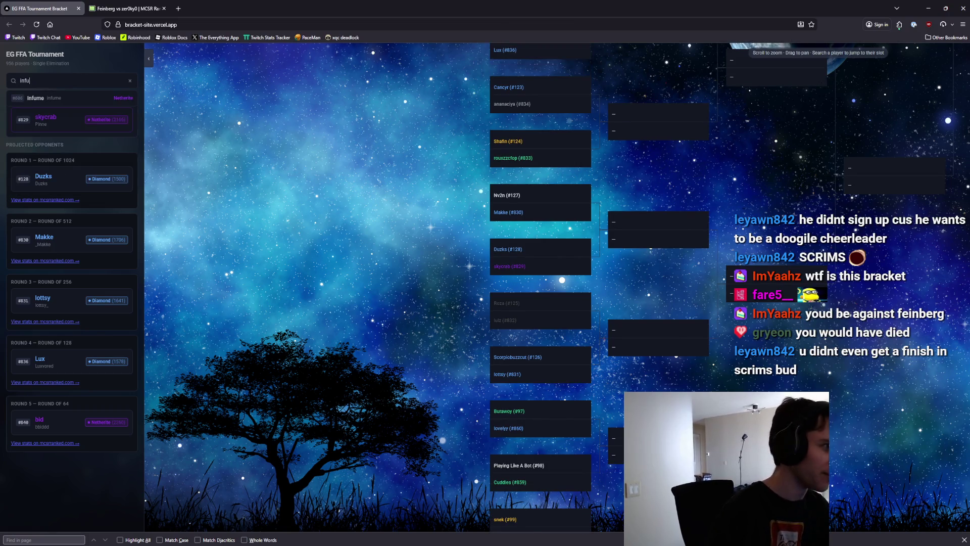
{"action": "left_click", "coordinate": [83, 101]}
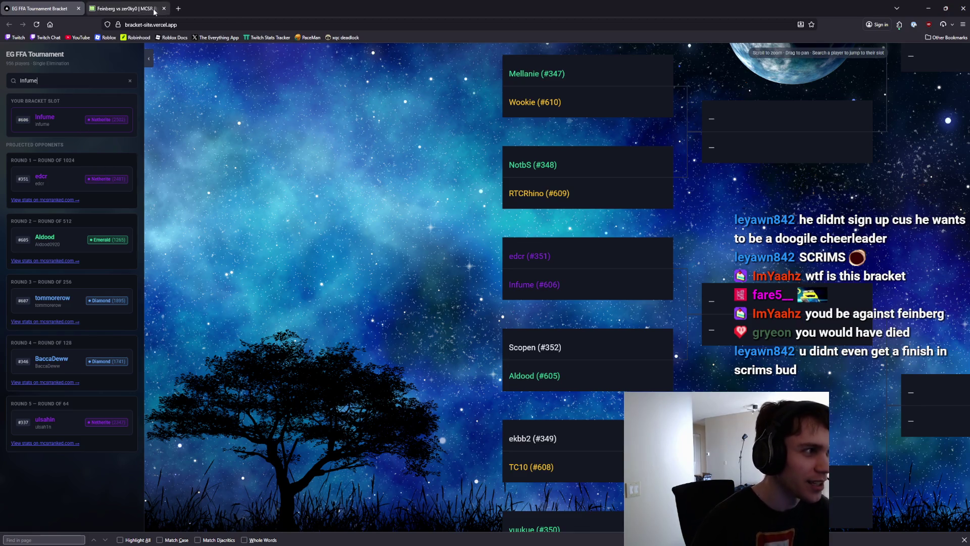
{"action": "left_click", "coordinate": [127, 9]}
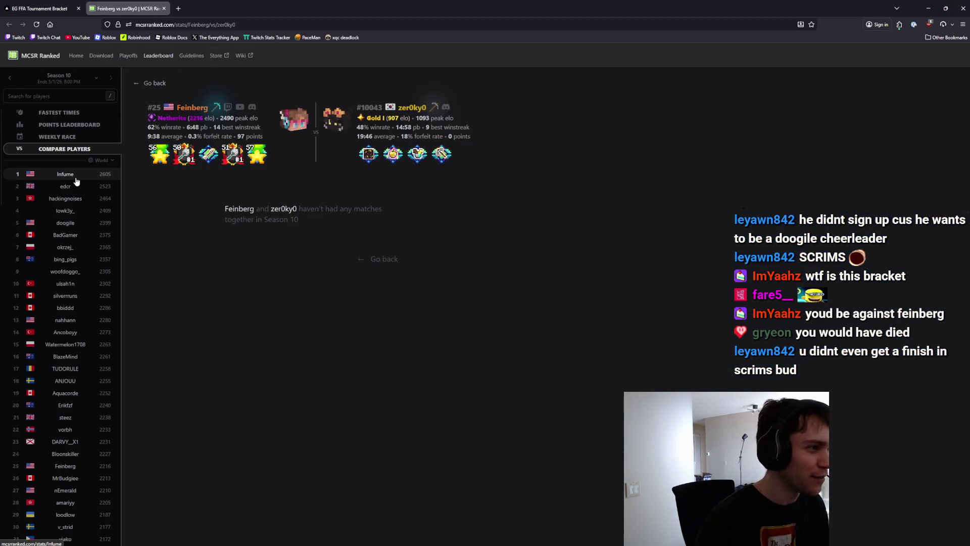
{"action": "left_click", "coordinate": [48, 4]}
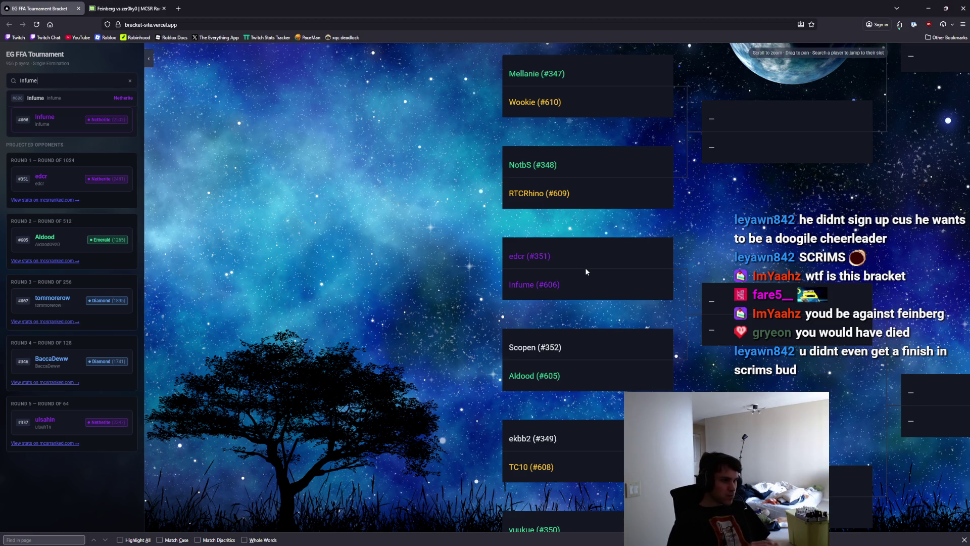
Pan the bracket to review #606's projected opponents from Round 1 (#351) through the Round of 64.
{"action": "scroll", "coordinate": [634, 265], "scroll_direction": "down", "scroll_amount": 1}
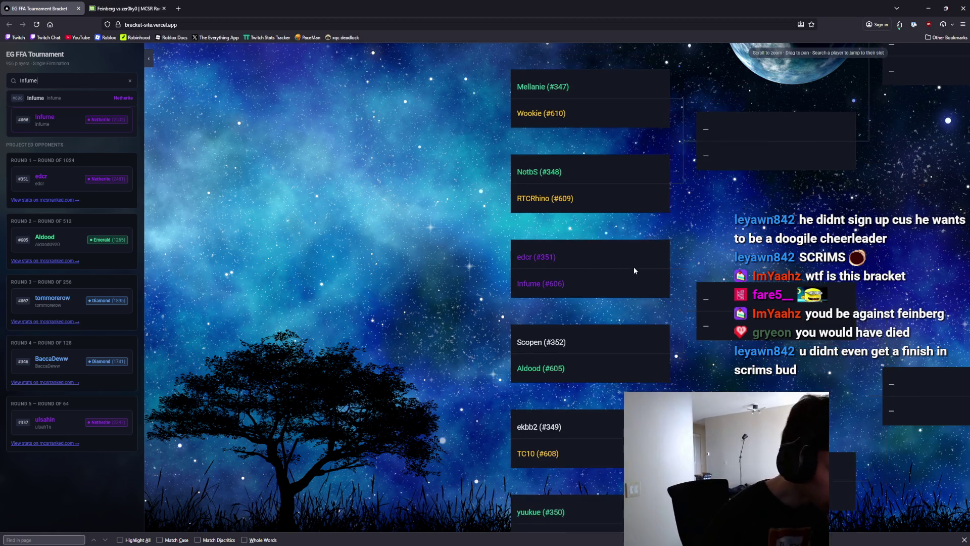
{"action": "scroll", "coordinate": [635, 265], "scroll_direction": "down", "scroll_amount": 1}
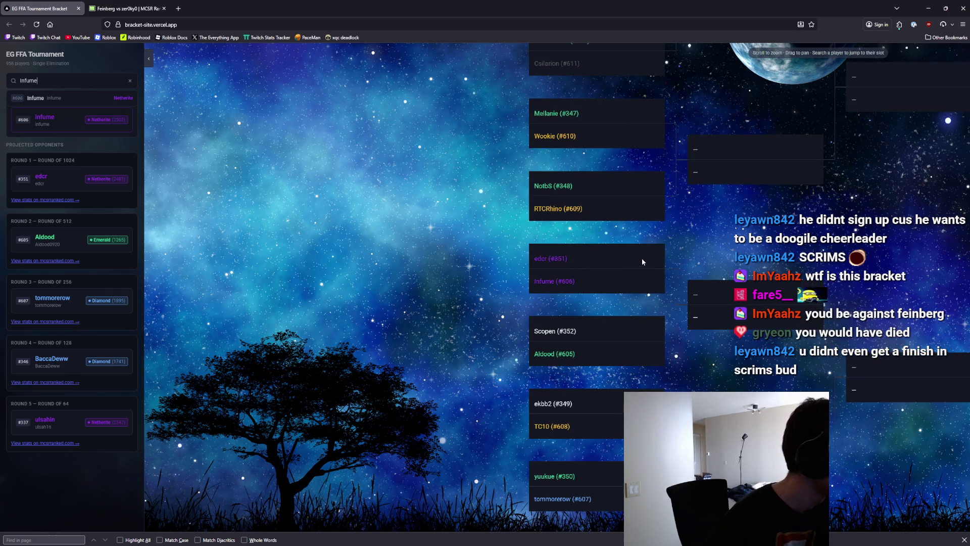
{"action": "left_click_drag", "start_coordinate": [702, 241], "coordinate": [658, 155]}
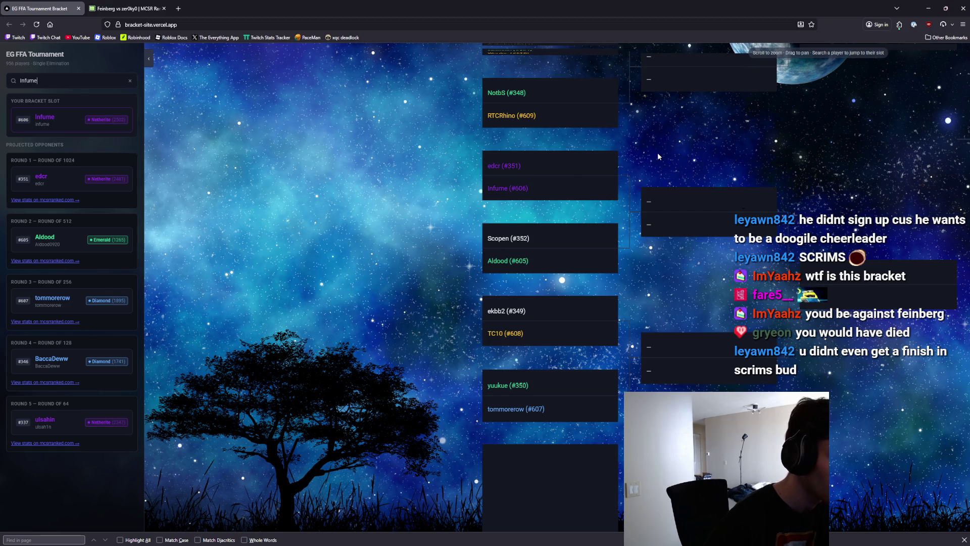
{"action": "scroll", "coordinate": [662, 162], "scroll_direction": "down", "scroll_amount": 5}
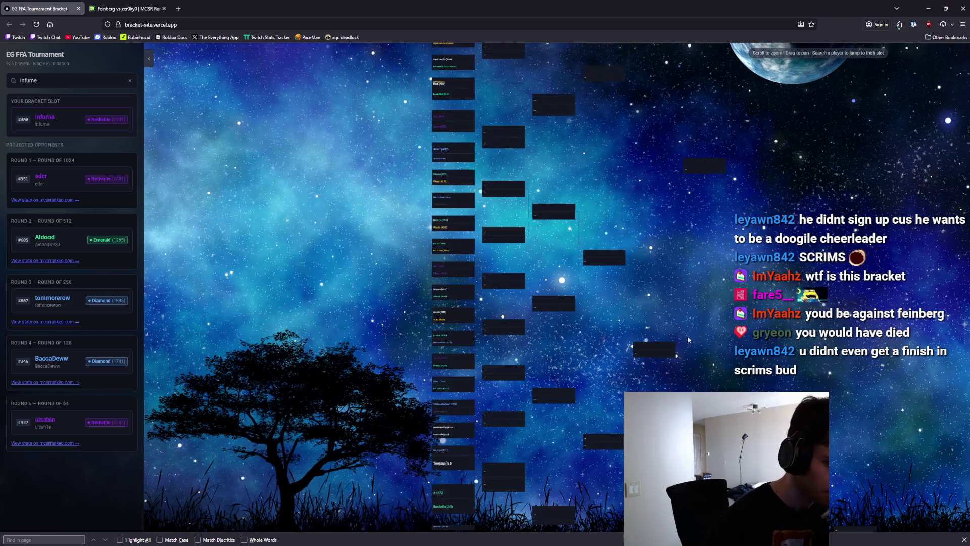
{"action": "scroll", "coordinate": [691, 334], "scroll_direction": "up", "scroll_amount": 5}
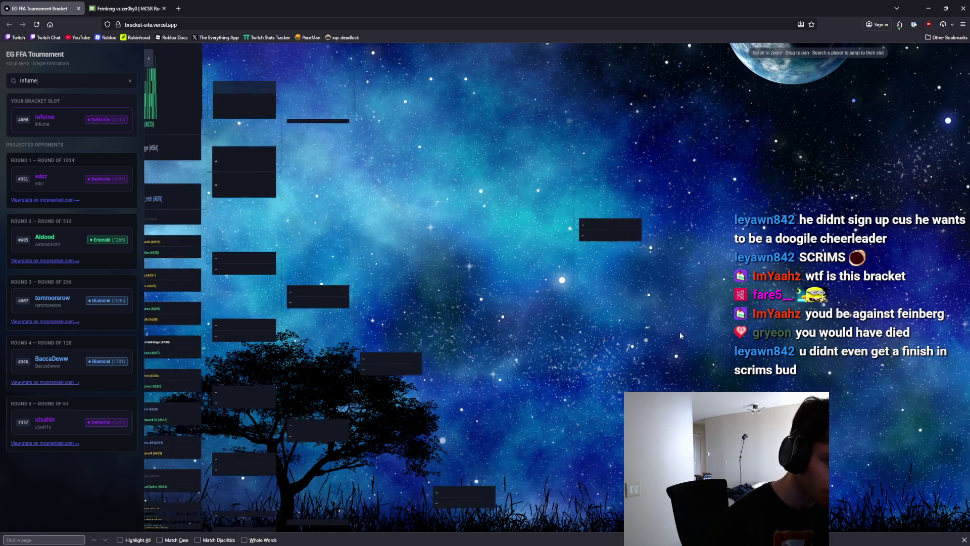
{"action": "scroll", "coordinate": [681, 328], "scroll_direction": "down", "scroll_amount": 5}
{"action": "double_click", "coordinate": [11, 80]}
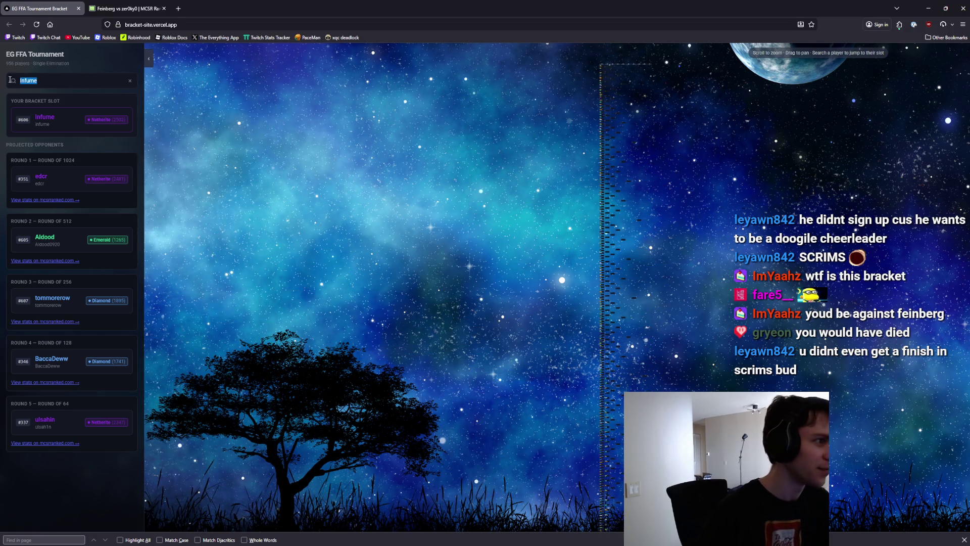
Search for a new player by name and jump to the top result's bracket slot.
{"action": "type", "text": "lol"}
{"action": "key", "text": "BackSpace"}
{"action": "key", "text": "BackSpace"}
{"action": "key", "text": "BackSpace"}
{"action": "type", "text": "super"}
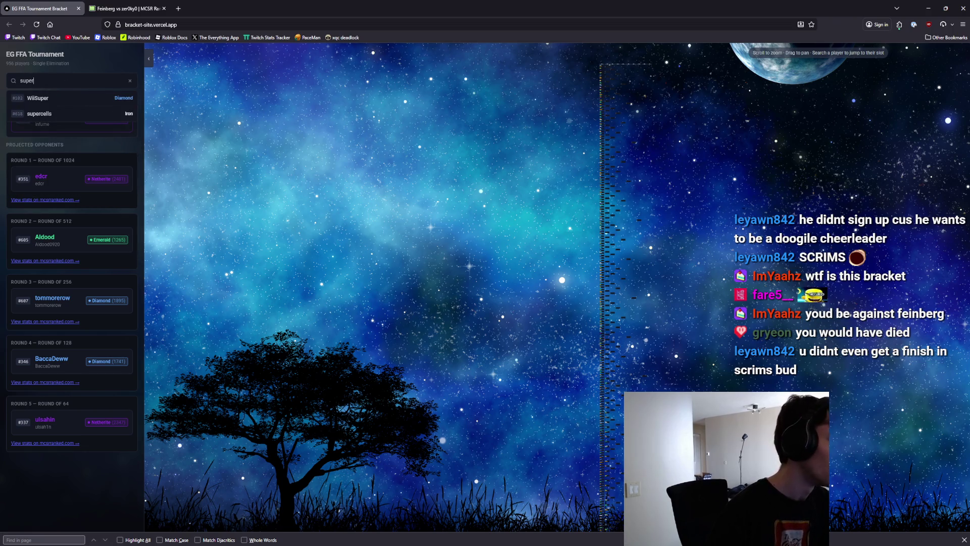
{"action": "key", "text": "Return"}
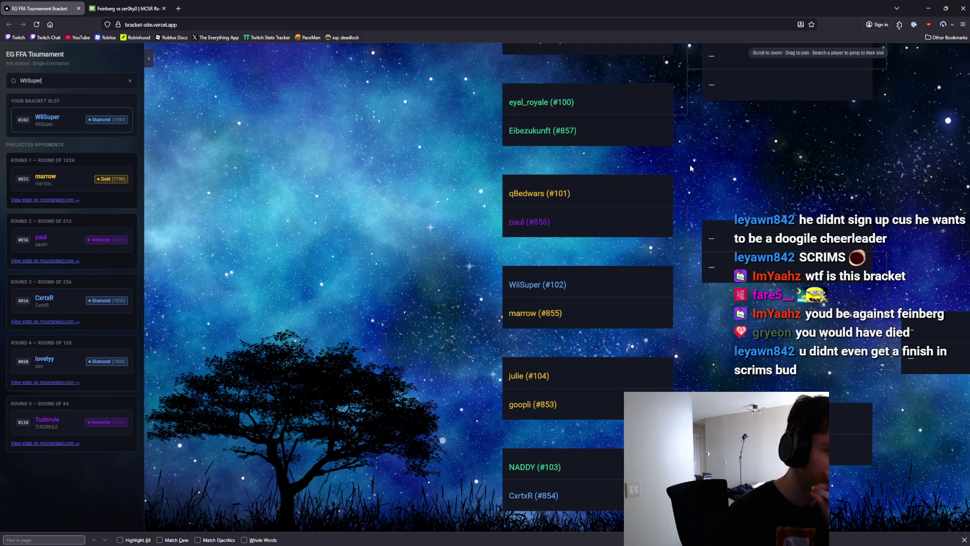
Zoom the bracket to view projected opponents from Round 1 (#655) through the Round of 64.
{"action": "scroll", "coordinate": [635, 254], "scroll_direction": "down", "scroll_amount": 5}
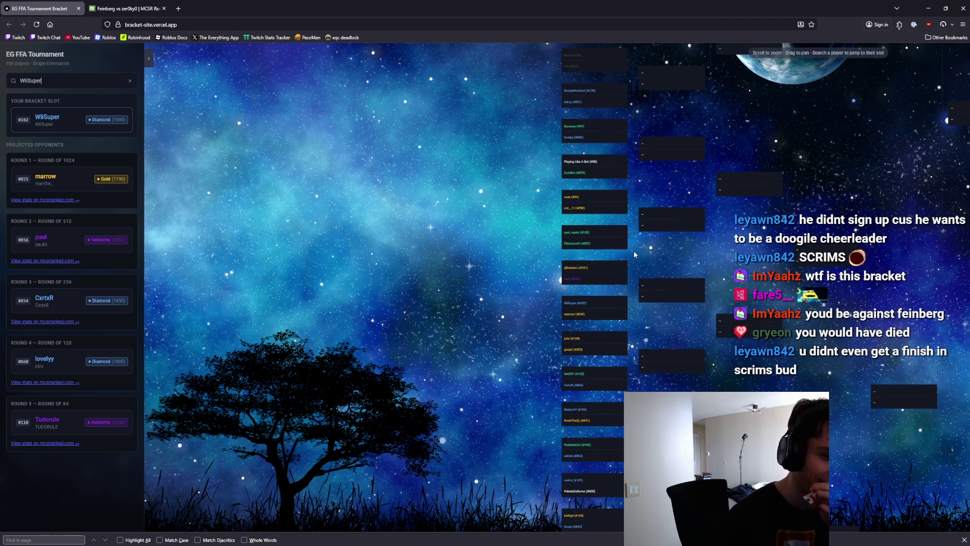
{"action": "scroll", "coordinate": [634, 250], "scroll_direction": "down", "scroll_amount": 2}
{"action": "scroll", "coordinate": [635, 255], "scroll_direction": "up", "scroll_amount": 5}
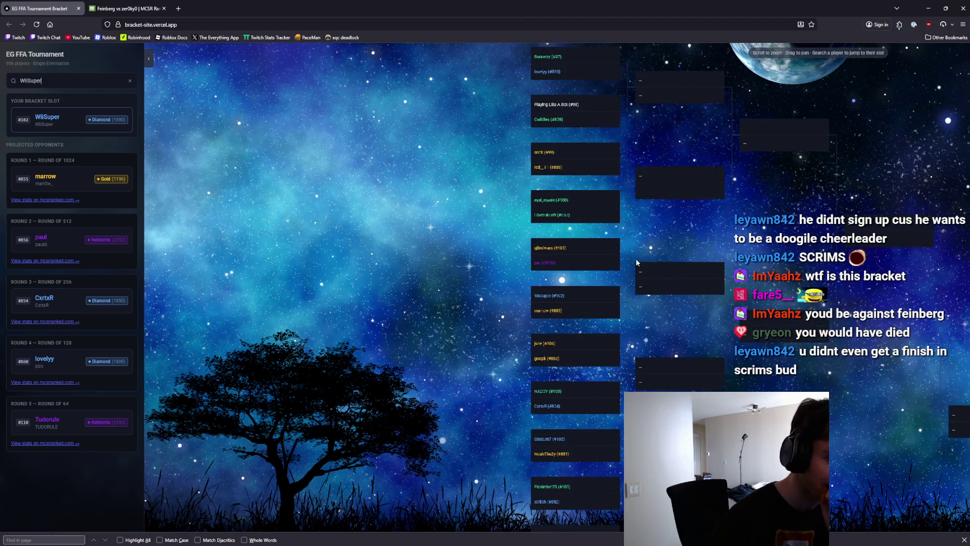
{"action": "scroll", "coordinate": [618, 228], "scroll_direction": "down", "scroll_amount": 3}
{"action": "scroll", "coordinate": [649, 359], "scroll_direction": "up", "scroll_amount": 4}
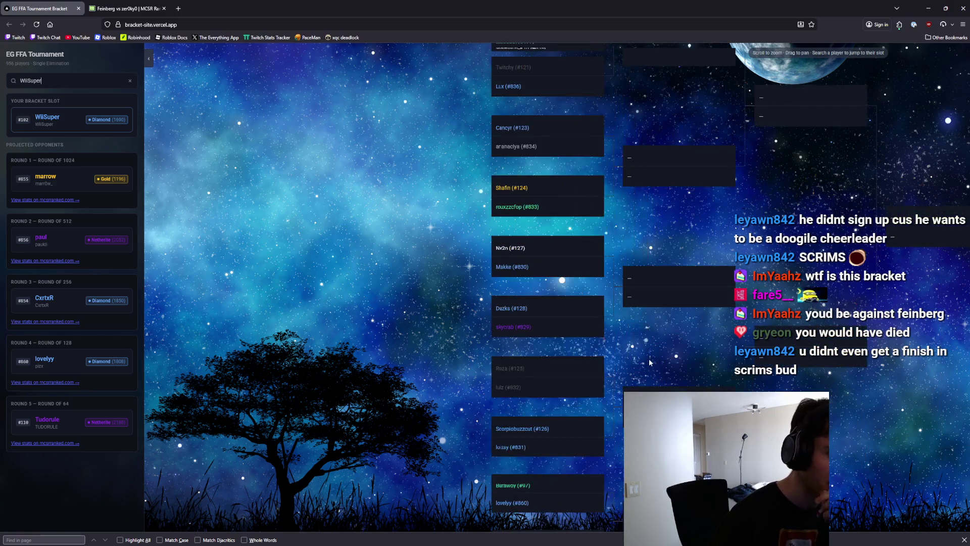
{"action": "scroll", "coordinate": [648, 357], "scroll_direction": "up", "scroll_amount": 5}
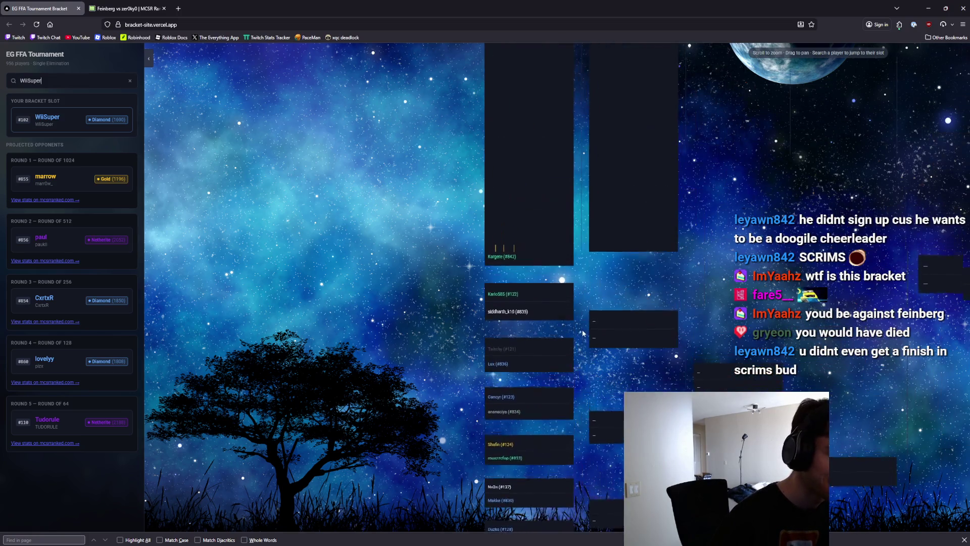
{"action": "scroll", "coordinate": [617, 351], "scroll_direction": "down", "scroll_amount": 4}
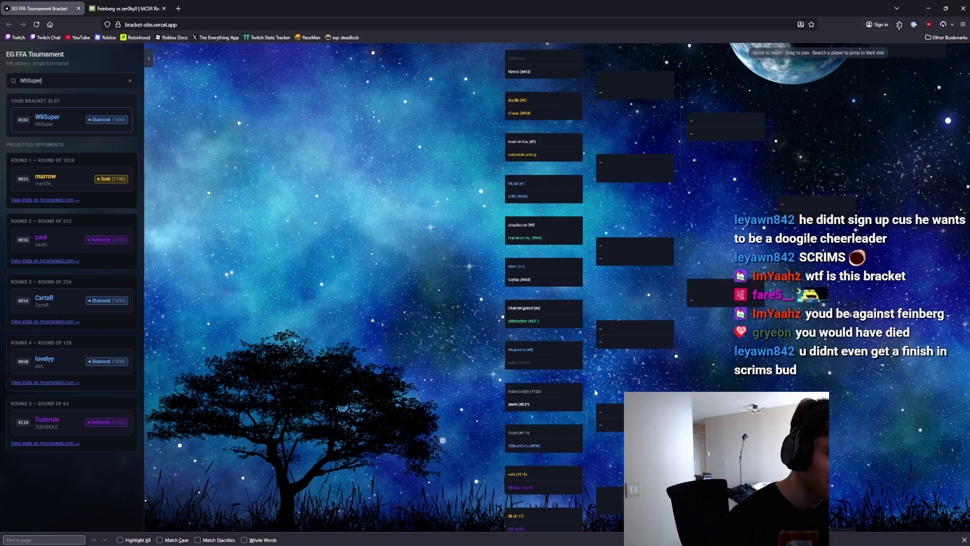
{"action": "scroll", "coordinate": [591, 378], "scroll_direction": "down", "scroll_amount": 5}
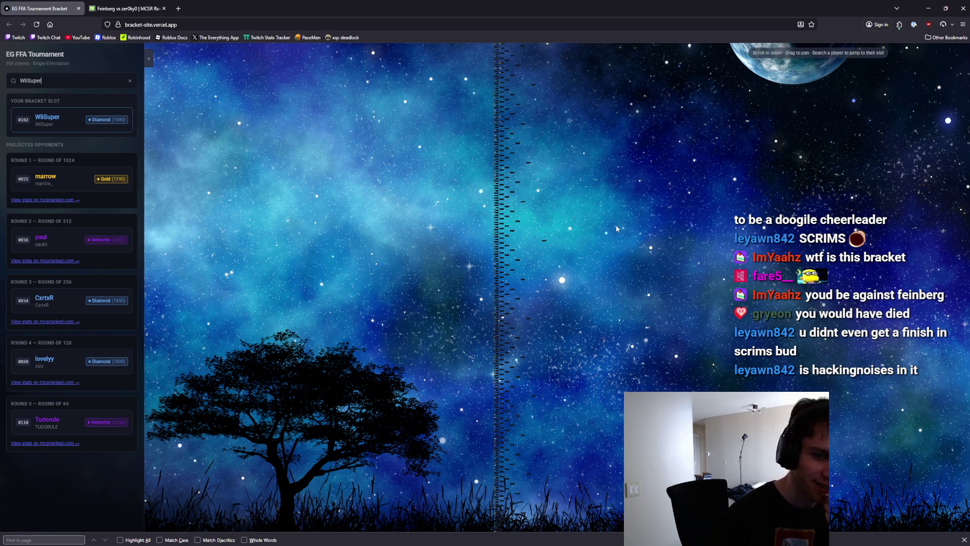
{"action": "key", "text": "ctrl+a"}
Search for a player to make seed #928 the bracket slot and centre their match.
{"action": "type", "text": "hacking"}
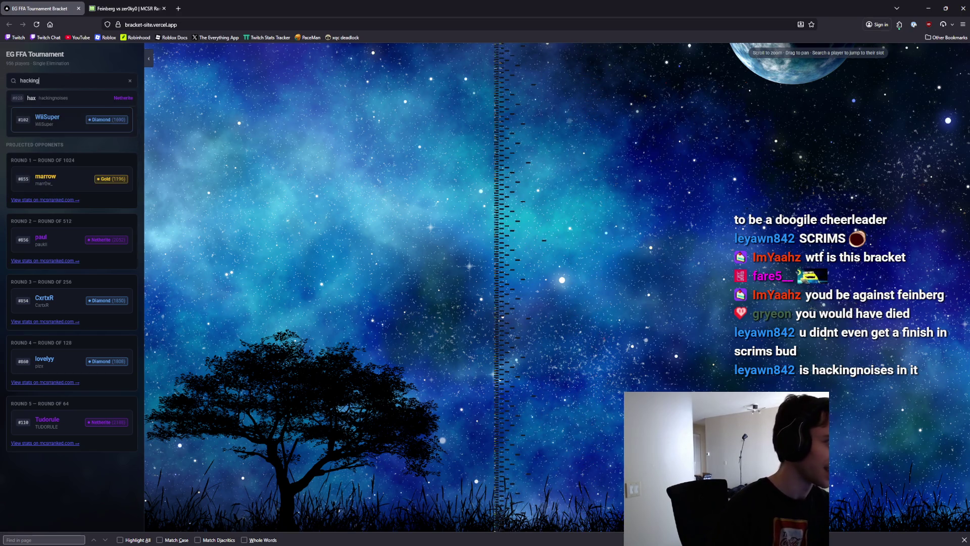
{"action": "left_click", "coordinate": [81, 99]}
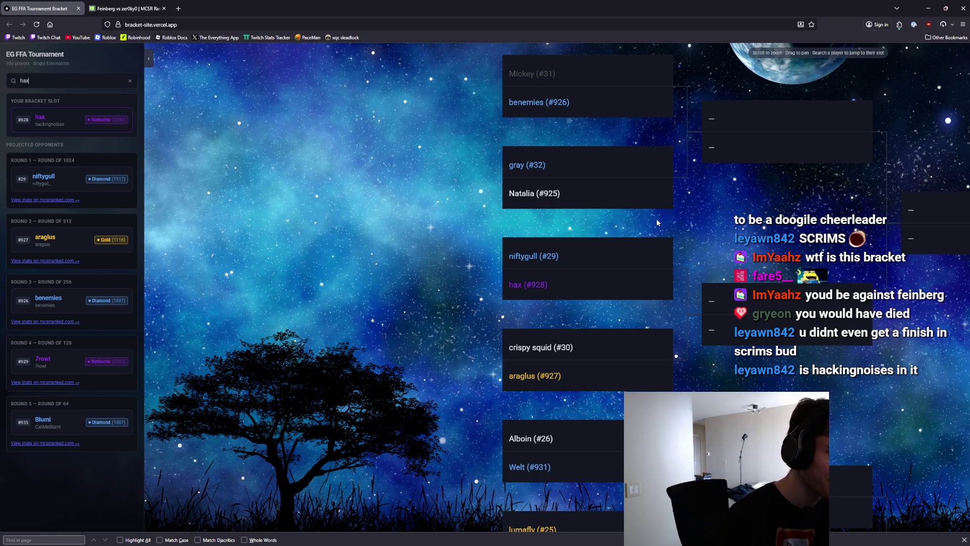
{"action": "left_click_drag", "start_coordinate": [657, 219], "coordinate": [544, 153]}
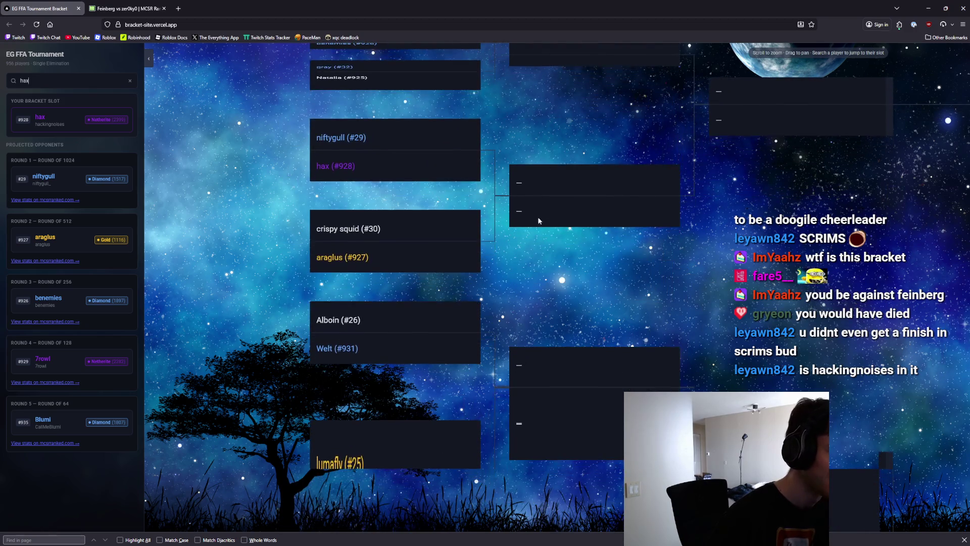
{"action": "left_click_drag", "start_coordinate": [538, 206], "coordinate": [536, 341]}
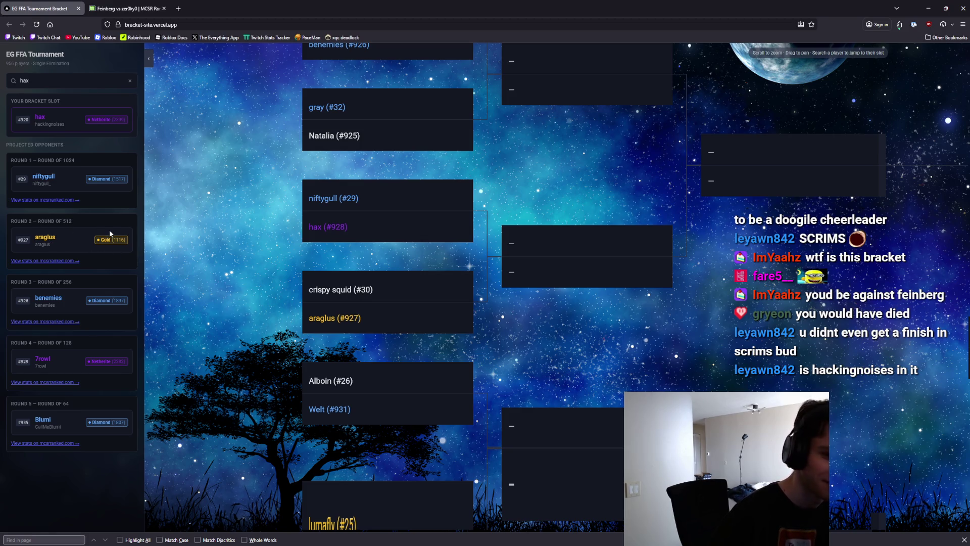
Zoom and pan the bracket until the #434 vs #523 match is visible, then clear the search.
{"action": "scroll", "coordinate": [586, 264], "scroll_direction": "down", "scroll_amount": 4}
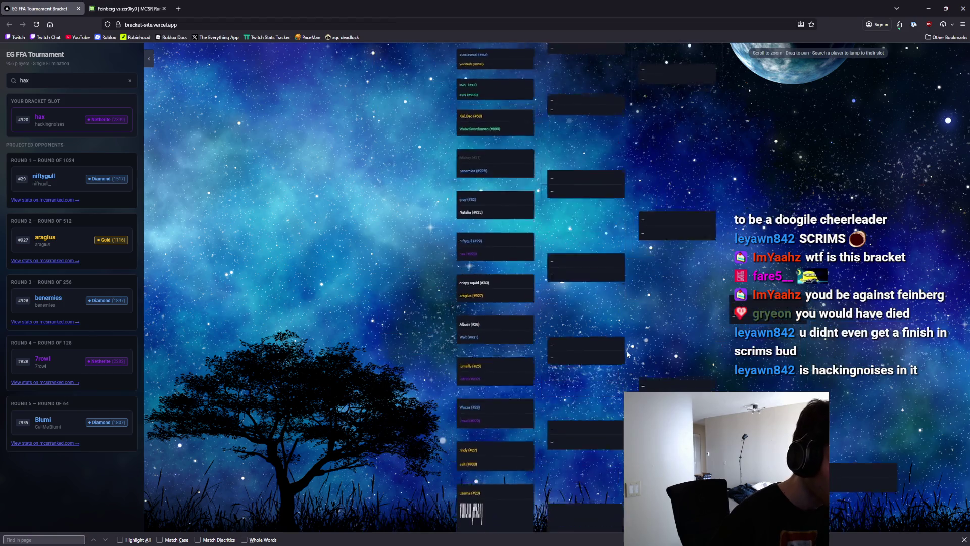
{"action": "scroll", "coordinate": [513, 371], "scroll_direction": "up", "scroll_amount": 5}
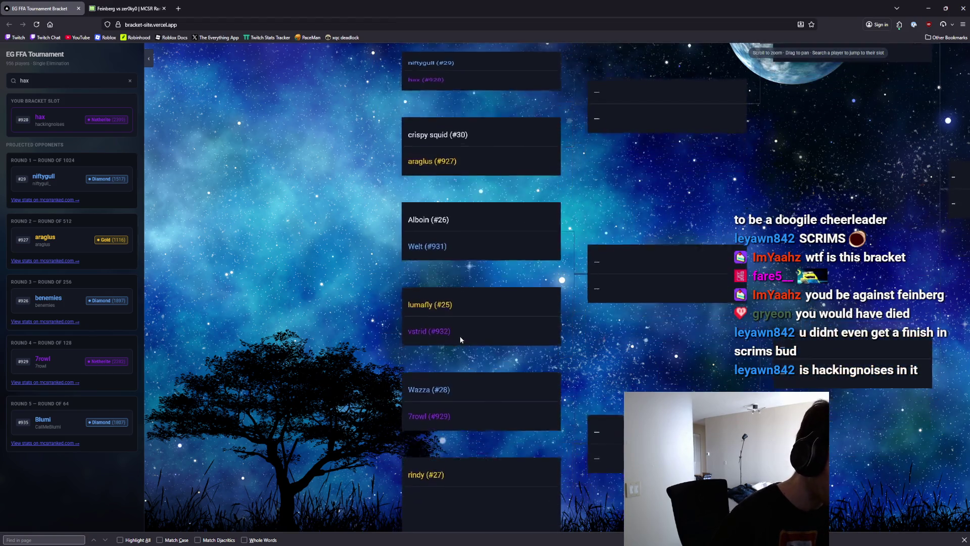
{"action": "scroll", "coordinate": [490, 408], "scroll_direction": "down", "scroll_amount": 6}
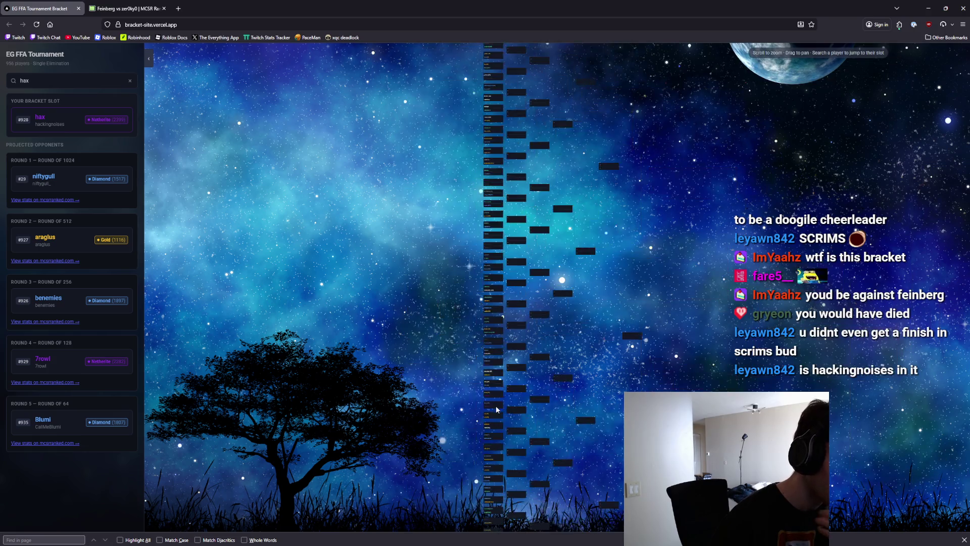
{"action": "scroll", "coordinate": [566, 252], "scroll_direction": "up", "scroll_amount": 6}
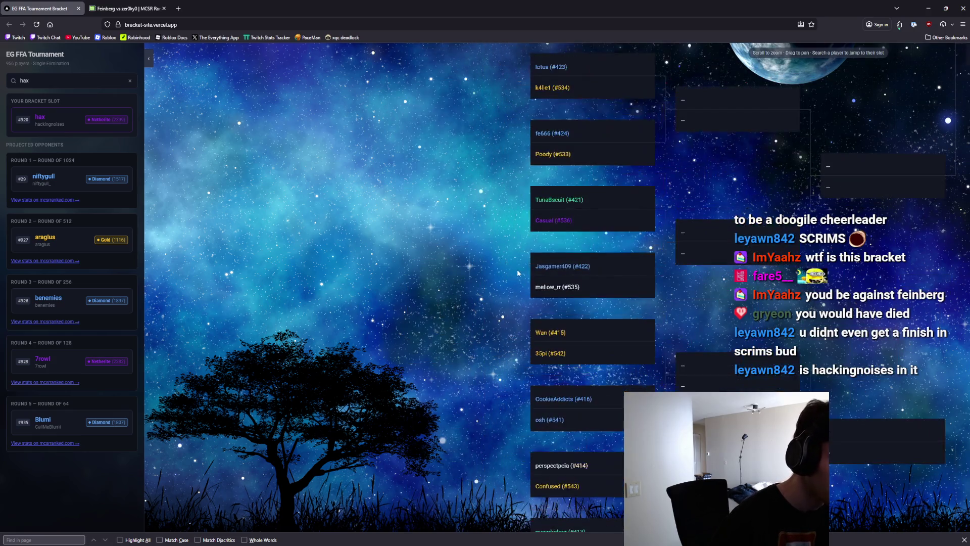
{"action": "scroll", "coordinate": [542, 244], "scroll_direction": "down", "scroll_amount": 6}
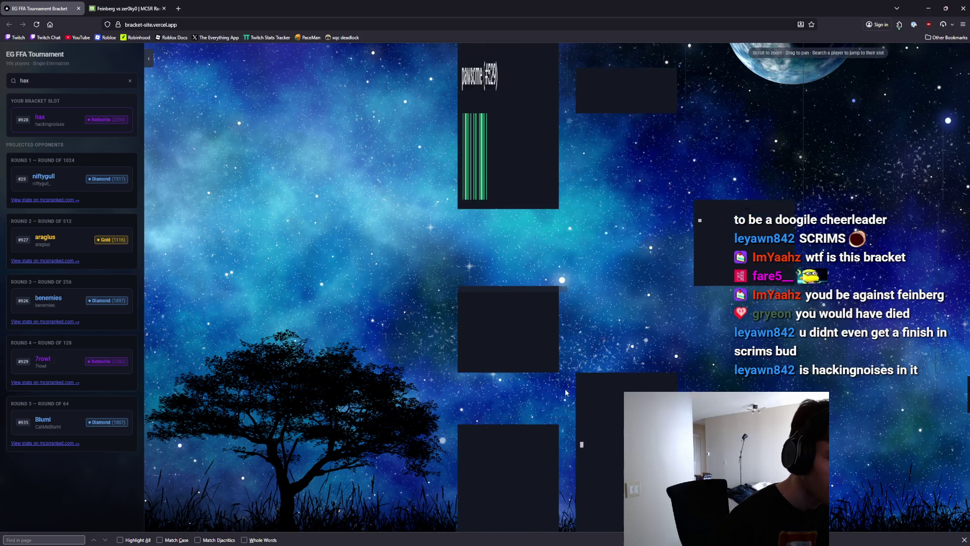
{"action": "scroll", "coordinate": [564, 365], "scroll_direction": "up", "scroll_amount": 6}
{"action": "scroll", "coordinate": [575, 272], "scroll_direction": "down", "scroll_amount": 5}
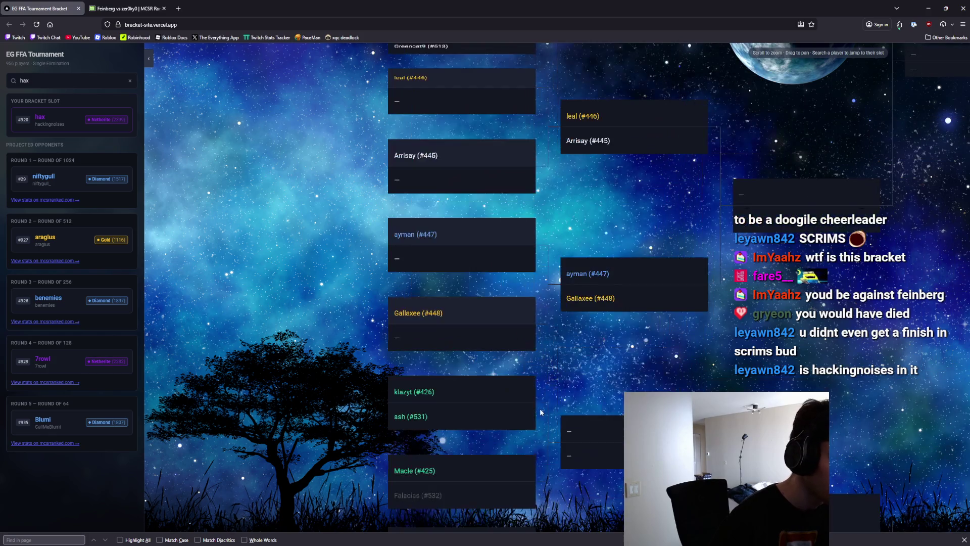
{"action": "scroll", "coordinate": [564, 526], "scroll_direction": "up", "scroll_amount": 5}
{"action": "scroll", "coordinate": [538, 427], "scroll_direction": "down", "scroll_amount": 5}
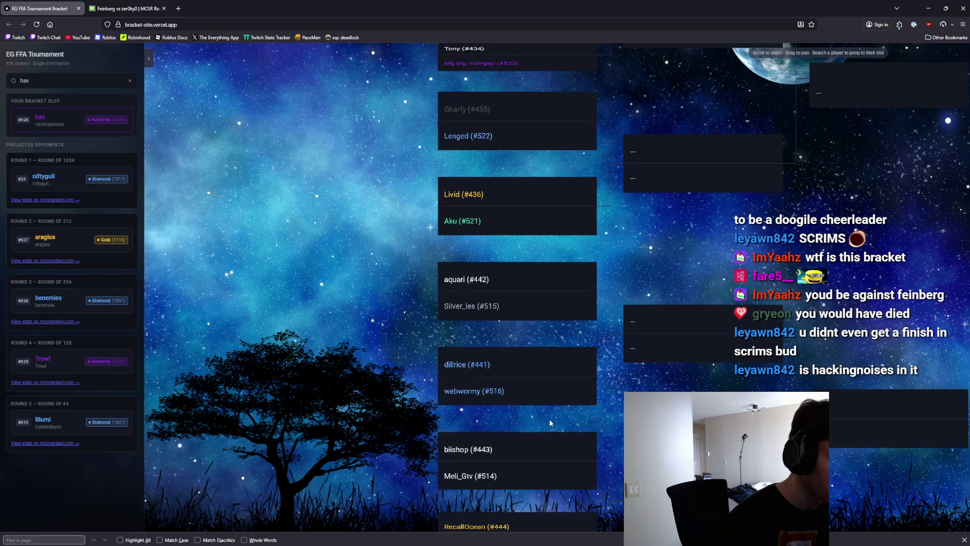
{"action": "scroll", "coordinate": [550, 417], "scroll_direction": "up", "scroll_amount": 5}
{"action": "scroll", "coordinate": [550, 417], "scroll_direction": "down", "scroll_amount": 3}
{"action": "scroll", "coordinate": [560, 350], "scroll_direction": "up", "scroll_amount": 4}
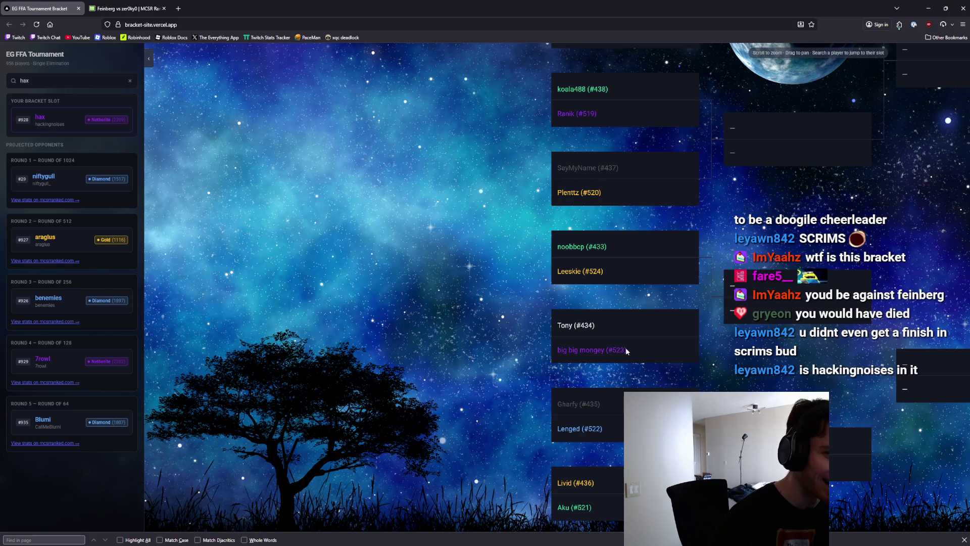
{"action": "left_click_drag", "start_coordinate": [675, 383], "coordinate": [634, 349]}
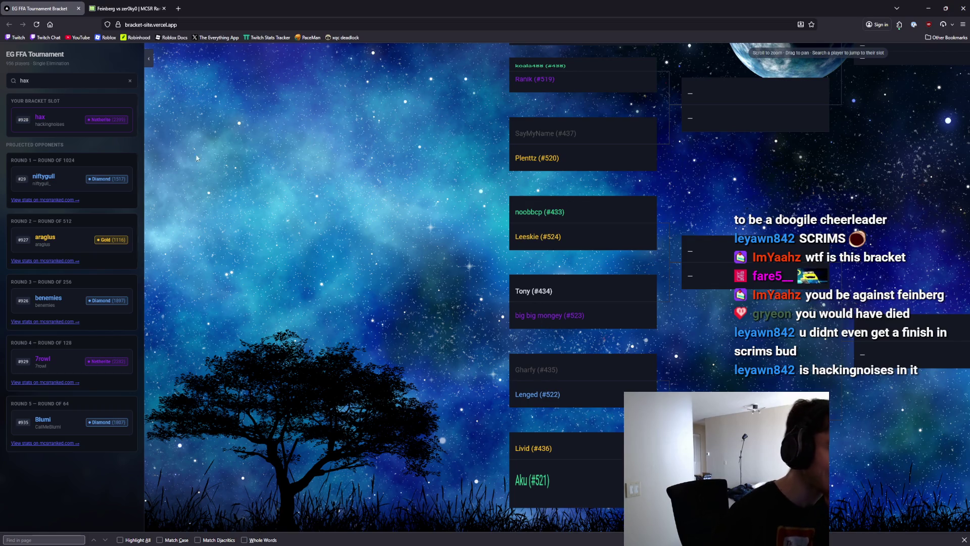
{"action": "key", "text": "BackSpace"}
{"action": "key", "text": "BackSpace"}
{"action": "key", "text": "BackSpace"}
Look up the #523 player and open their comparison with Round 1 opponent #434.
{"action": "type", "text": "big big mongey"}
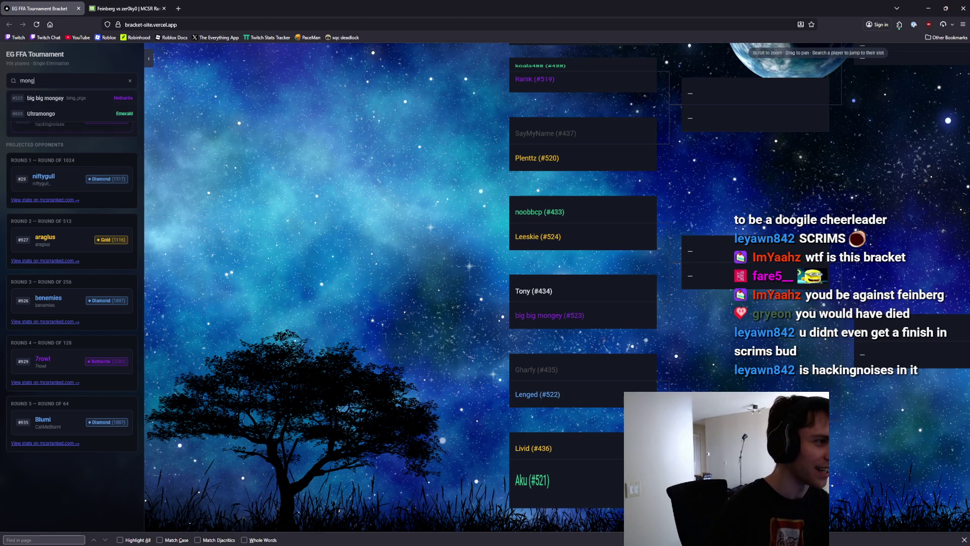
{"action": "left_click", "coordinate": [92, 100]}
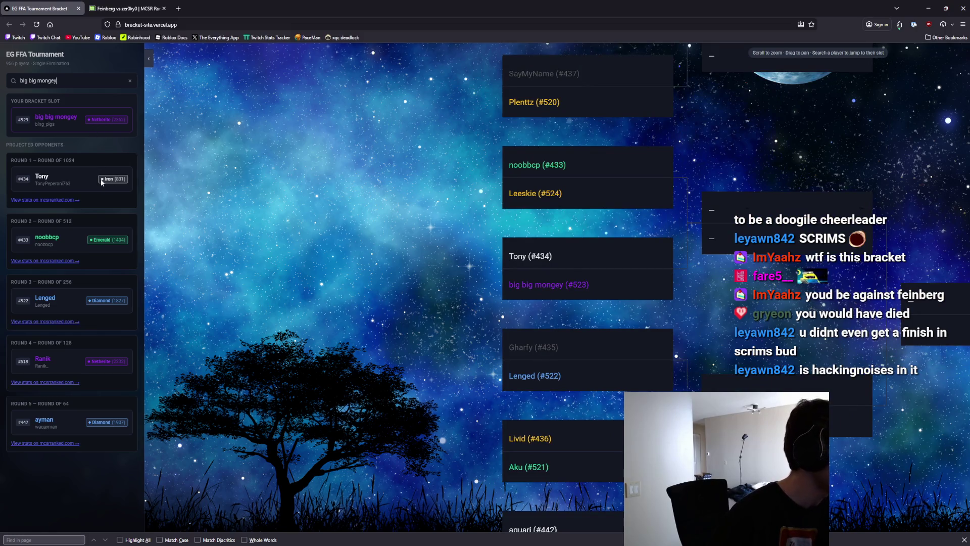
{"action": "left_click", "coordinate": [57, 200]}
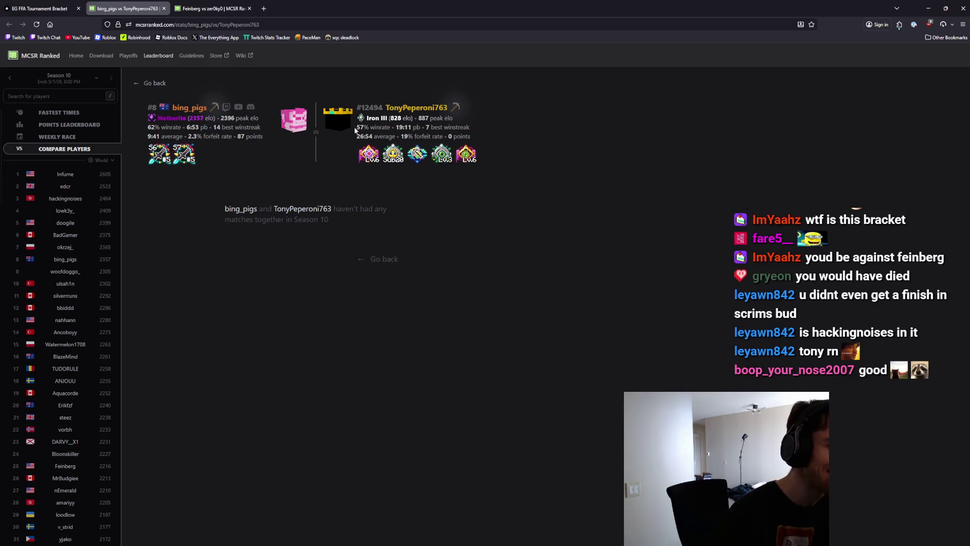
Open opponent #434's profile and sort their matches by Fastest.
{"action": "left_click", "coordinate": [392, 110]}
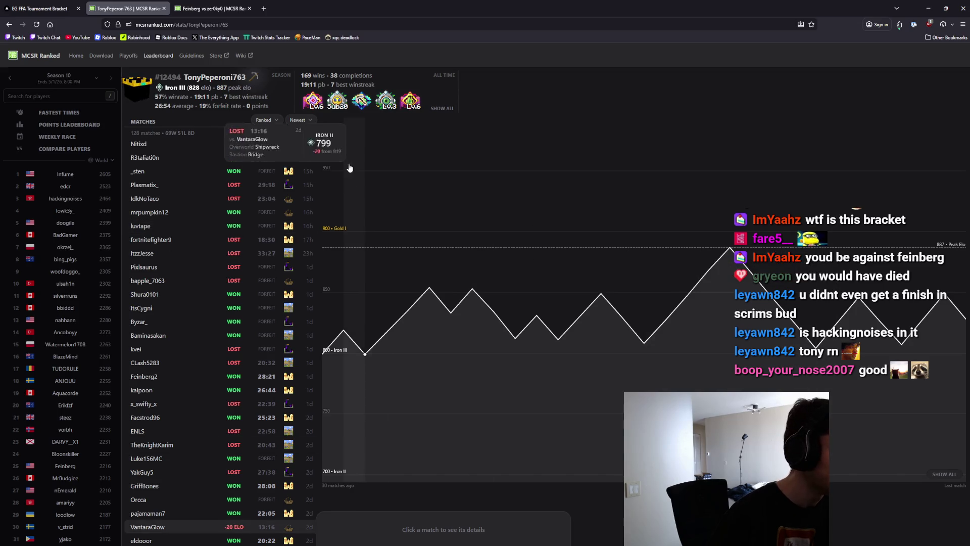
{"action": "left_click", "coordinate": [305, 120]}
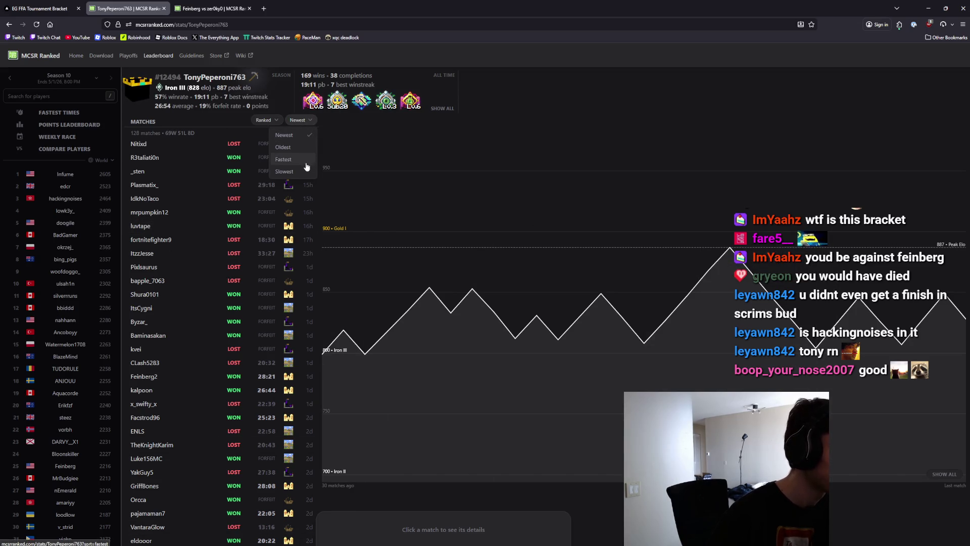
{"action": "left_click", "coordinate": [284, 160]}
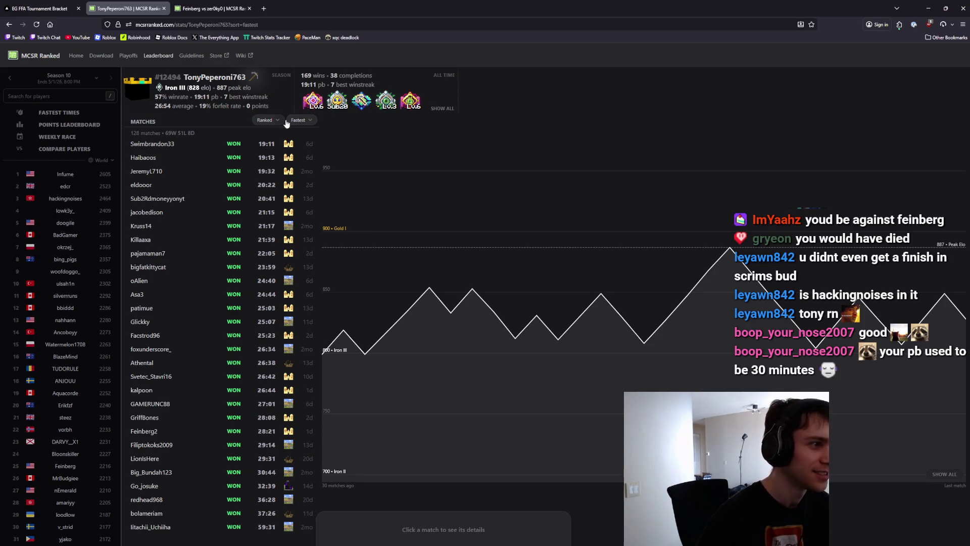
Check the Ranked match type filter without changing it, then bring up the recent players list.
{"action": "left_click", "coordinate": [272, 123]}
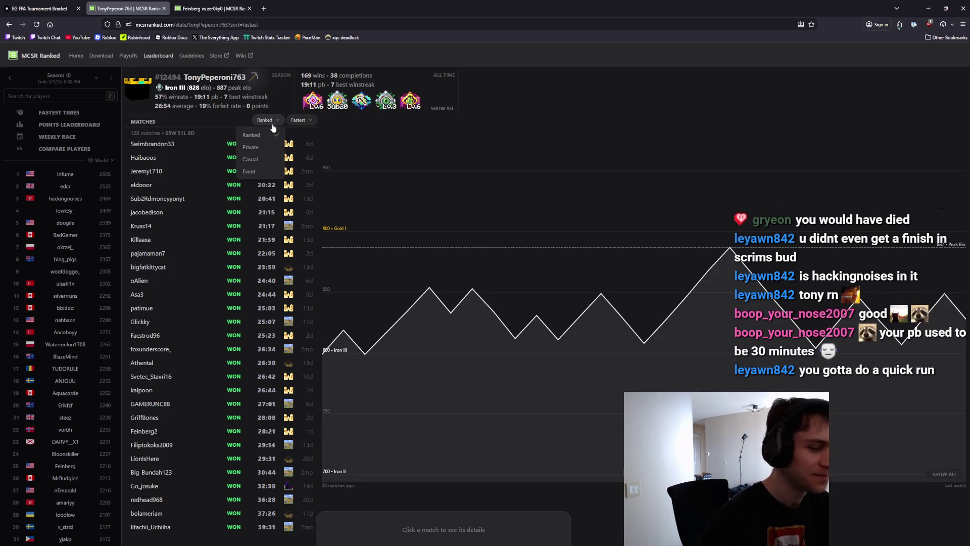
{"action": "left_click", "coordinate": [273, 126]}
{"action": "left_click", "coordinate": [55, 97]}
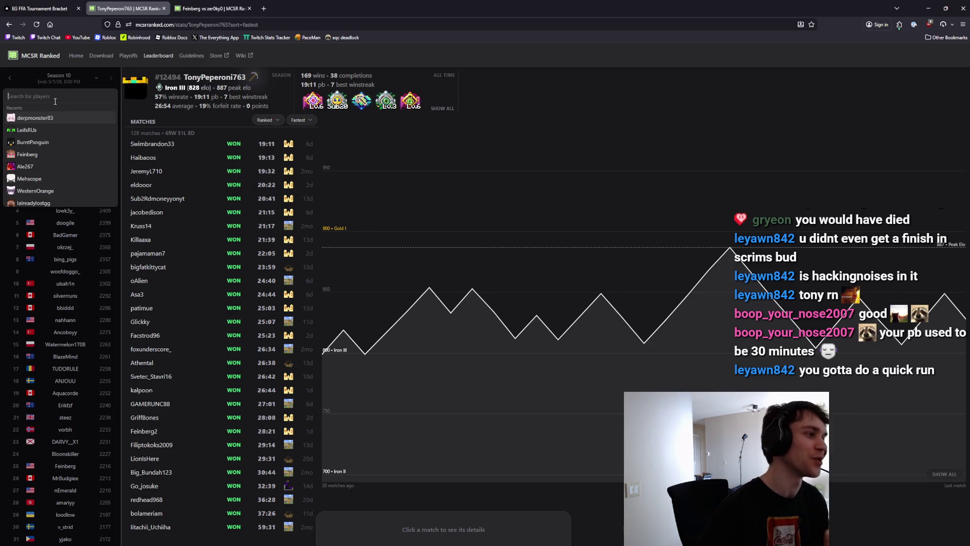
Open two recently viewed players' profiles from the Recents list.
{"action": "left_click", "coordinate": [55, 117]}
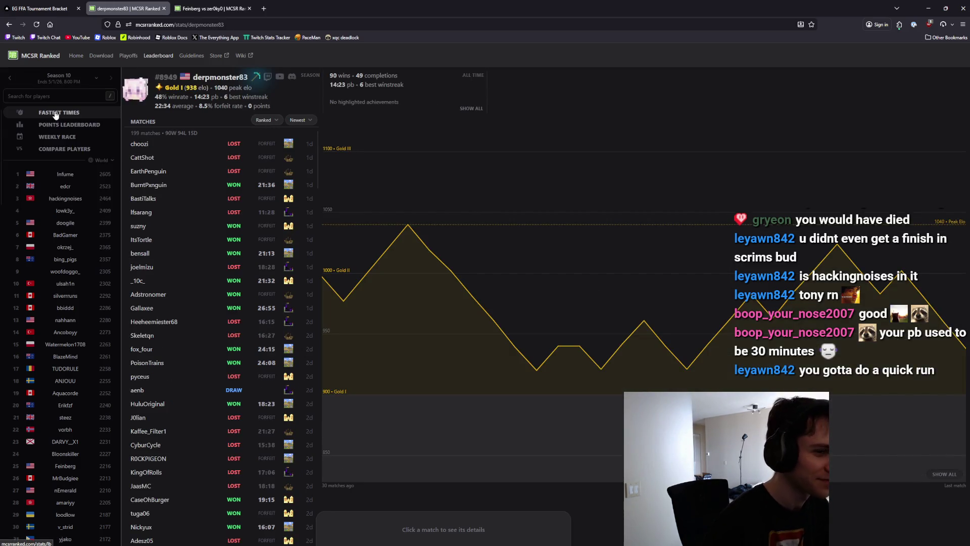
{"action": "left_click", "coordinate": [56, 96]}
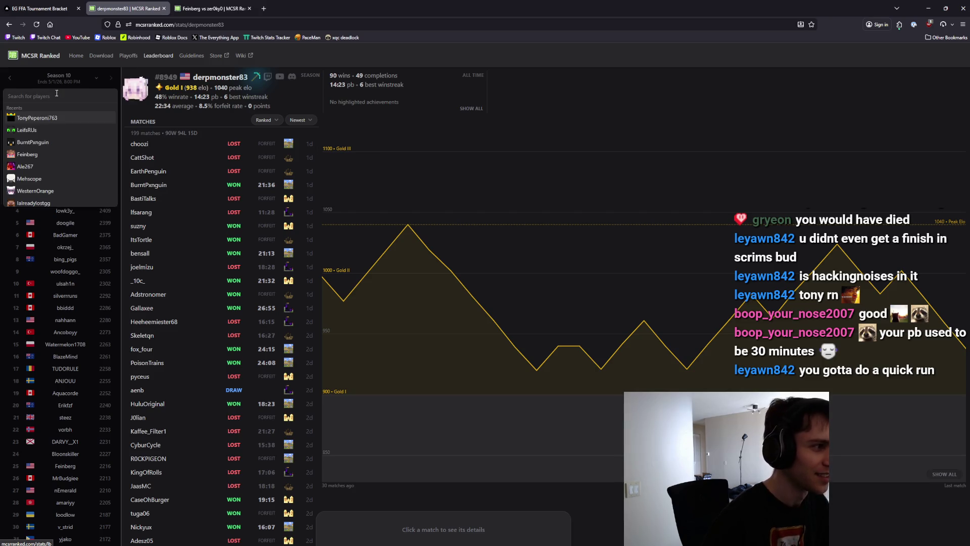
{"action": "left_click", "coordinate": [55, 124]}
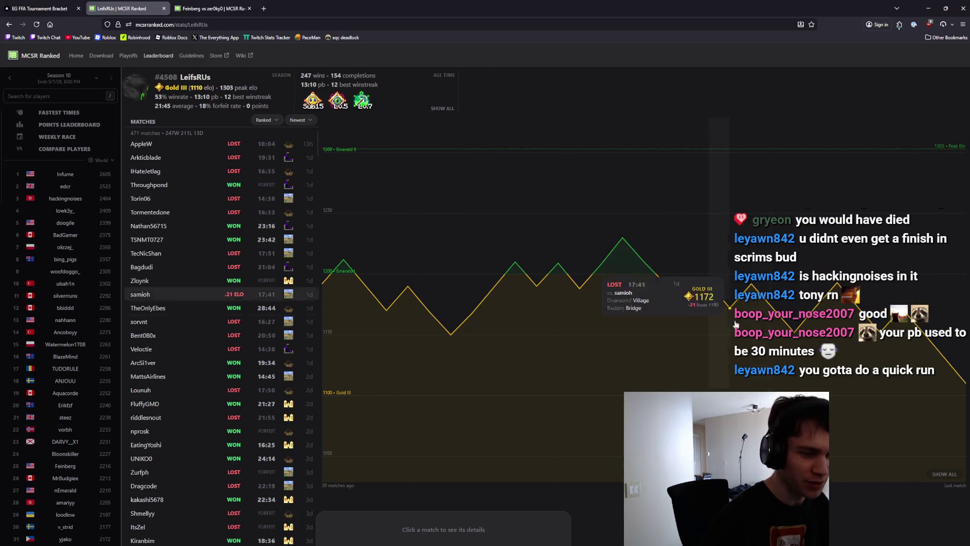
Show the full match history on the second player's Elo graph.
{"action": "mouse_move", "coordinate": [958, 376]}
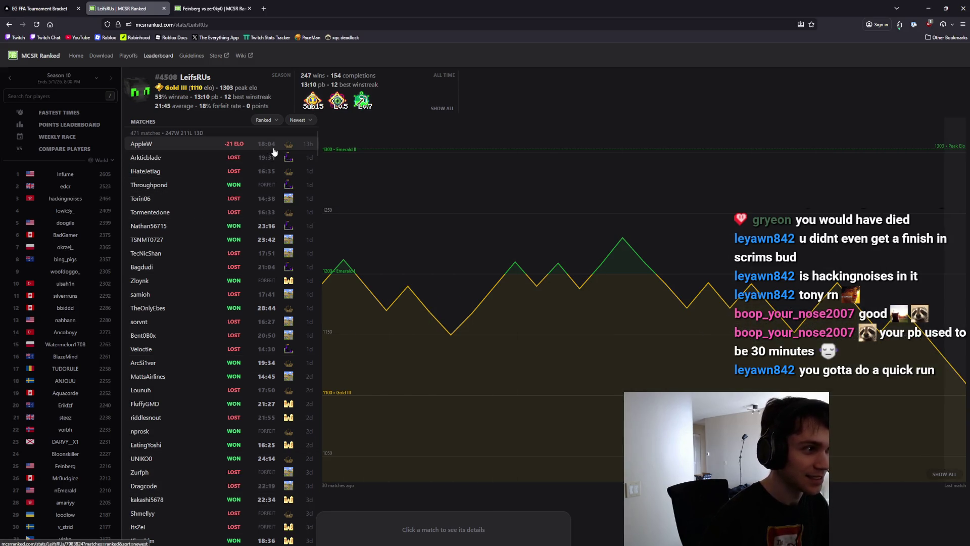
{"action": "mouse_move", "coordinate": [437, 208]}
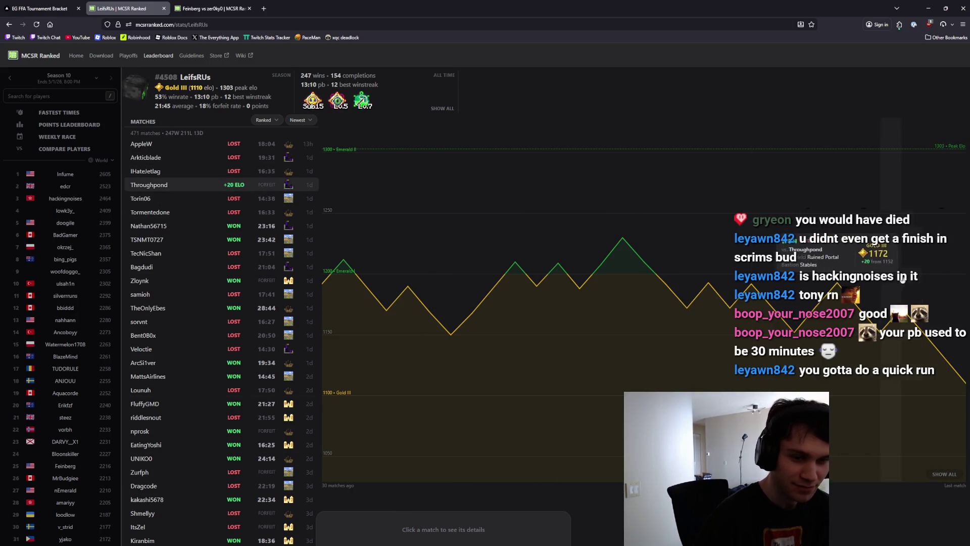
{"action": "left_click", "coordinate": [952, 476]}
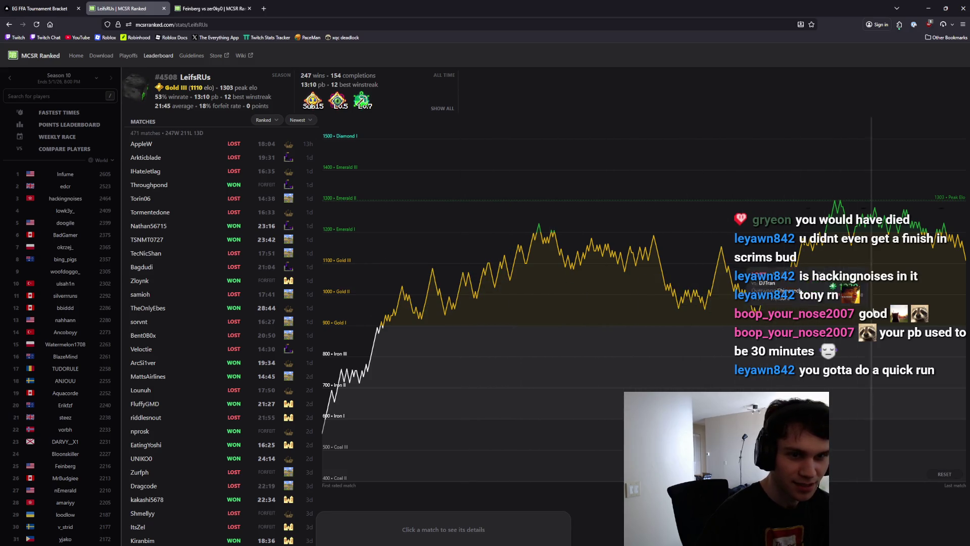
Return to the previously viewed player's profile, then go back to the EG FFA Tournament Bracket tab.
{"action": "left_click", "coordinate": [58, 96]}
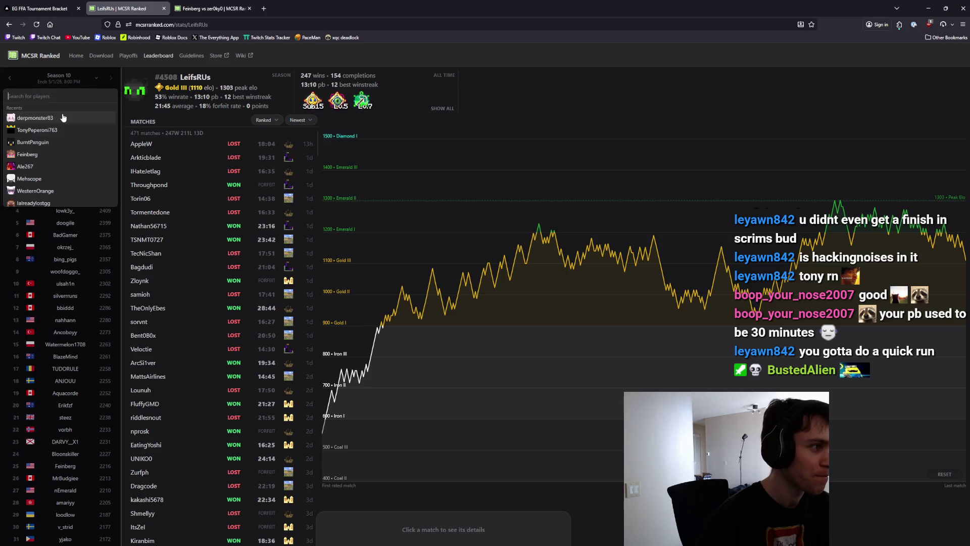
{"action": "left_click", "coordinate": [40, 119]}
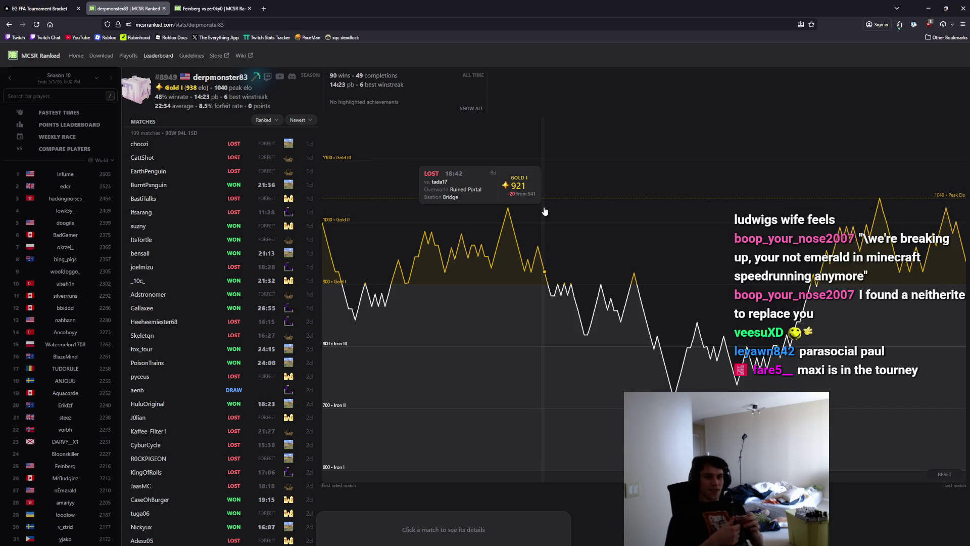
{"action": "left_click", "coordinate": [40, 9]}
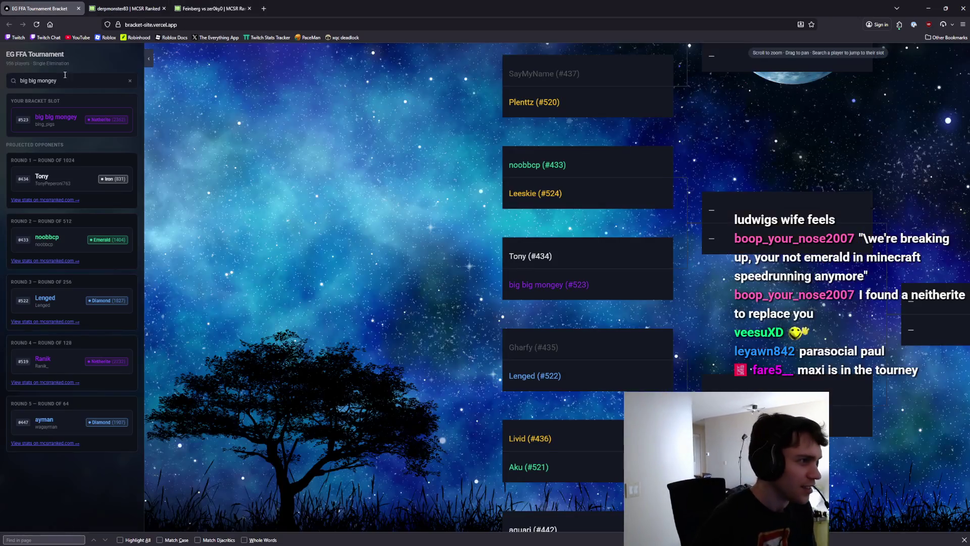
Search for another player, zoom out and pan to the first column, then minimize the browser.
{"action": "left_click_drag", "start_coordinate": [28, 74], "coordinate": [19, 77]}
{"action": "type", "text": "m"}
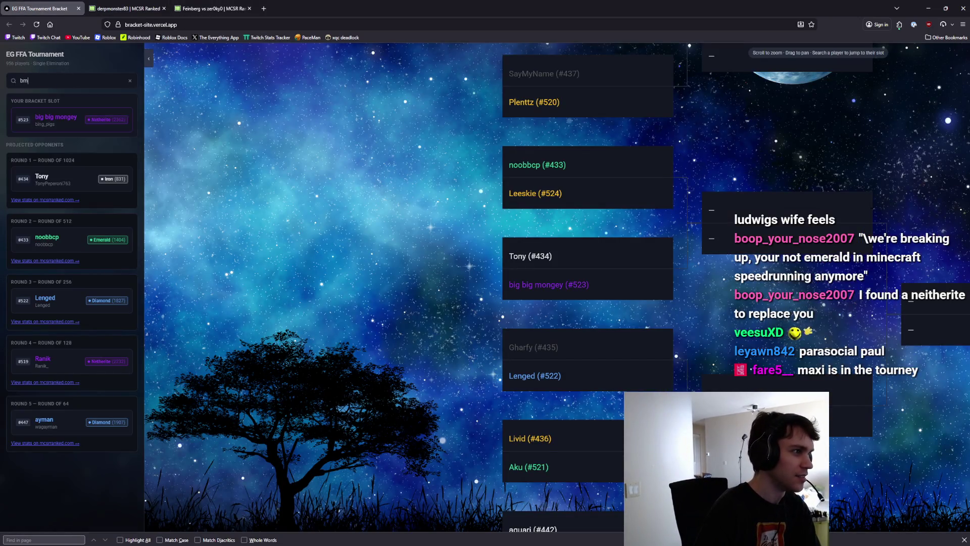
{"action": "type", "text": "axi"}
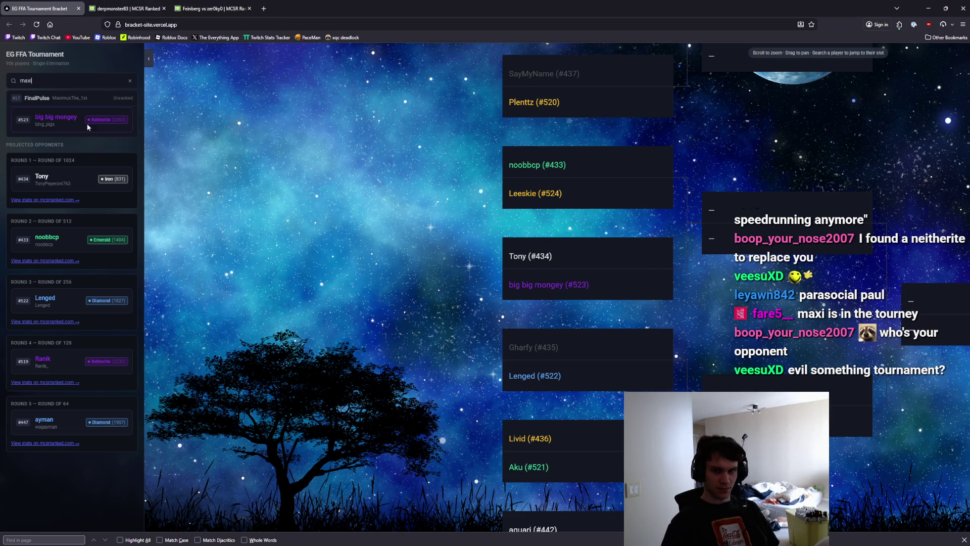
{"action": "scroll", "coordinate": [644, 314], "scroll_direction": "down", "scroll_amount": 5}
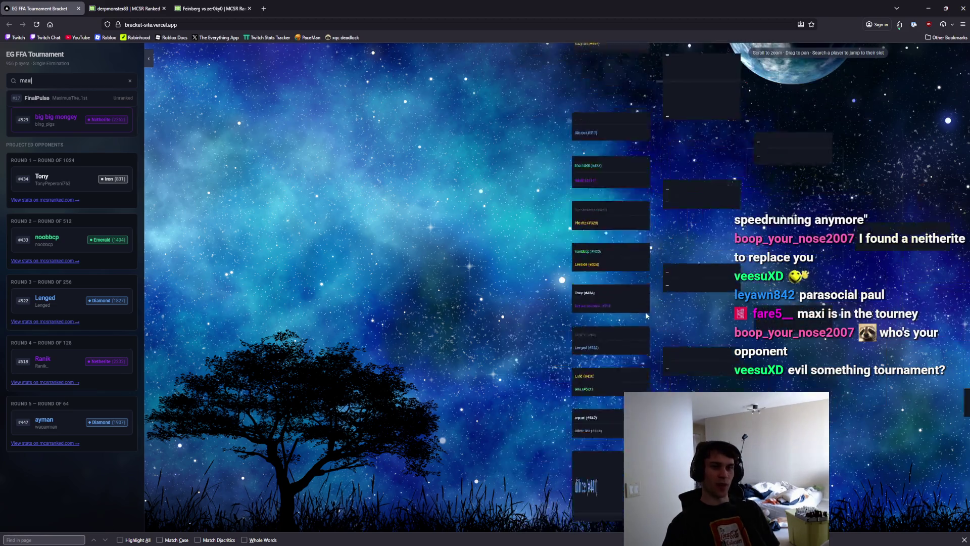
{"action": "scroll", "coordinate": [644, 265], "scroll_direction": "down", "scroll_amount": 3}
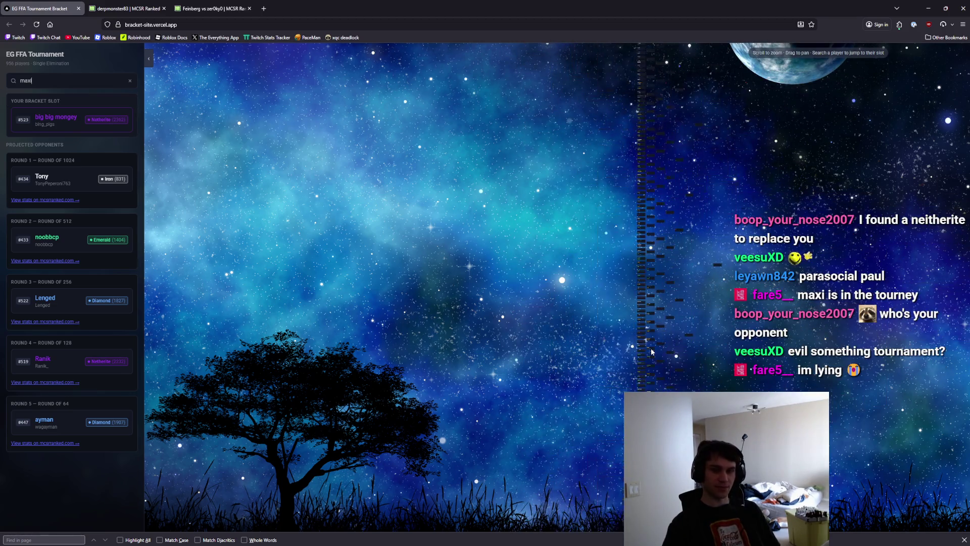
{"action": "mouse_move", "coordinate": [643, 251]}
{"action": "left_mouse_down"}
{"action": "mouse_move", "coordinate": [612, 252]}
{"action": "mouse_move", "coordinate": [625, 281]}
{"action": "mouse_move", "coordinate": [623, 237]}
{"action": "mouse_move", "coordinate": [623, 246]}
{"action": "left_mouse_up"}
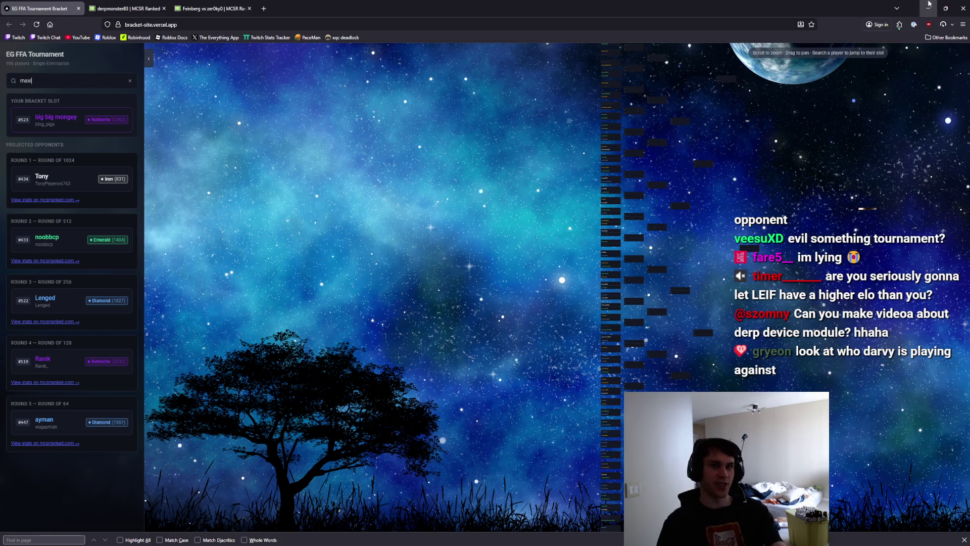
{"action": "left_click", "coordinate": [929, 8]}
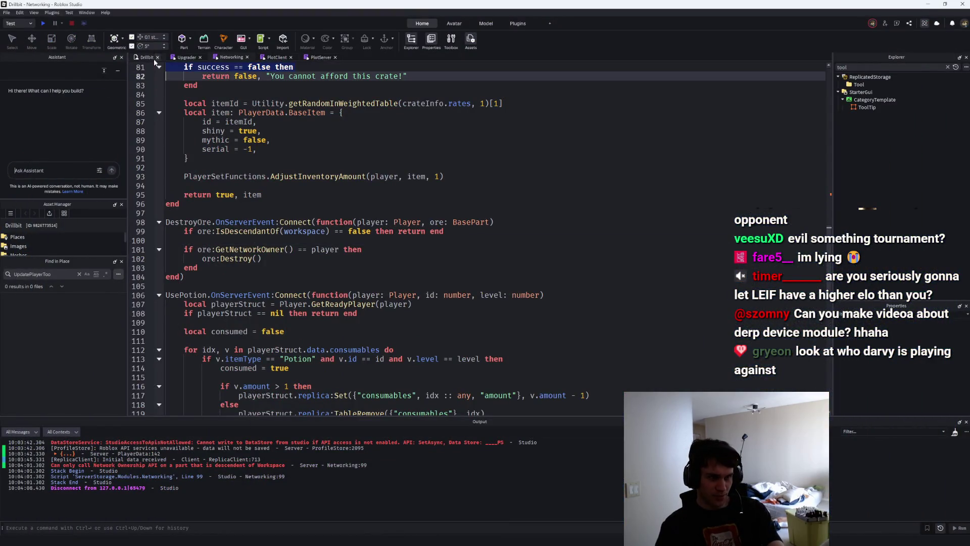
Fly and orbit the camera around the Drillbit place's tycoon item layout.
{"action": "left_click", "coordinate": [146, 57]}
{"action": "key", "text": "w"}
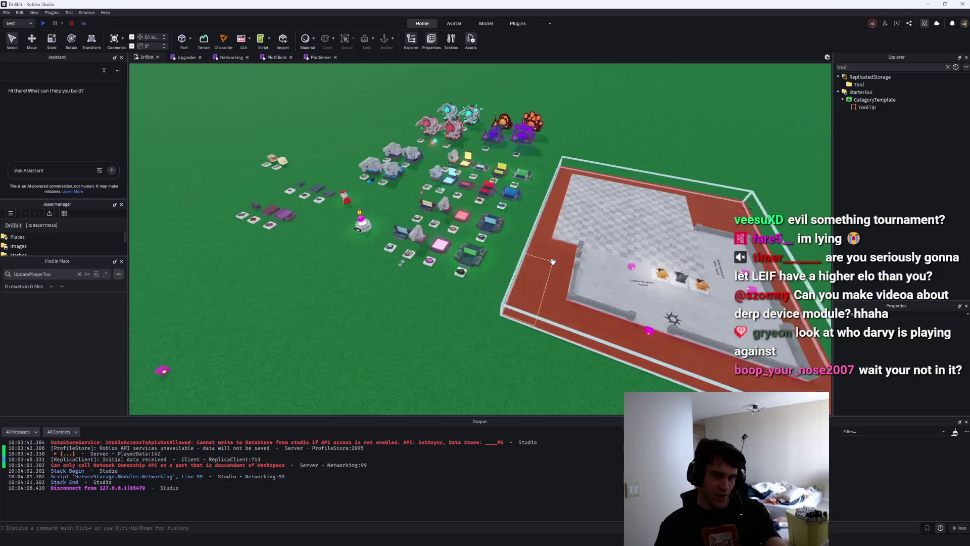
{"action": "key", "text": "w"}
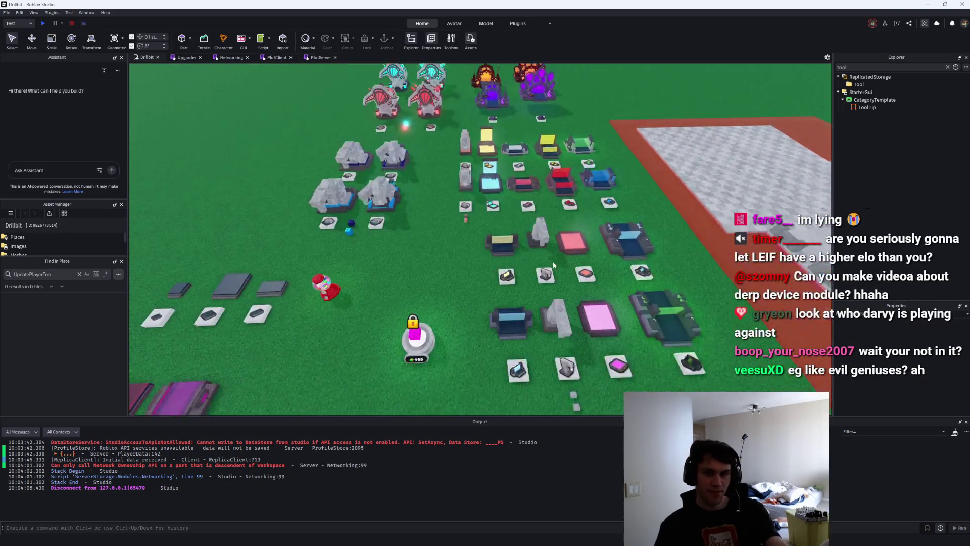
{"action": "key", "text": "s"}
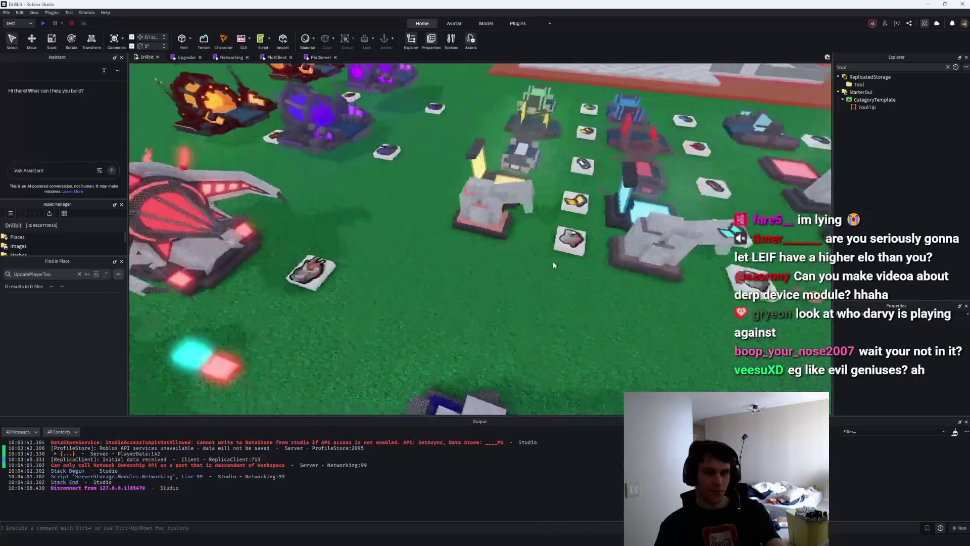
{"action": "key", "text": "s"}
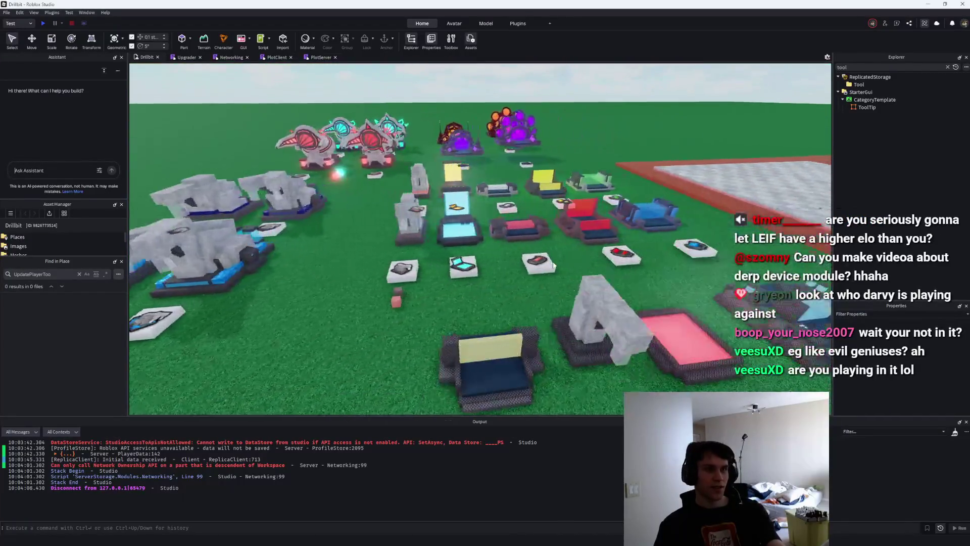
{"action": "left_click_drag", "start_coordinate": [553, 260], "coordinate": [561, 228]}
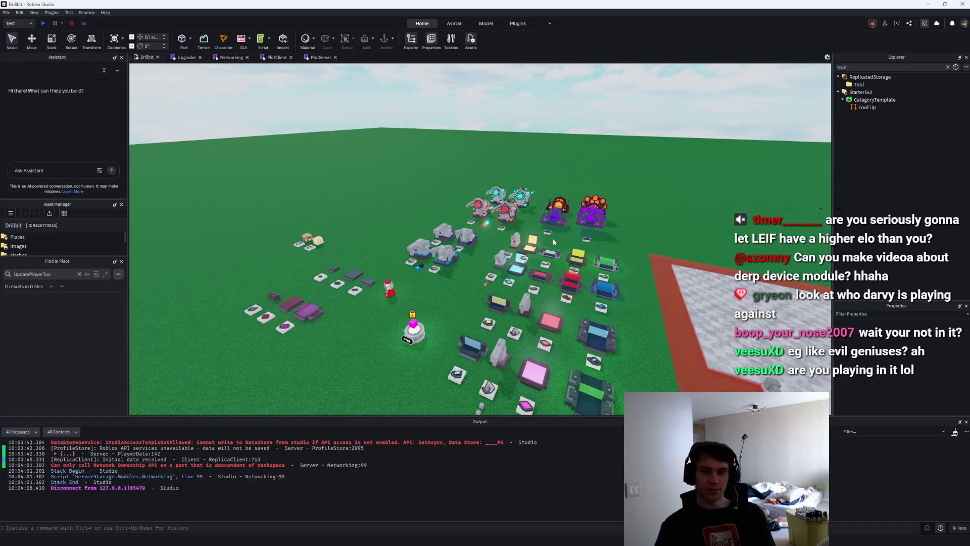
{"action": "left_click", "coordinate": [935, 4]}
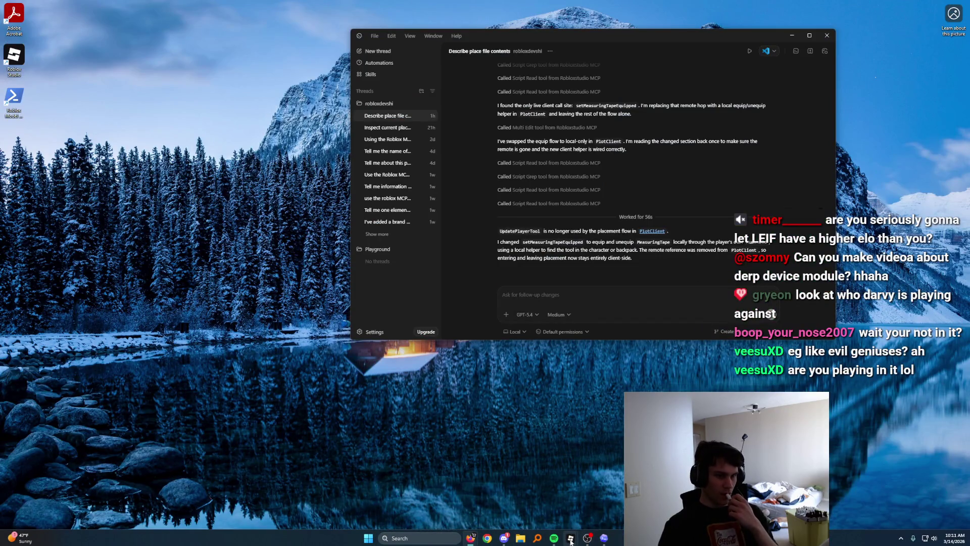
Bring the EG FFA Tournament Bracket Firefox window back from the taskbar preview.
{"action": "mouse_move", "coordinate": [569, 541]}
{"action": "mouse_move", "coordinate": [535, 493]}
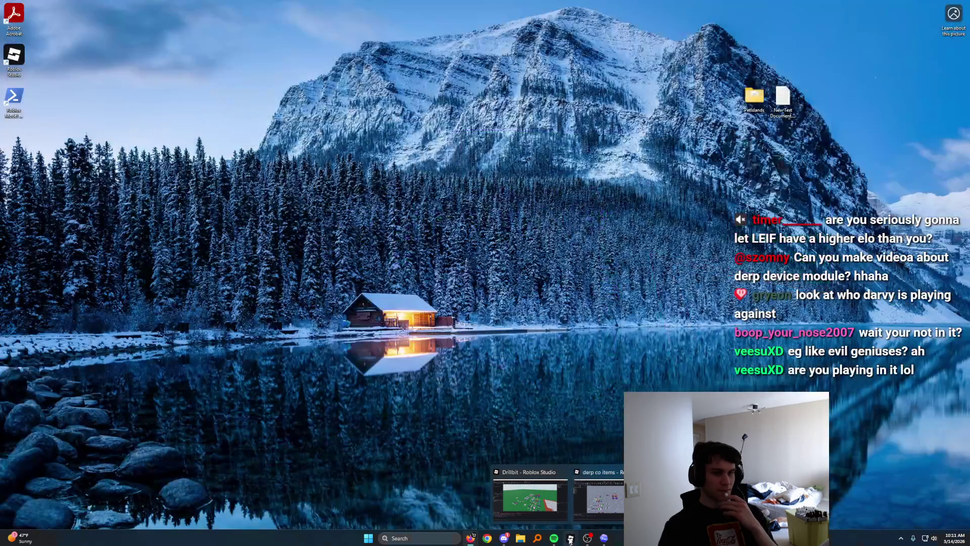
{"action": "mouse_move", "coordinate": [471, 538]}
{"action": "left_click", "coordinate": [540, 500]}
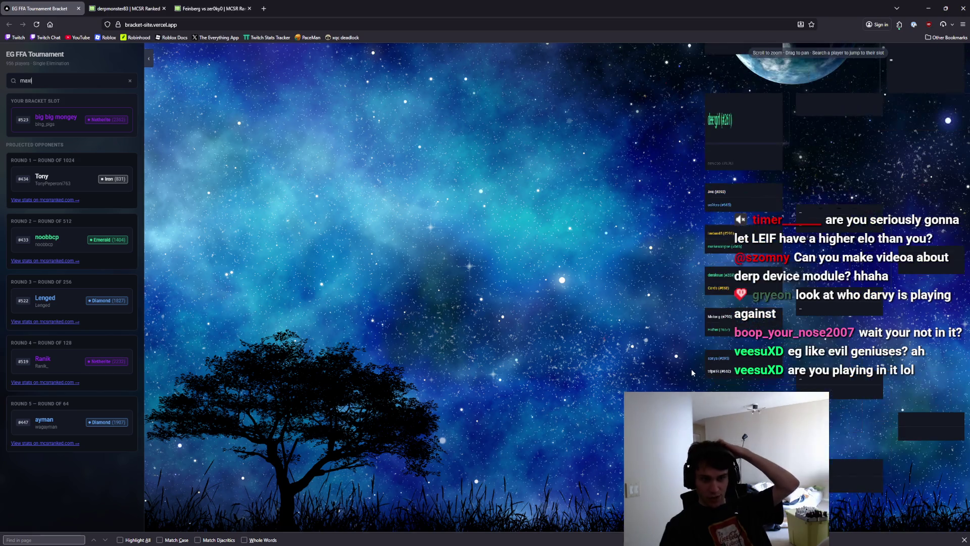
Look up the seed #54 player and open their comparison with Round 1 opponent #903.
{"action": "scroll", "coordinate": [688, 377], "scroll_direction": "down", "scroll_amount": 1}
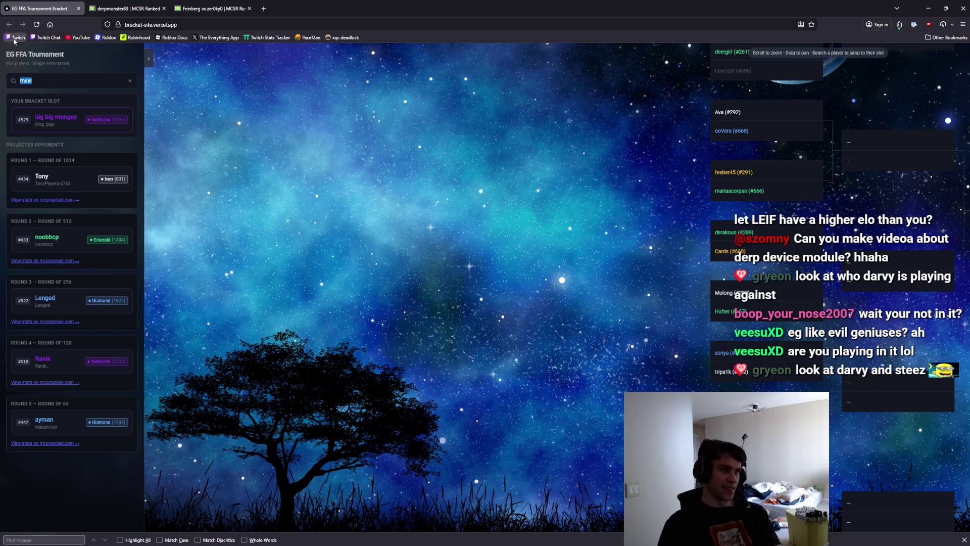
{"action": "key", "text": "ctrl+a"}
{"action": "type", "text": "steez"}
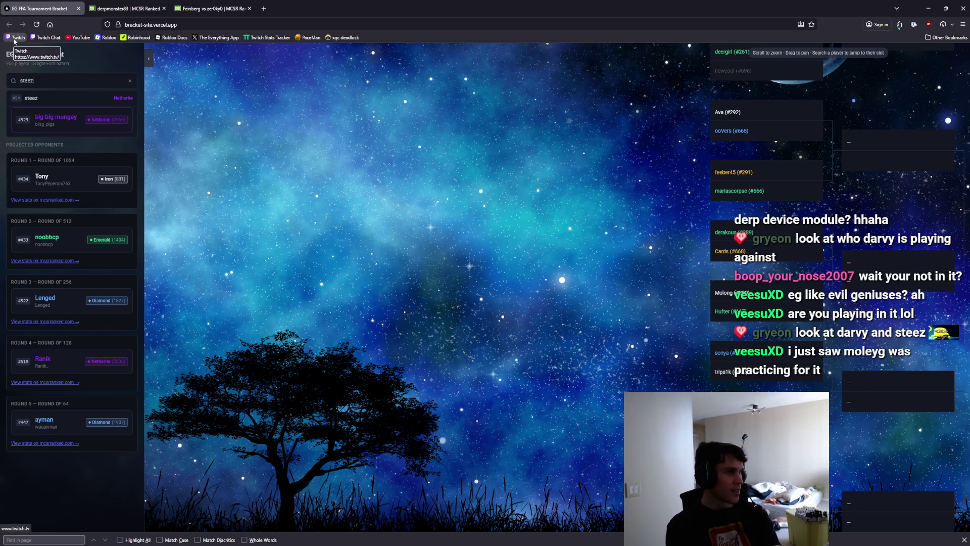
{"action": "left_click", "coordinate": [30, 98]}
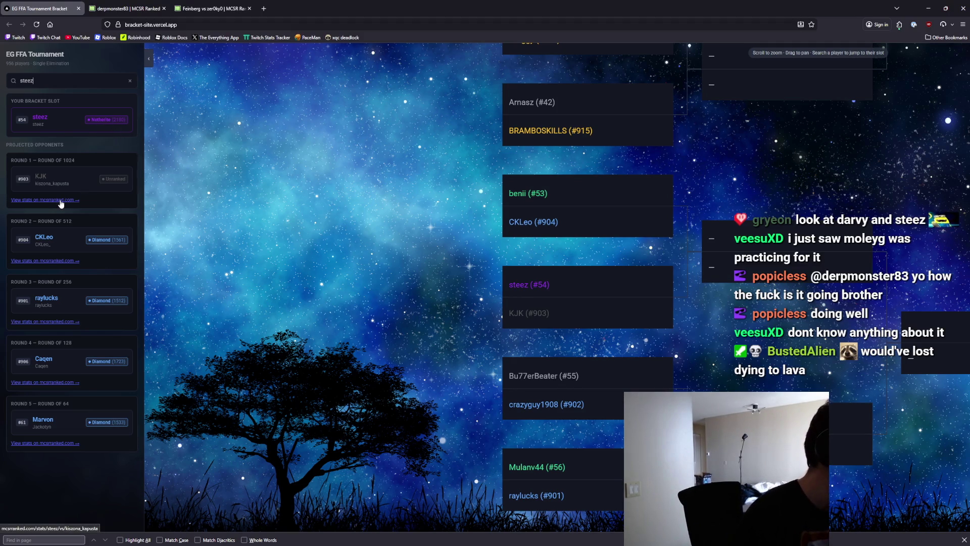
{"action": "left_click", "coordinate": [61, 202]}
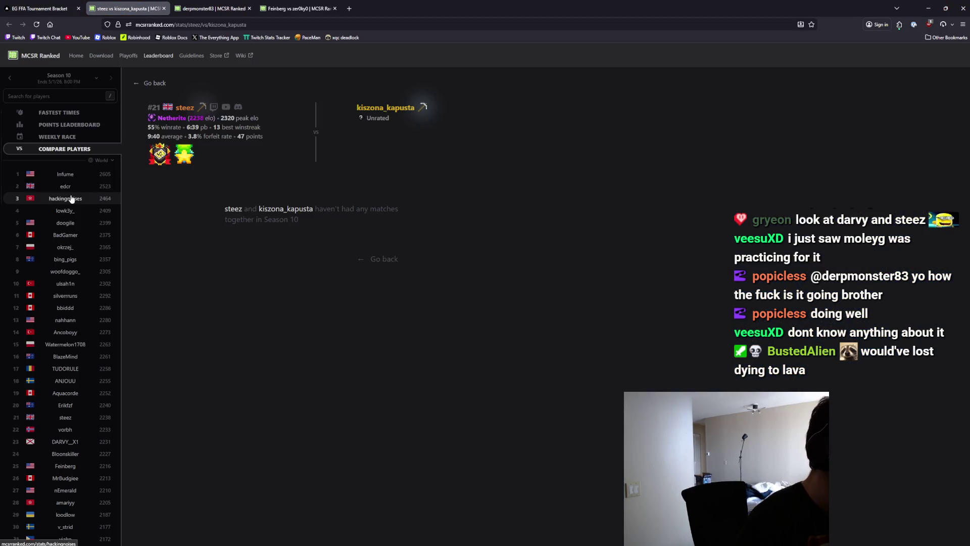
Open Round 1 opponent #903's own MCSR Ranked stats page.
{"action": "left_click", "coordinate": [367, 112]}
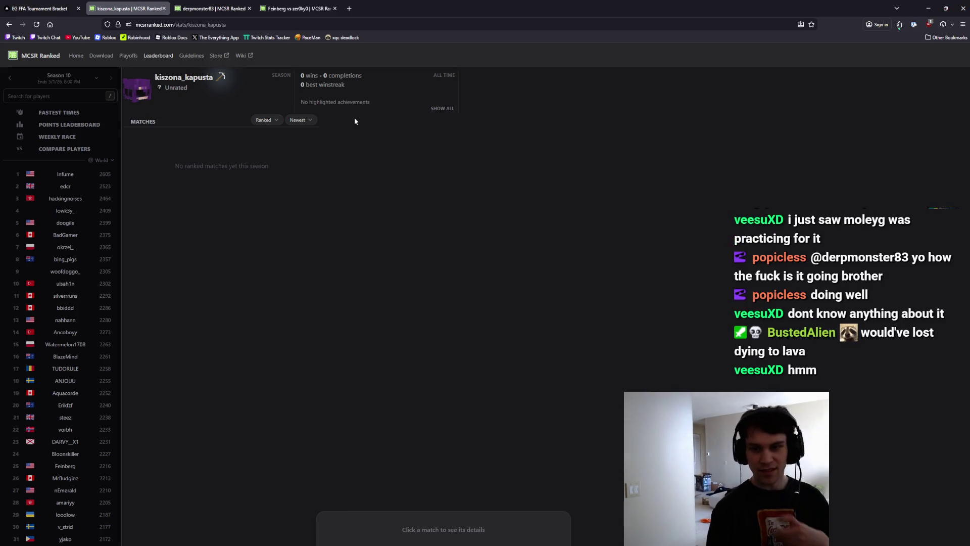
{"action": "left_click", "coordinate": [67, 4]}
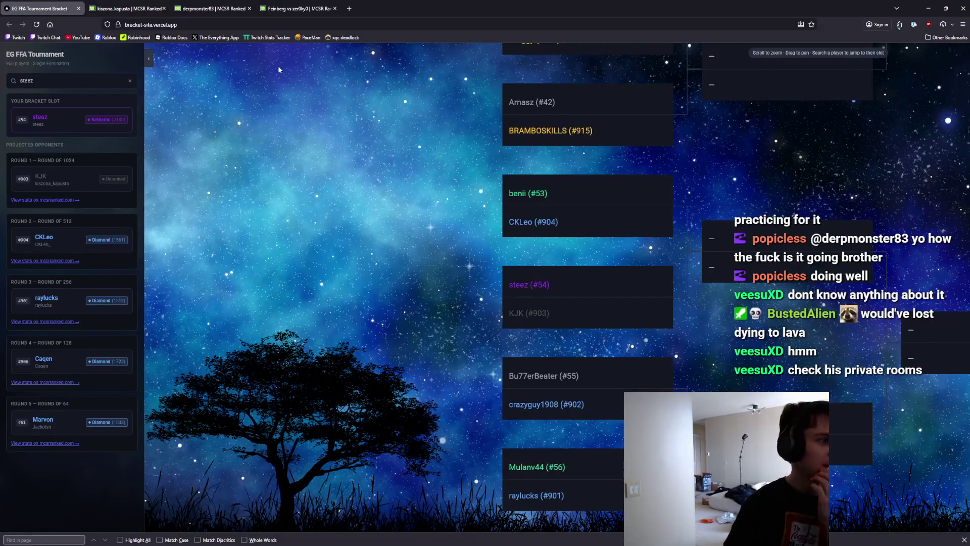
{"action": "type", "text": "darcvt="}
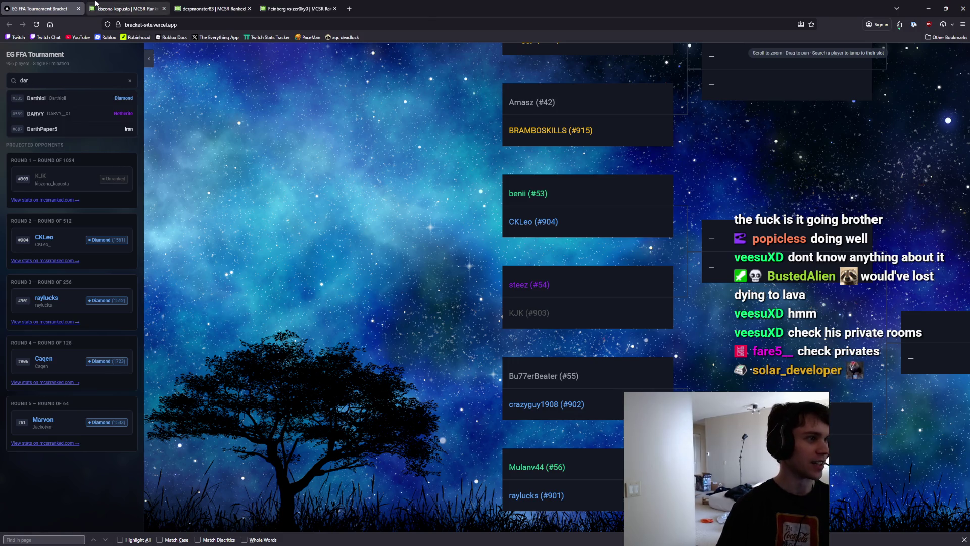
{"action": "left_click", "coordinate": [129, 9]}
Filter the opponent's matches to Private, keep Newest sort, and scroll through the list.
{"action": "left_click", "coordinate": [267, 121]}
{"action": "left_click", "coordinate": [249, 147]}
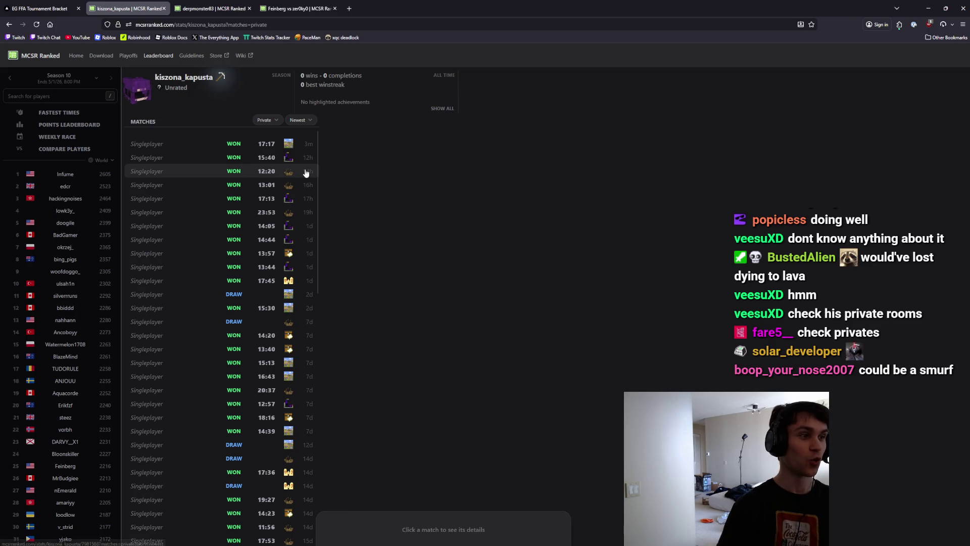
{"action": "left_click", "coordinate": [302, 124]}
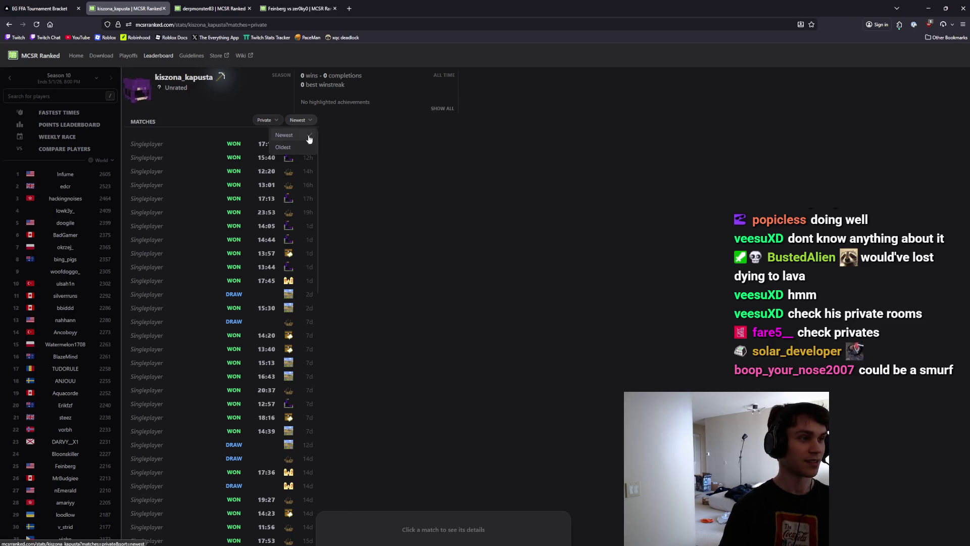
{"action": "left_click", "coordinate": [302, 125]}
{"action": "scroll", "coordinate": [313, 242], "scroll_direction": "down", "scroll_amount": 8}
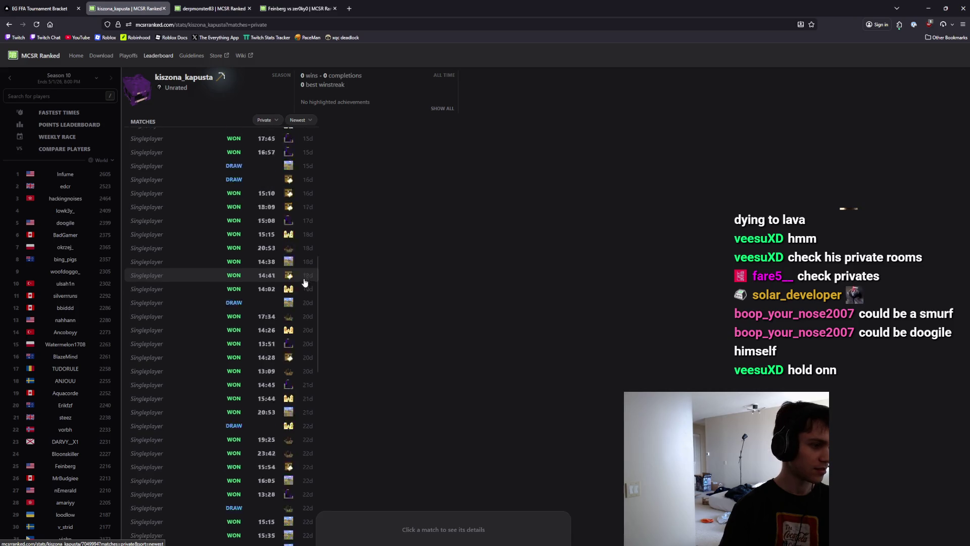
{"action": "scroll", "coordinate": [303, 278], "scroll_direction": "down", "scroll_amount": 6}
{"action": "scroll", "coordinate": [270, 280], "scroll_direction": "down", "scroll_amount": 10}
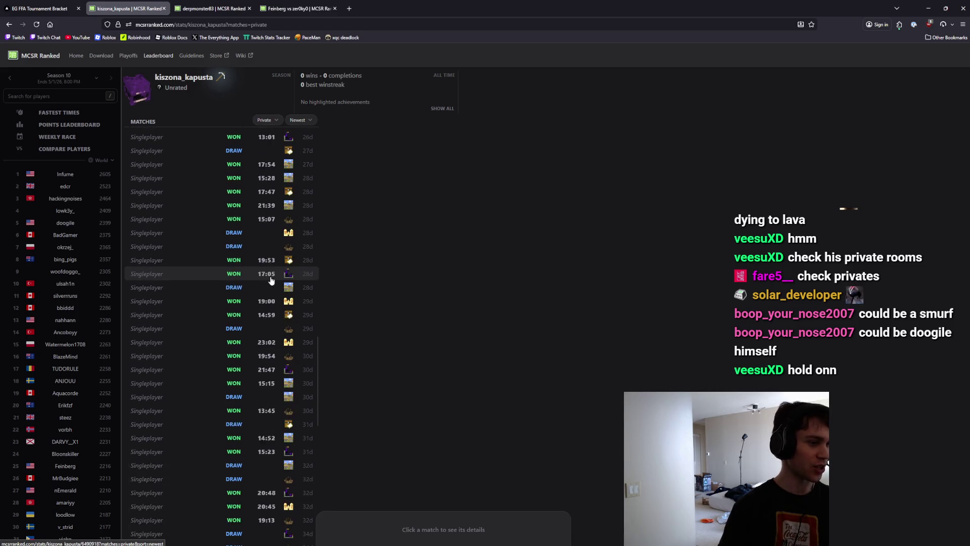
{"action": "scroll", "coordinate": [271, 280], "scroll_direction": "up", "scroll_amount": 15}
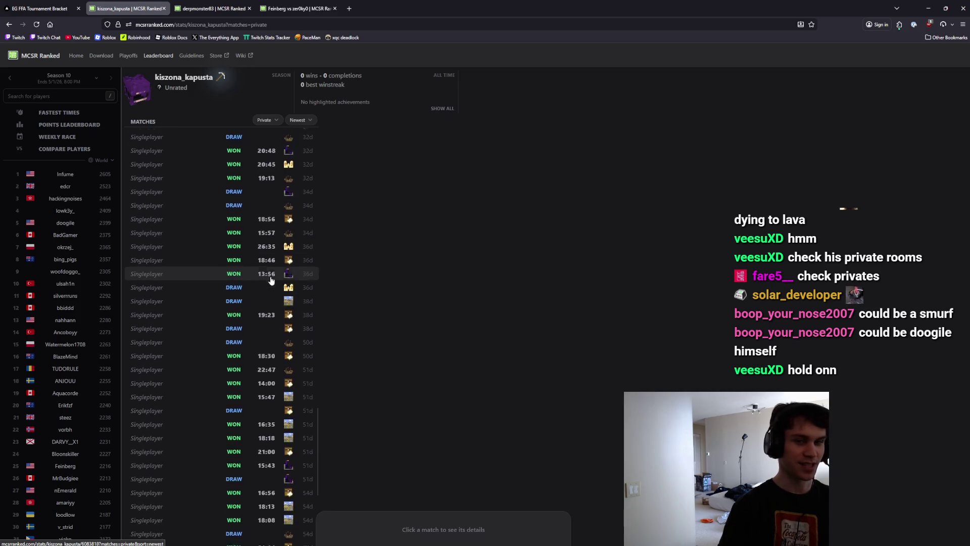
{"action": "scroll", "coordinate": [271, 281], "scroll_direction": "up", "scroll_amount": 7}
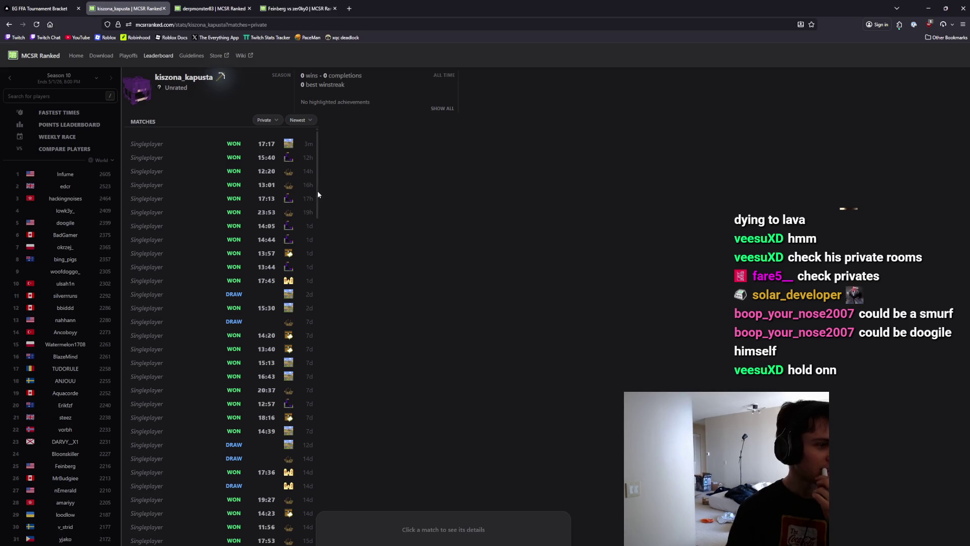
{"action": "mouse_move", "coordinate": [317, 191]}
{"action": "left_mouse_down"}
{"action": "mouse_move", "coordinate": [321, 251]}
{"action": "mouse_move", "coordinate": [318, 144]}
{"action": "left_mouse_up"}
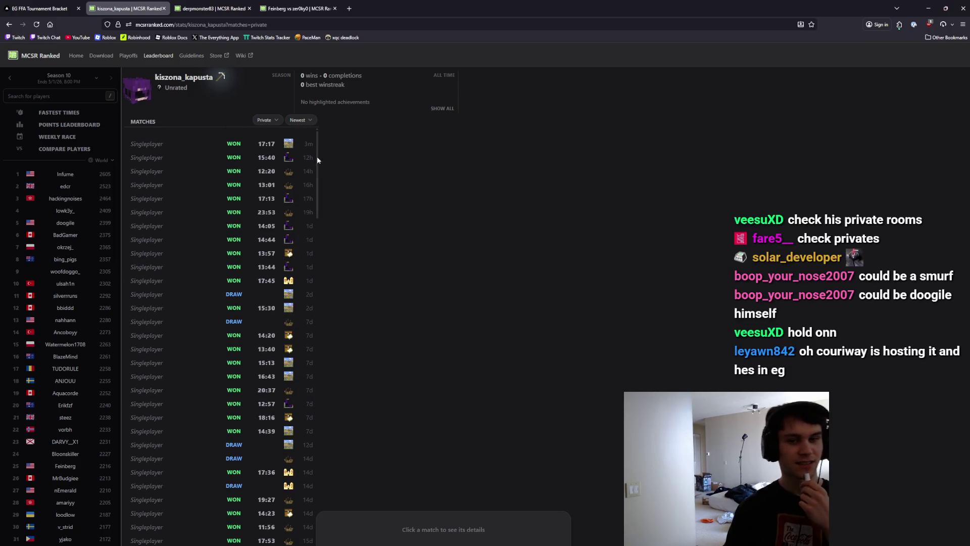
{"action": "left_click", "coordinate": [53, 4]}
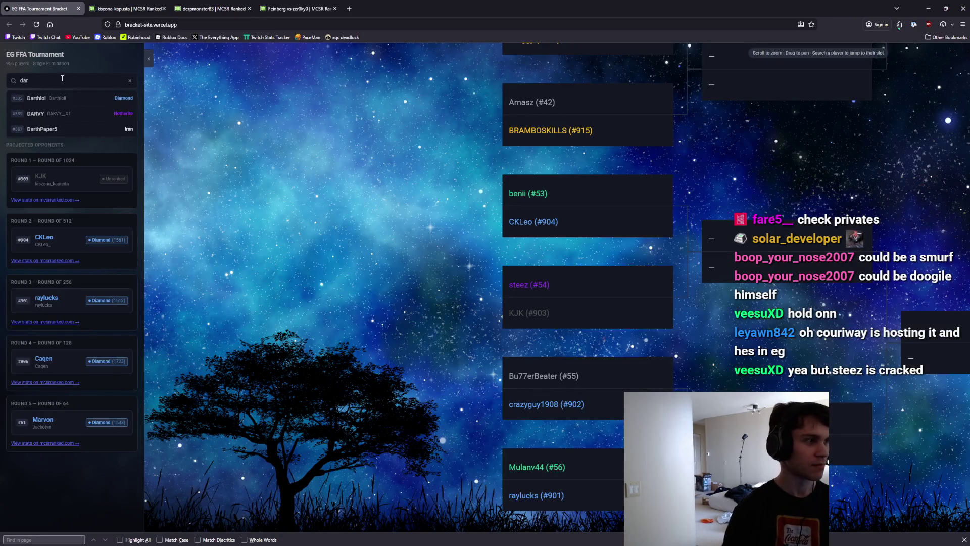
Look up the seed #539 player and open their comparison with the Coal III first-round opponent.
{"action": "key", "text": "BackSpace"}
{"action": "key", "text": "BackSpace"}
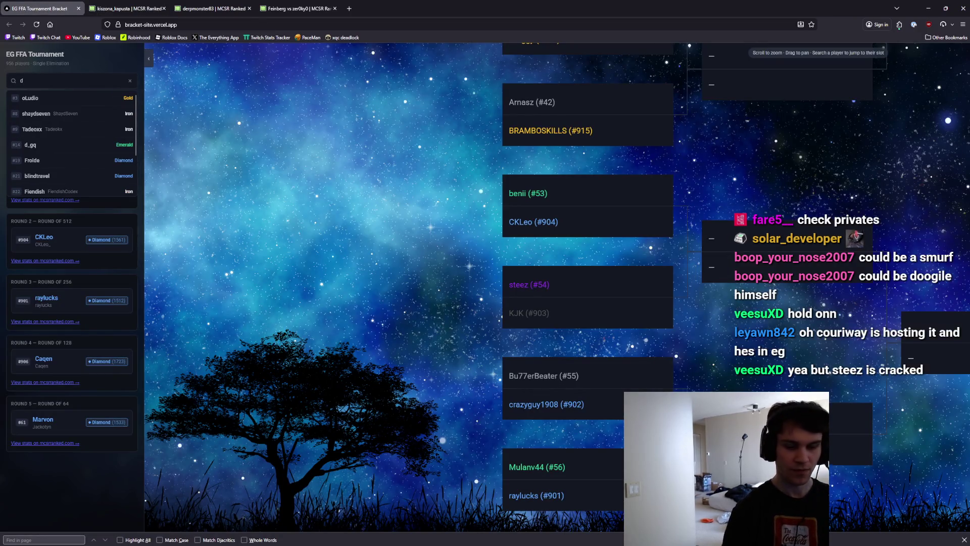
{"action": "key", "text": "BackSpace"}
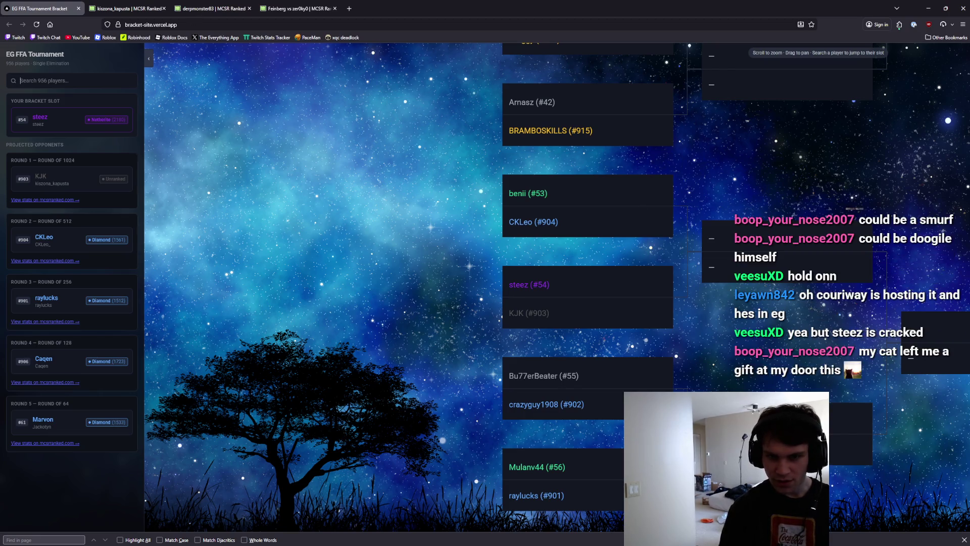
{"action": "type", "text": "darvy"}
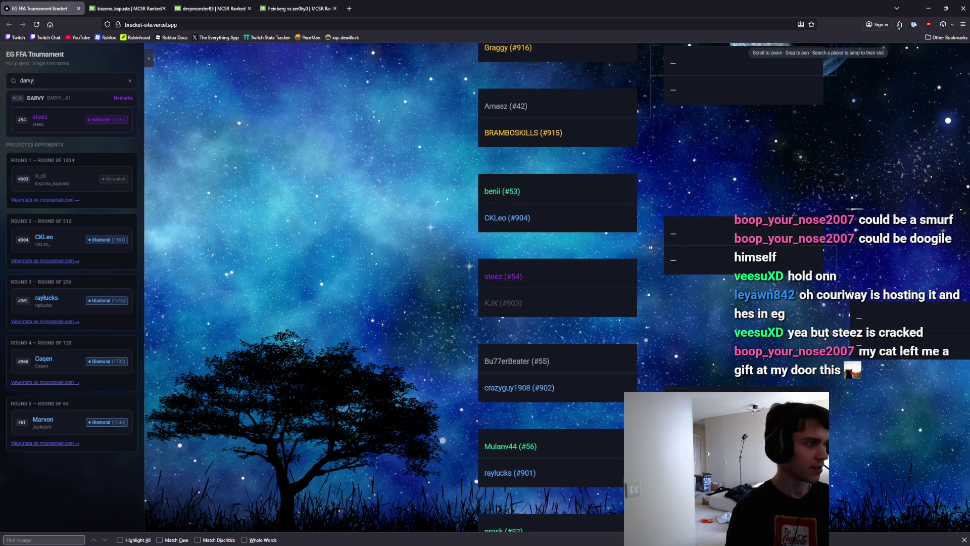
{"action": "left_click", "coordinate": [46, 98]}
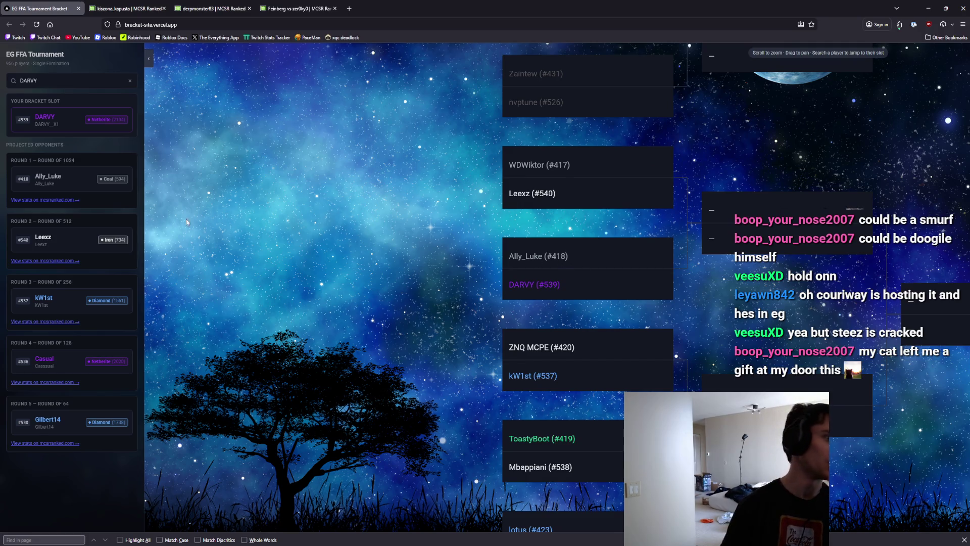
{"action": "left_click", "coordinate": [51, 199]}
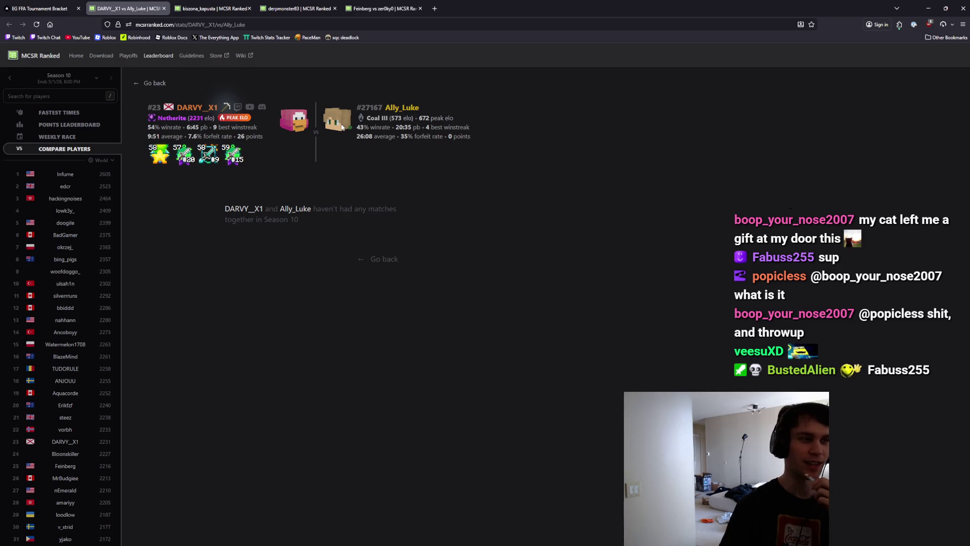
View Ally_Luke's profile, match history and elo chart, then return to the EG FFA bracket.
{"action": "left_click", "coordinate": [362, 119]}
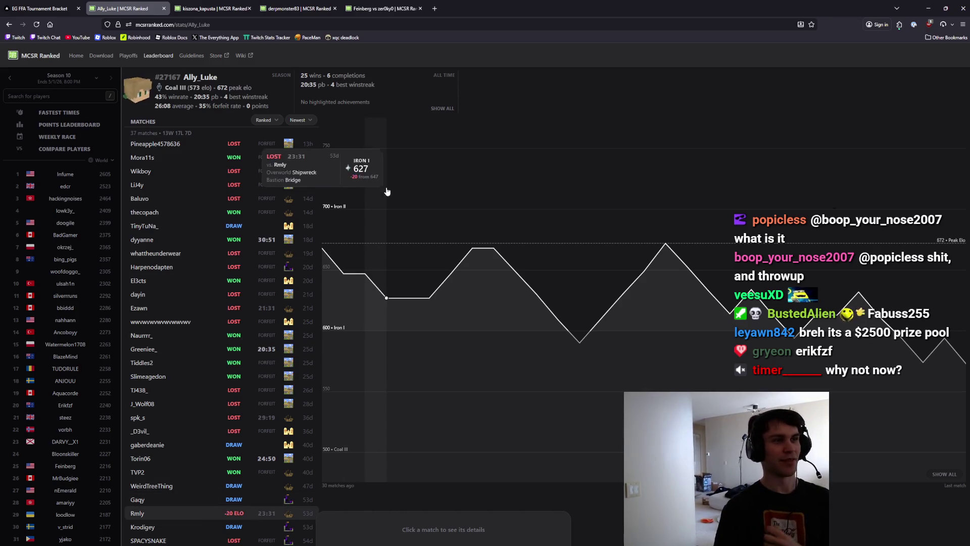
{"action": "left_click", "coordinate": [40, 9]}
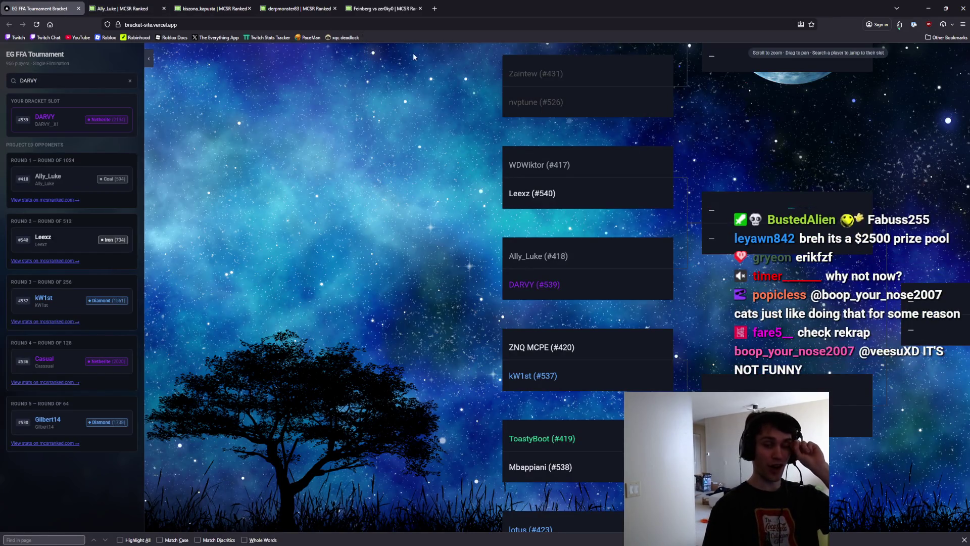
Search 'rek' in the bracket and jump to rekrap2's slot #839.
{"action": "left_click", "coordinate": [92, 77]}
{"action": "type", "text": "rekra"}
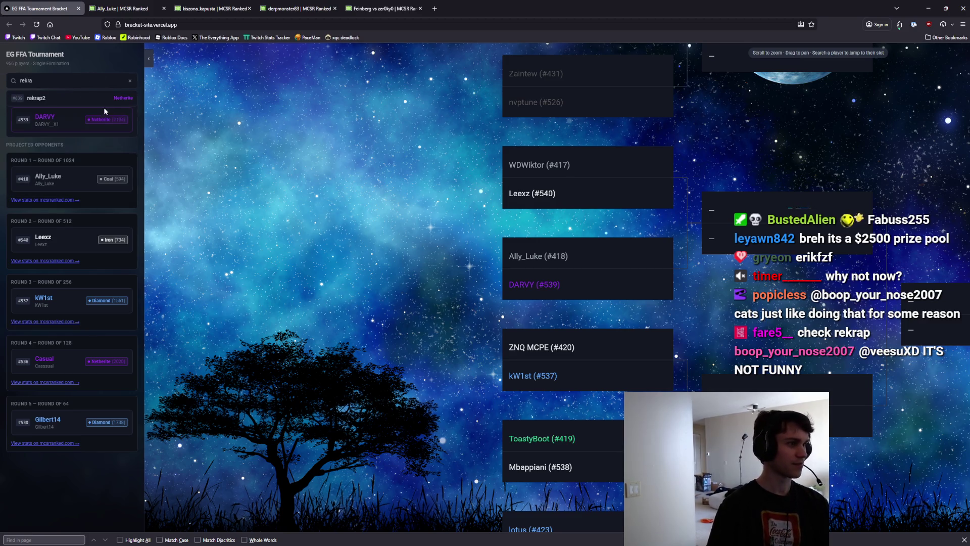
{"action": "left_click", "coordinate": [102, 103]}
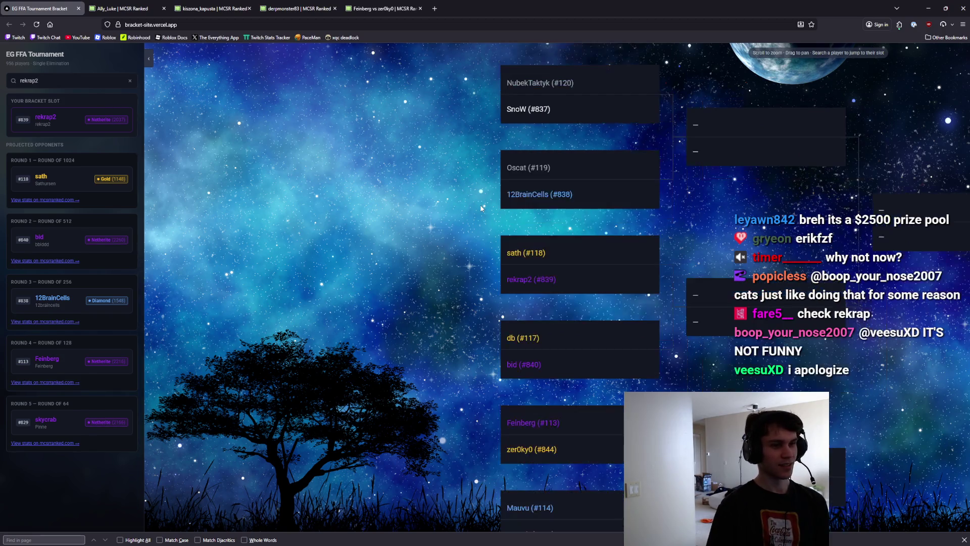
{"action": "scroll", "coordinate": [481, 208], "scroll_direction": "up", "scroll_amount": 1}
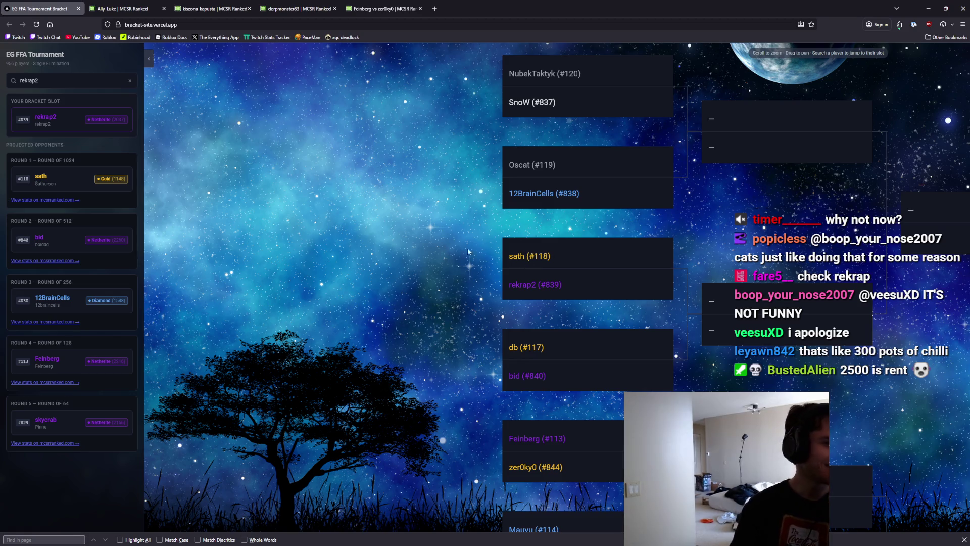
Compare rekrap2 with first-round opponent Sathursen on mcsrranked.com, then return to the bracket.
{"action": "left_click", "coordinate": [53, 200]}
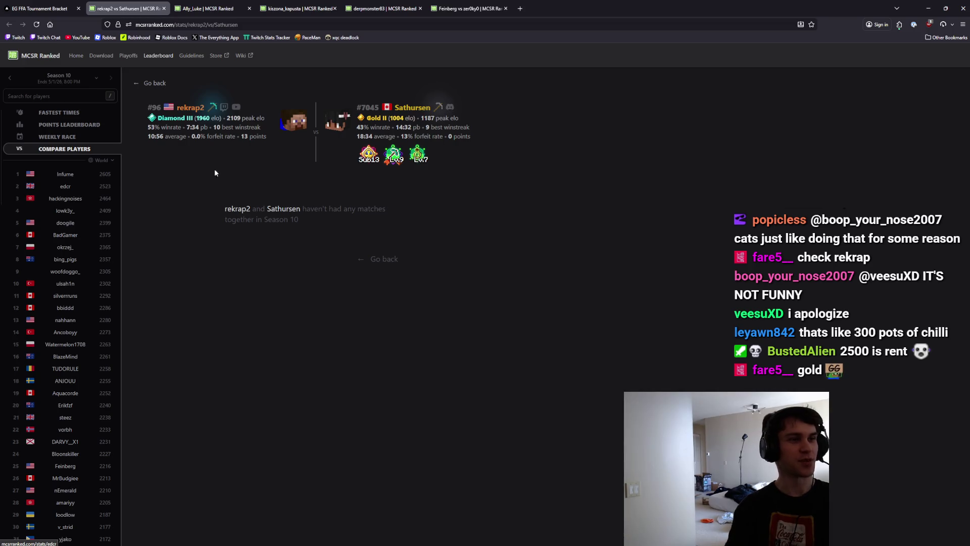
{"action": "mouse_move", "coordinate": [393, 147]}
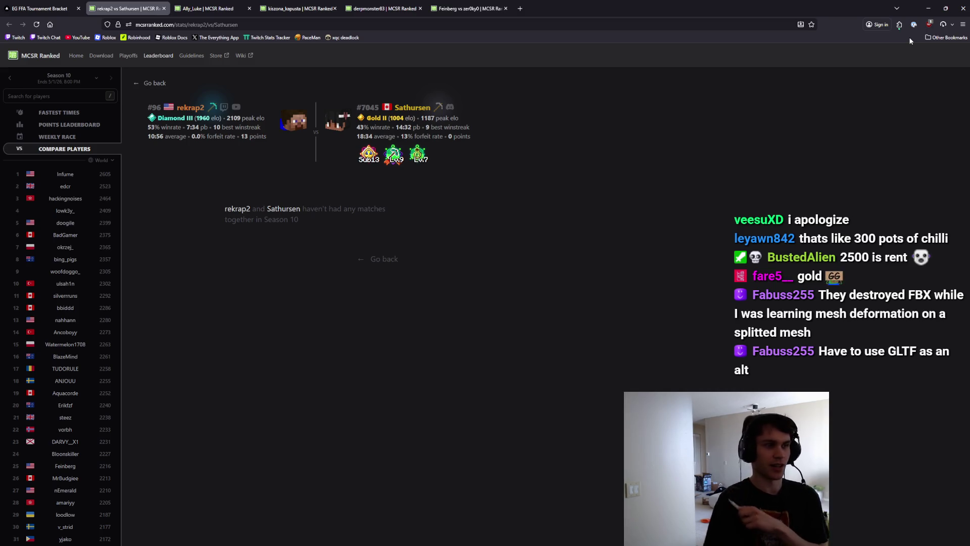
{"action": "key", "text": "ctrl+Page_Up"}
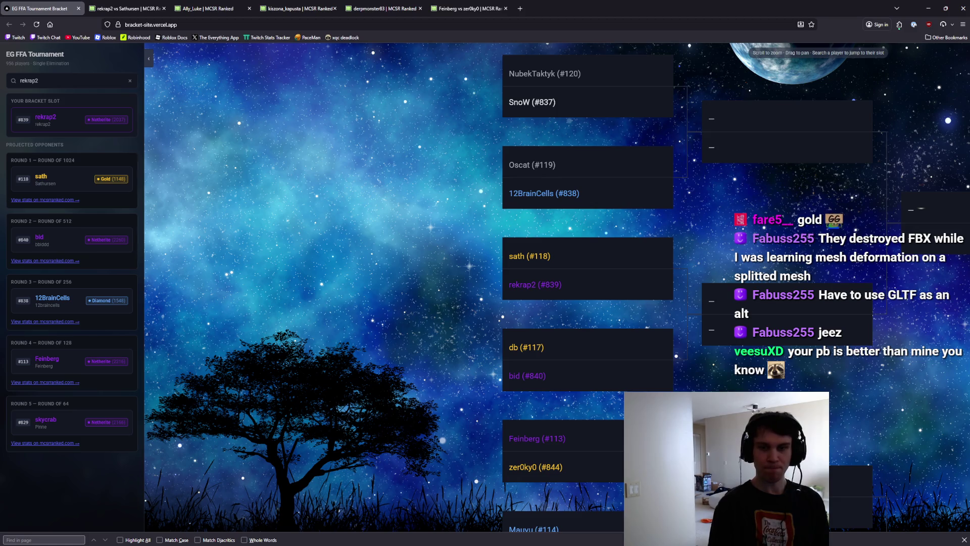
Clear the bracket search and open derpmonster83's MCSR Ranked stats page from recent lookups.
{"action": "double_click", "coordinate": [28, 77]}
{"action": "key", "text": "BackSpace"}
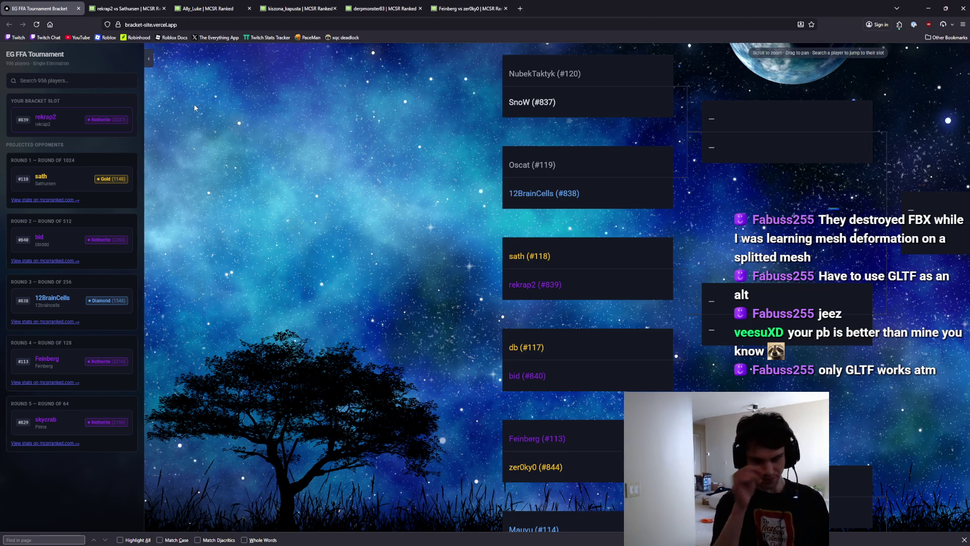
{"action": "scroll", "coordinate": [377, 256], "scroll_direction": "down", "scroll_amount": 2}
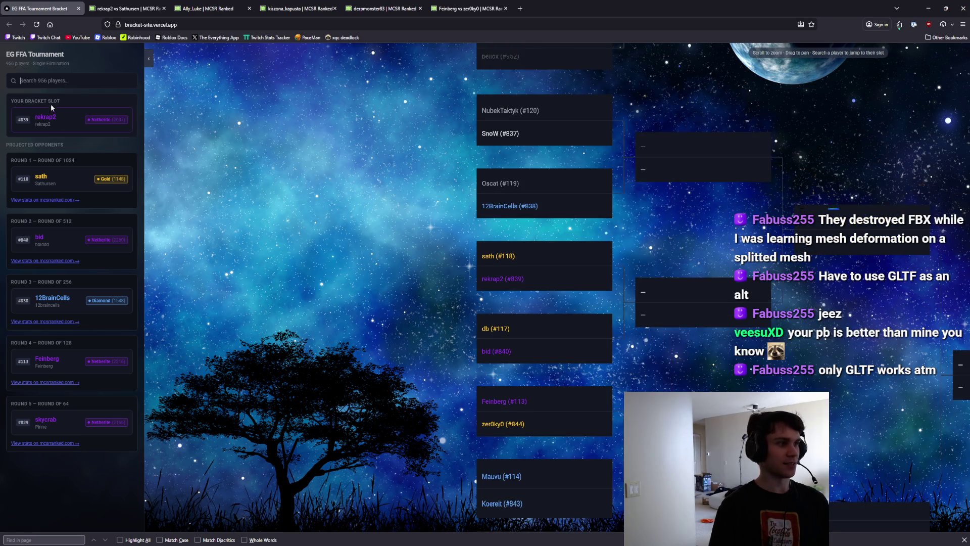
{"action": "left_click", "coordinate": [303, 8]}
{"action": "left_click", "coordinate": [61, 96]}
{"action": "left_click", "coordinate": [53, 118]}
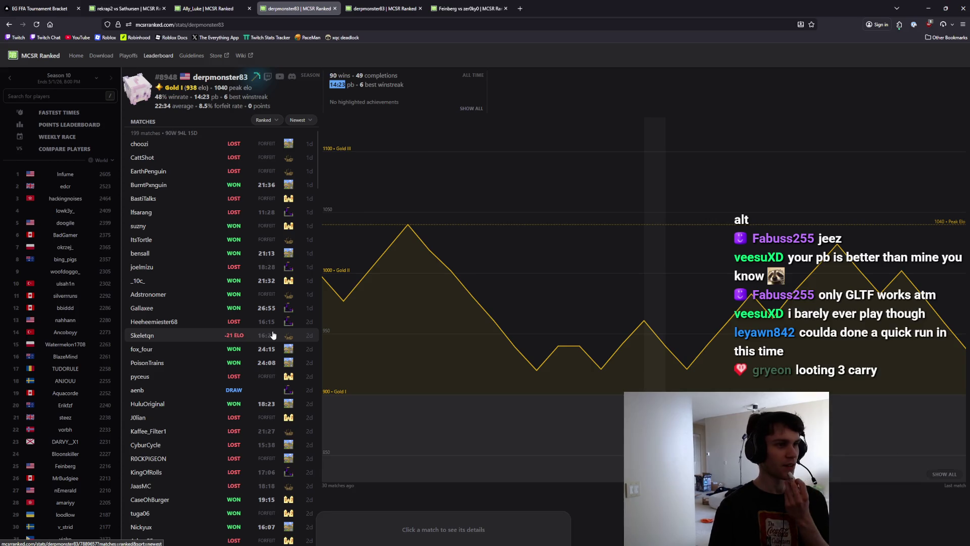
Sort matches by Fastest and open the 14:23 win over YesBecauseNo and its Twitch VOD.
{"action": "mouse_move", "coordinate": [461, 129]}
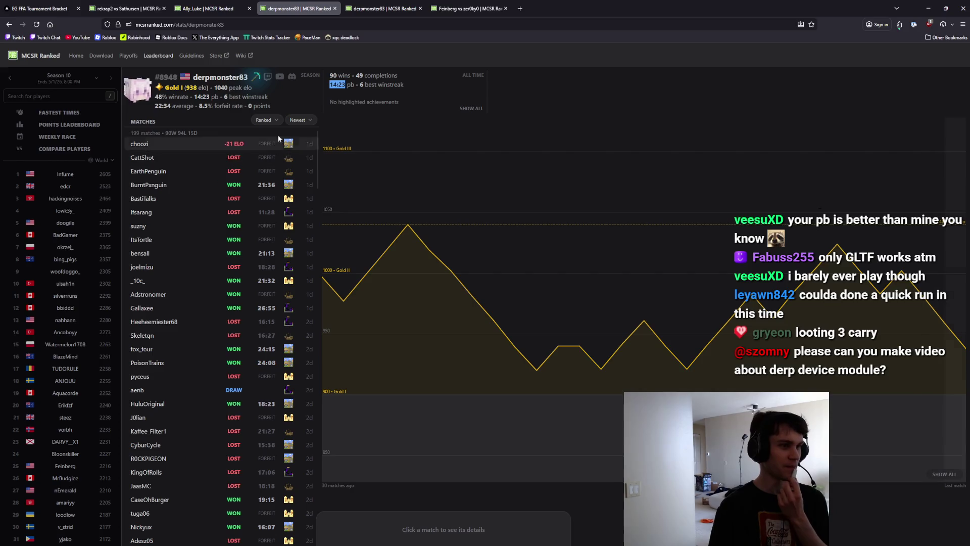
{"action": "left_click", "coordinate": [299, 120]}
{"action": "left_click", "coordinate": [285, 160]}
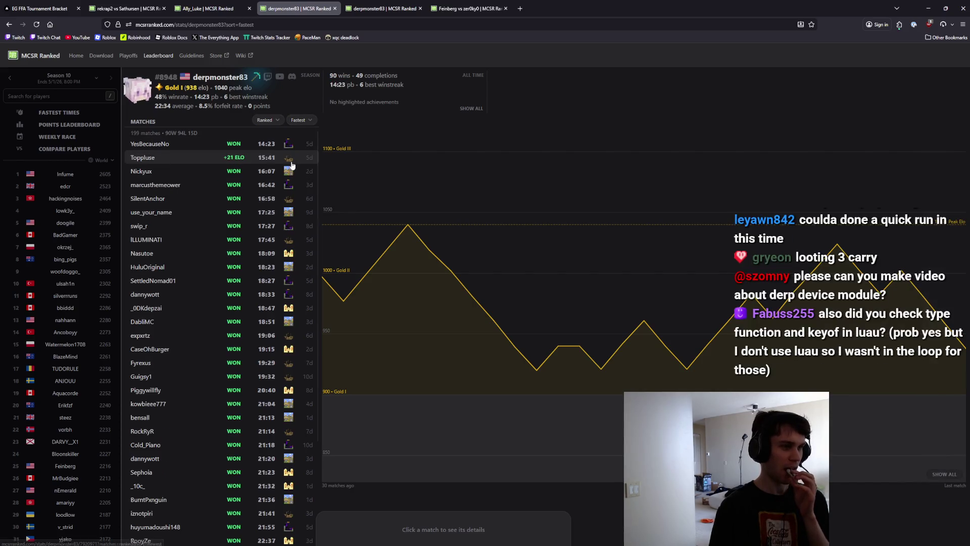
{"action": "left_click", "coordinate": [269, 146]}
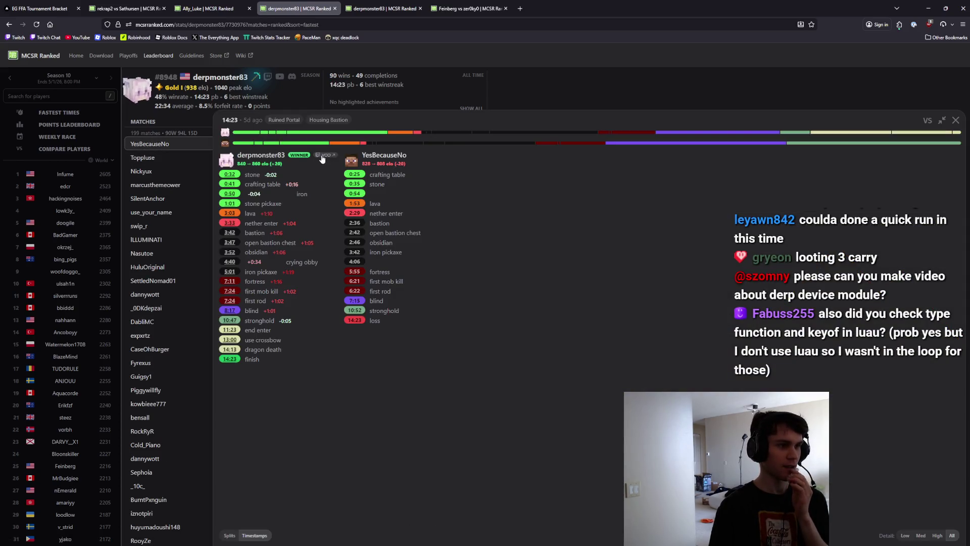
{"action": "left_click", "coordinate": [321, 155]}
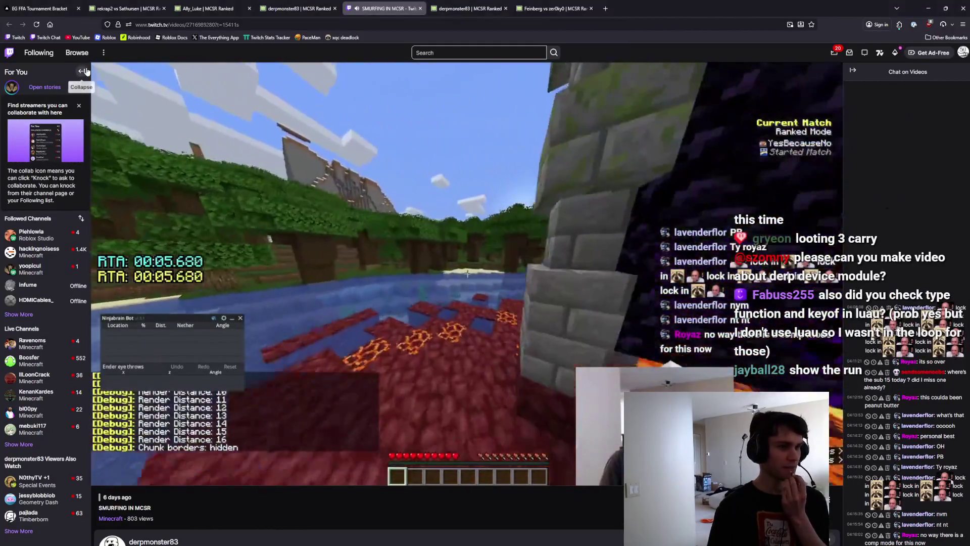
Collapse Twitch's followed-channels sidebar and watch the ranked speedrun VOD full screen.
{"action": "left_click", "coordinate": [84, 71]}
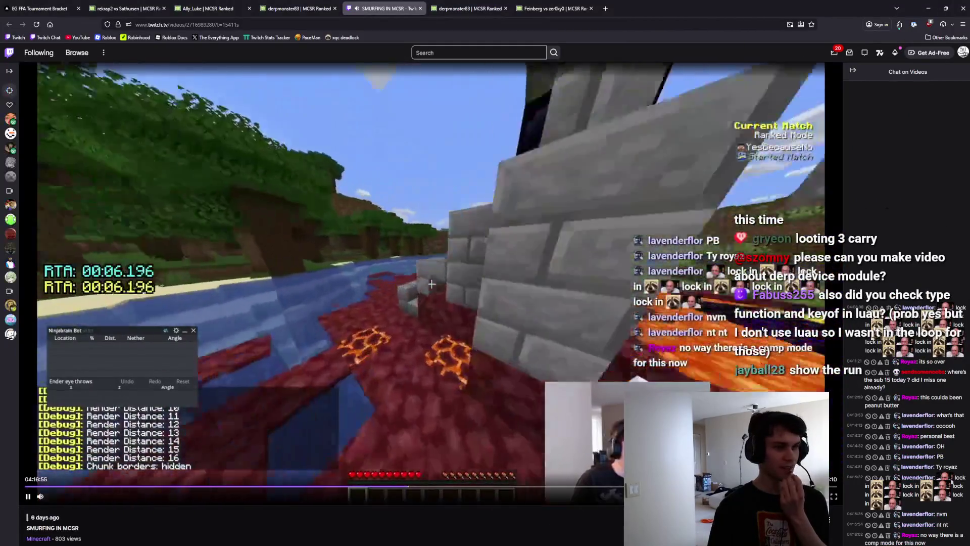
{"action": "key", "text": "f"}
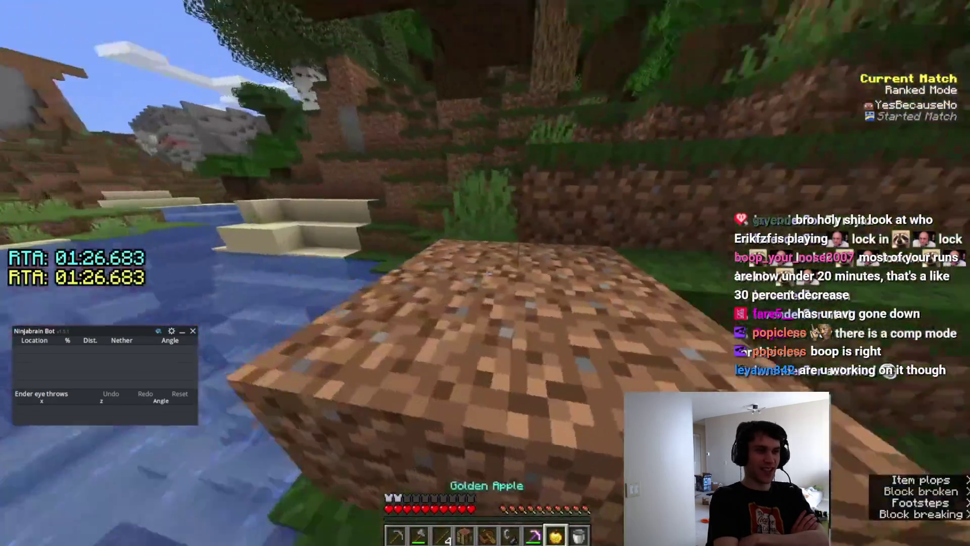
{"action": "key", "text": "Escape"}
Resume the VOD and follow the runner advancing and switching hotbar items.
{"action": "left_click", "coordinate": [448, 237]}
{"action": "left_click", "coordinate": [408, 188]}
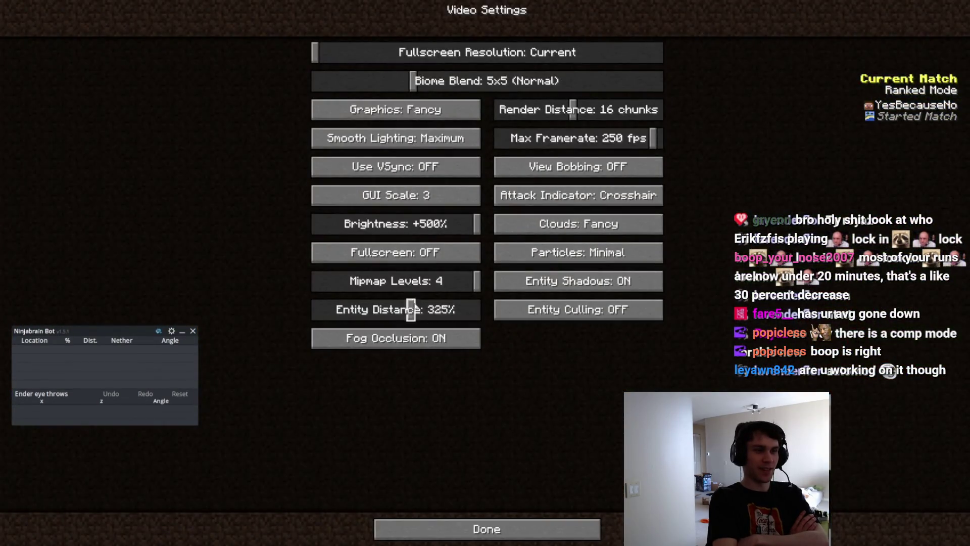
{"action": "key", "text": "Escape"}
{"action": "key", "text": "8"}
{"action": "key", "text": "5"}
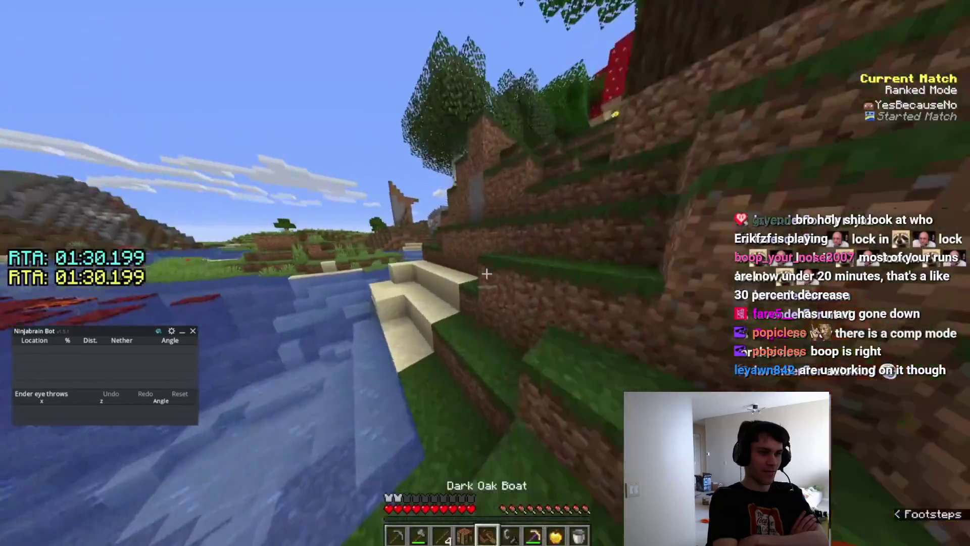
{"action": "key", "text": "6"}
{"action": "key", "text": "f"}
{"action": "key", "text": "2"}
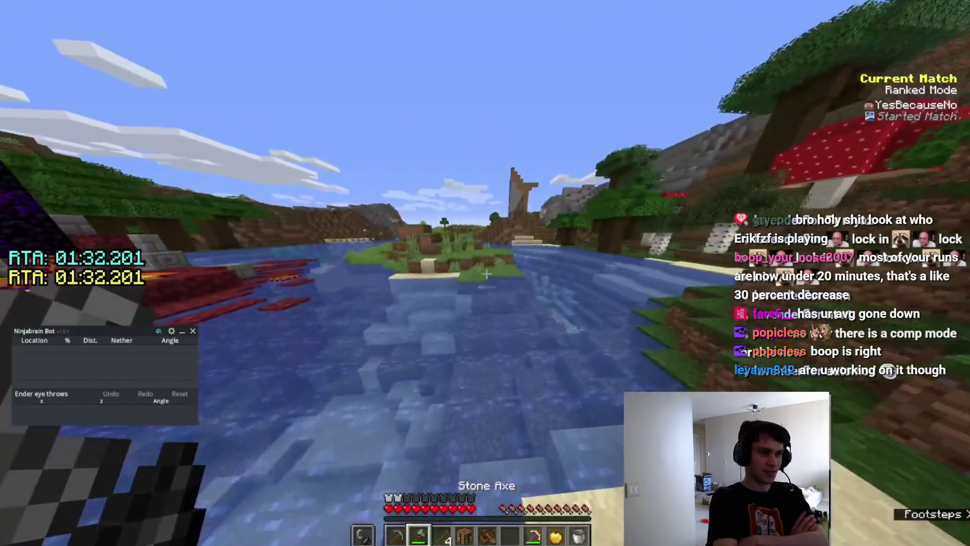
{"action": "key", "text": "w"}
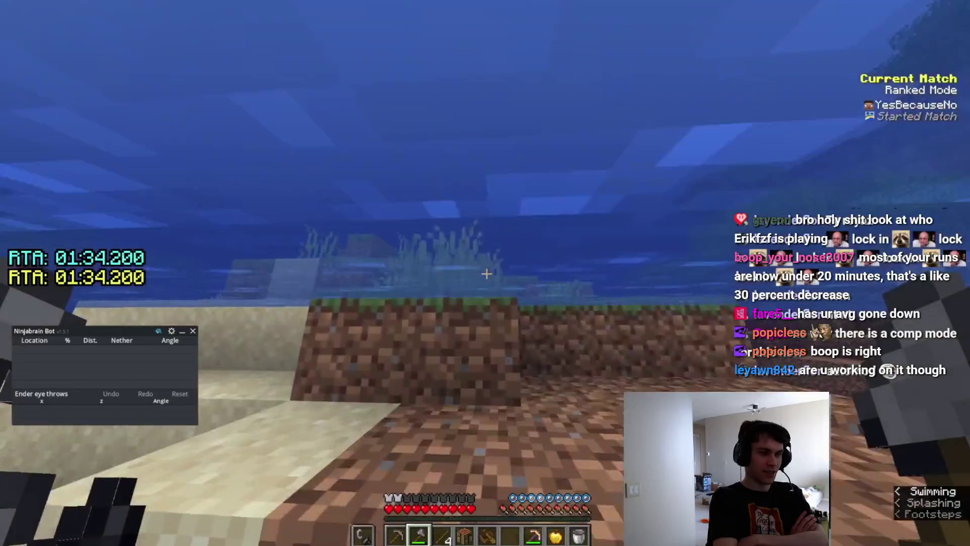
{"action": "key", "text": "w"}
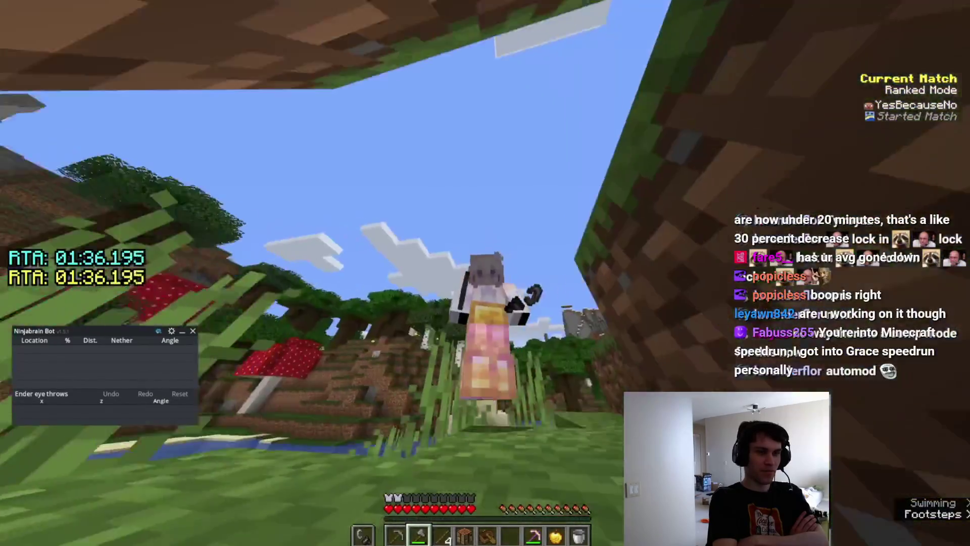
{"action": "key", "text": "F3+b"}
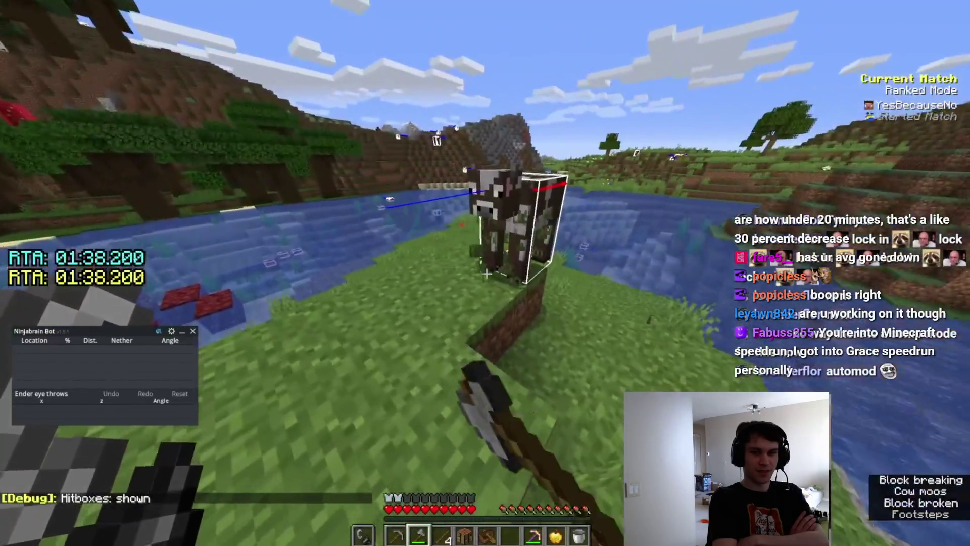
{"action": "right_click", "coordinate": [485, 273]}
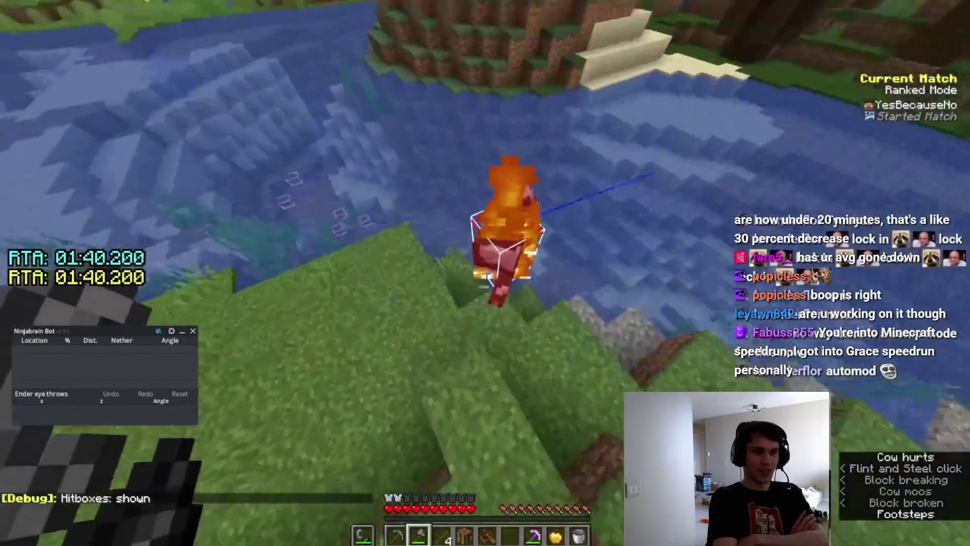
{"action": "key", "text": "w"}
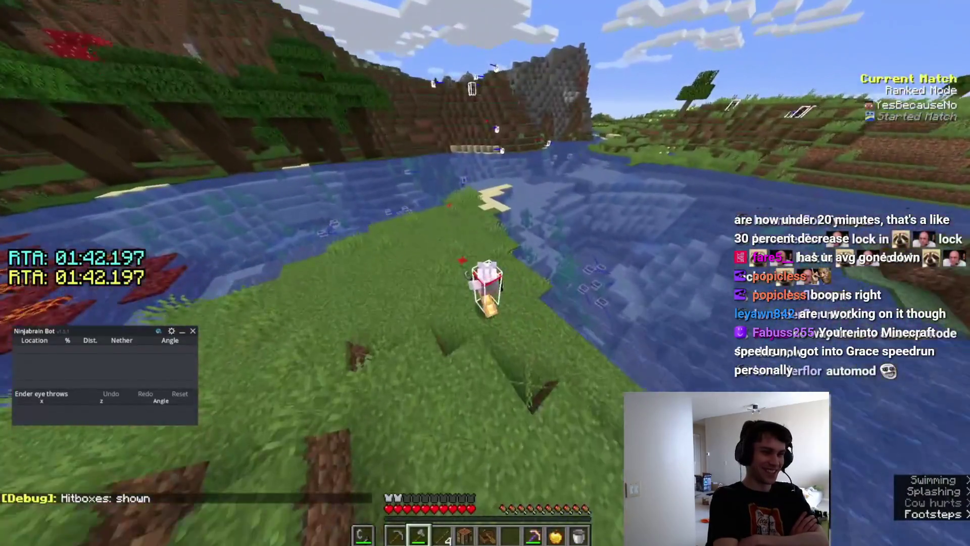
{"action": "key", "text": "w"}
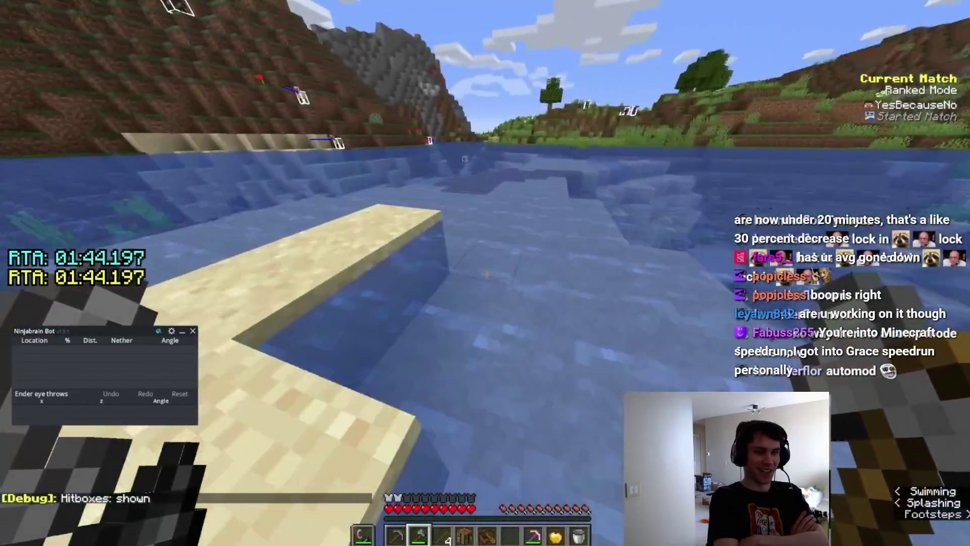
{"action": "key", "text": "e"}
{"action": "key", "text": "e"}
{"action": "key", "text": "3"}
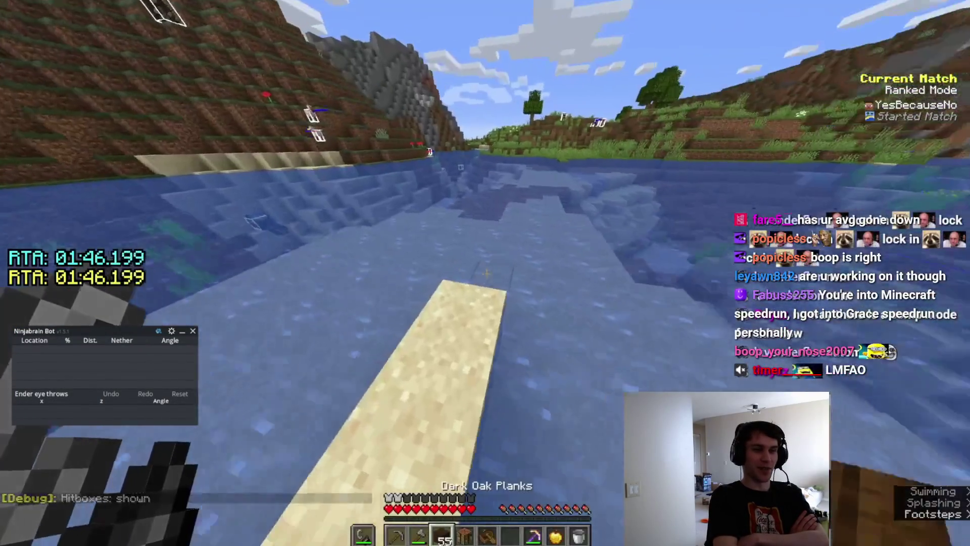
{"action": "right_click", "coordinate": [485, 272]}
{"action": "key", "text": "w"}
{"action": "right_click", "coordinate": [486, 273]}
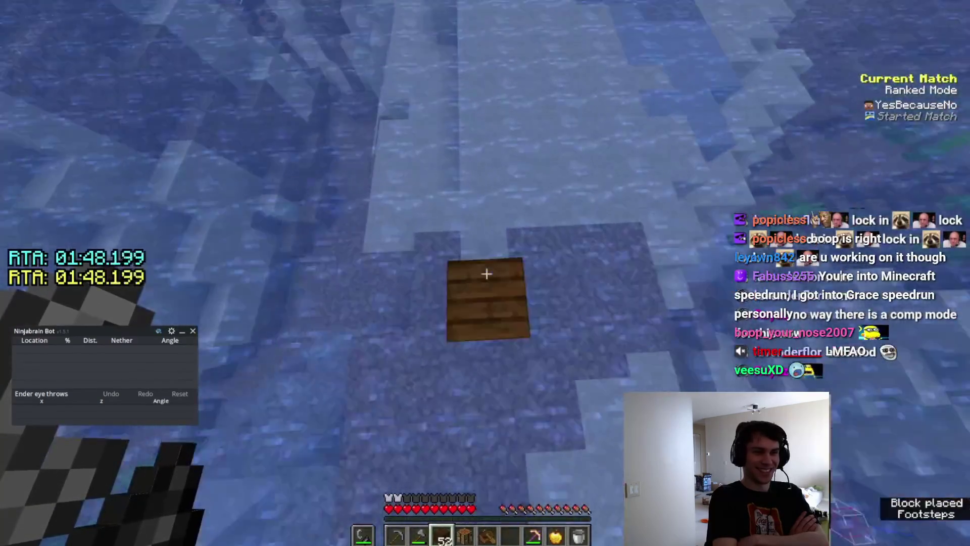
{"action": "right_click", "coordinate": [486, 274]}
{"action": "right_click", "coordinate": [486, 273]}
{"action": "right_click", "coordinate": [486, 273]}
{"action": "key", "text": "2"}
{"action": "key", "text": "w"}
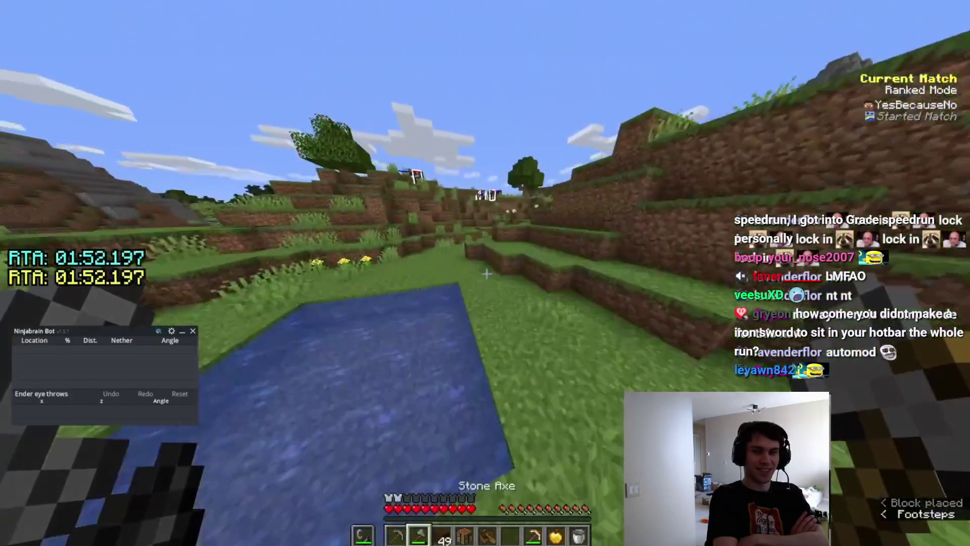
Climb the grassy hill and set the cows on fire to cook them.
{"action": "key", "text": "w"}
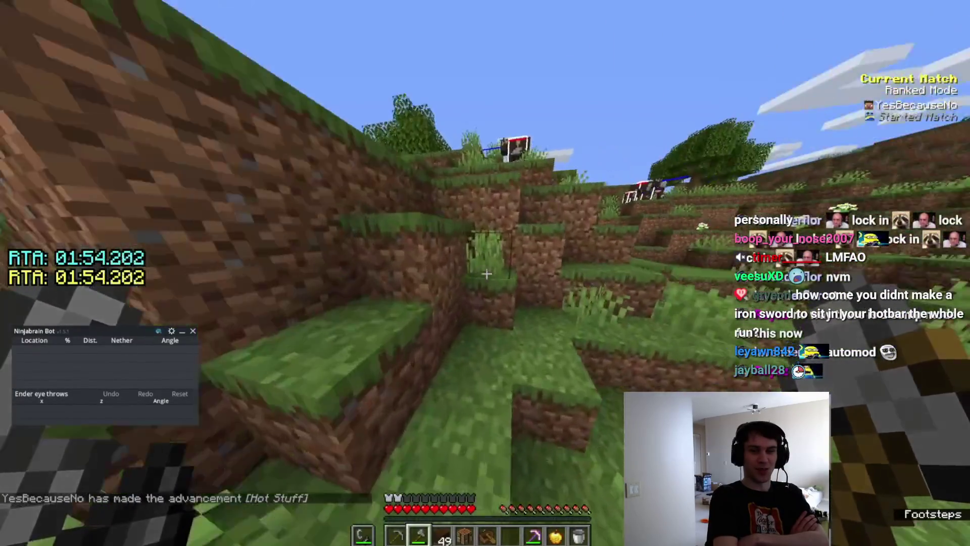
{"action": "key", "text": "w"}
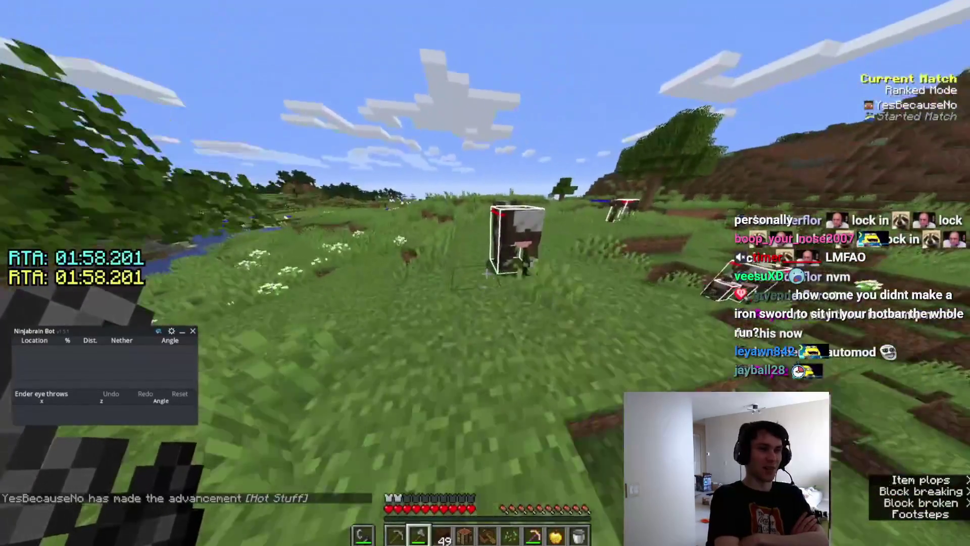
{"action": "right_click", "coordinate": [486, 273]}
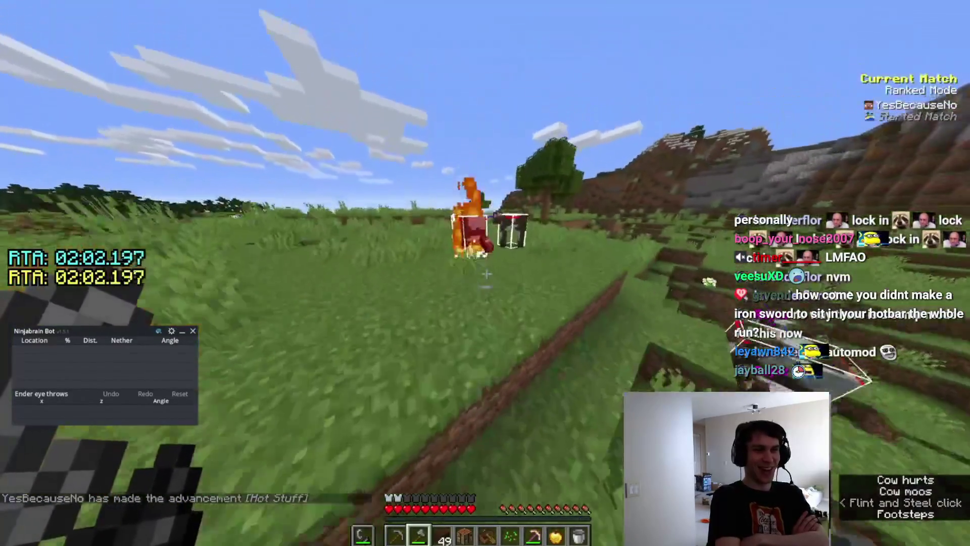
{"action": "left_click", "coordinate": [486, 273]}
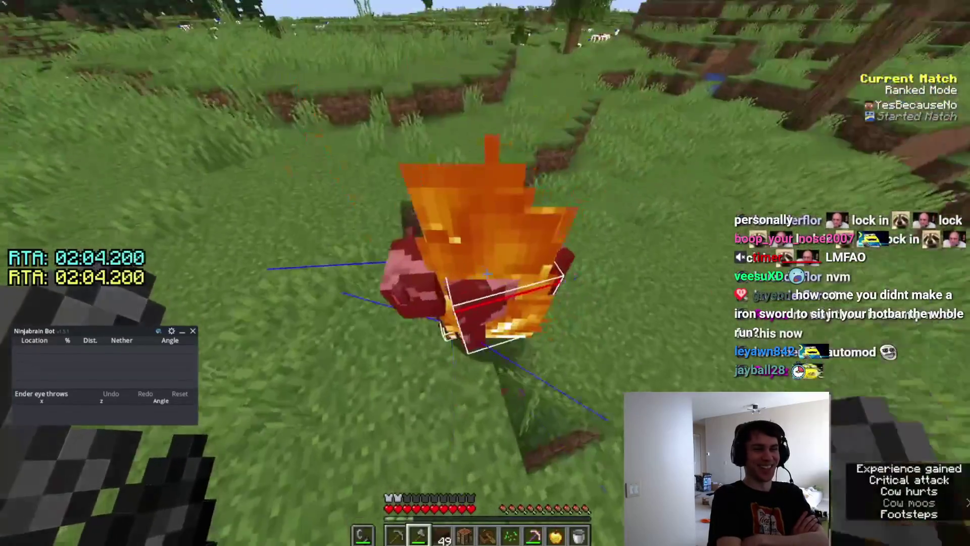
{"action": "key", "text": "w"}
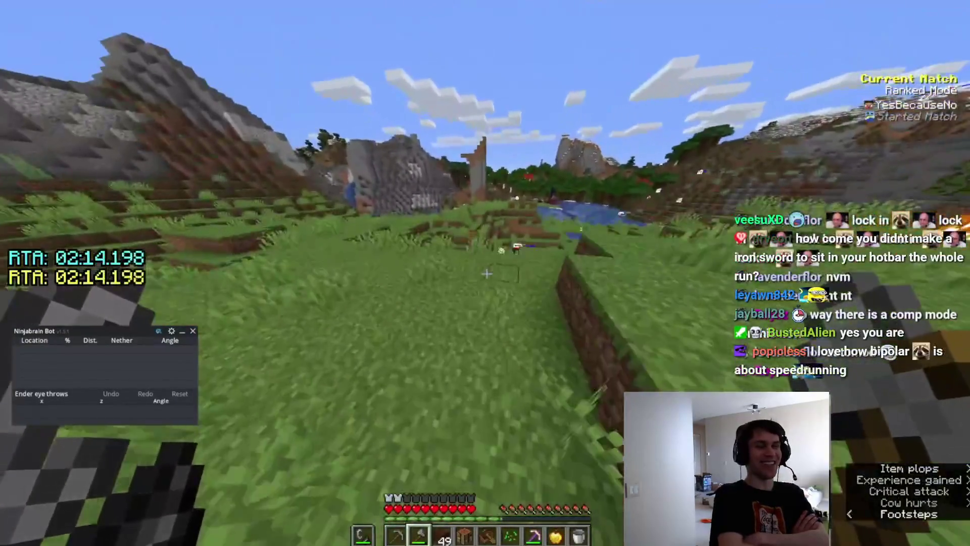
{"action": "key", "text": "w"}
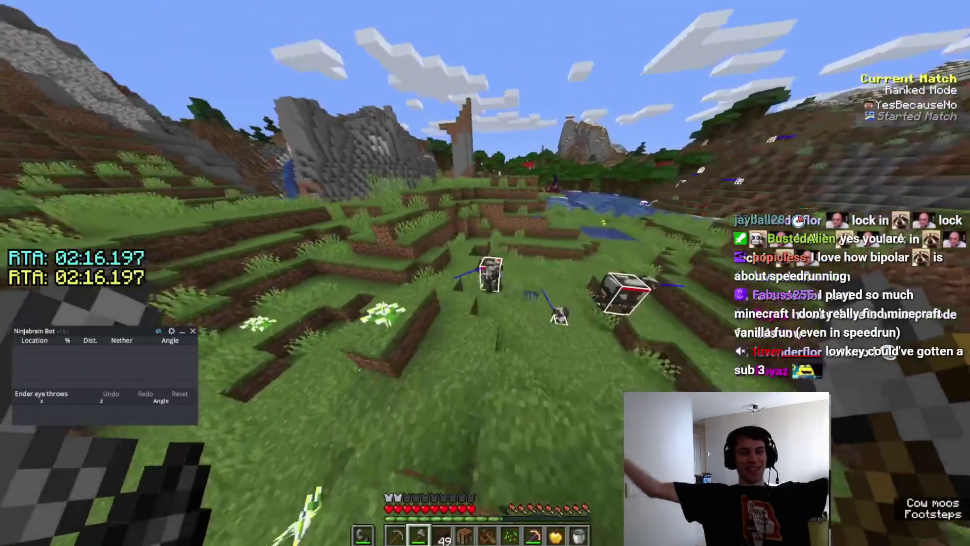
{"action": "key", "text": "w"}
{"action": "right_click", "coordinate": [486, 273]}
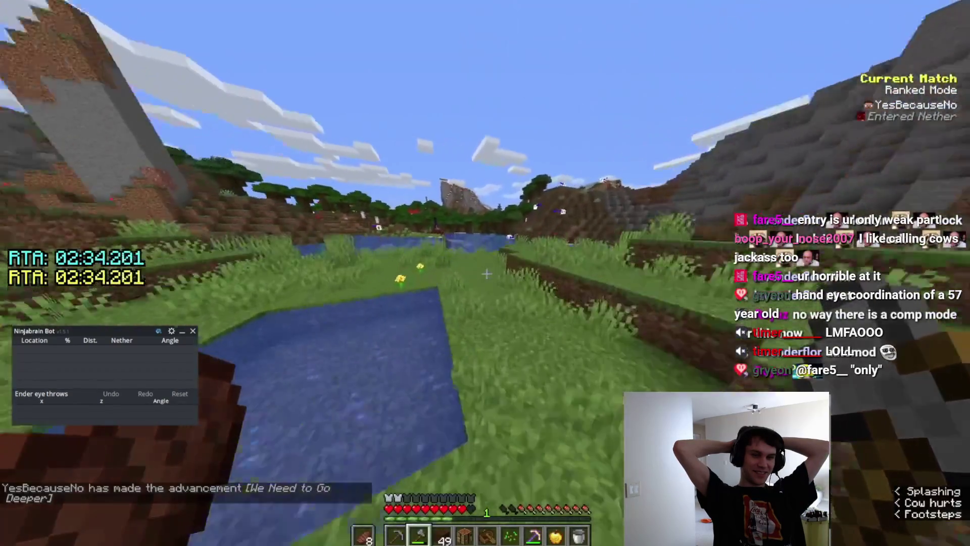
Boat down the river and head over the lava to the ruined portal holding Dark Oak Planks.
{"action": "key", "text": "w"}
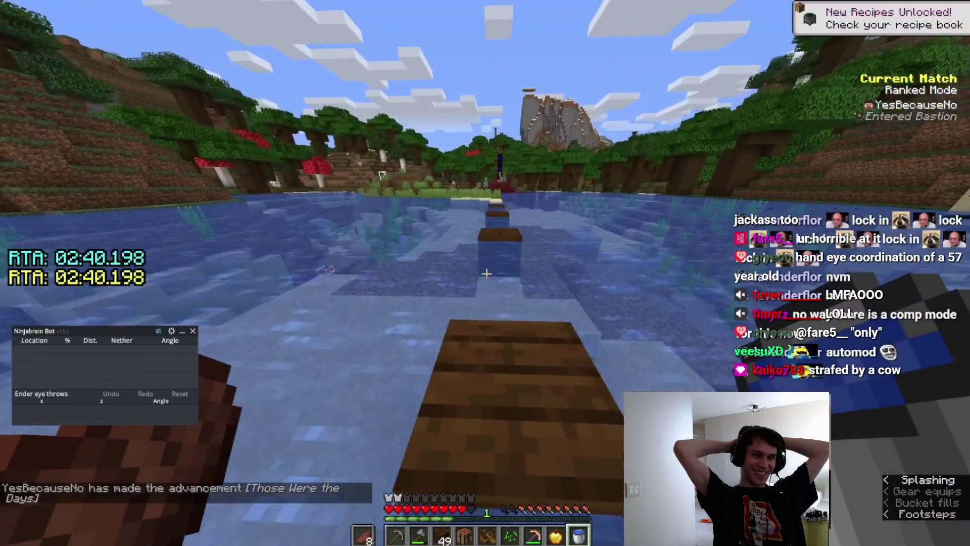
{"action": "key", "text": "w"}
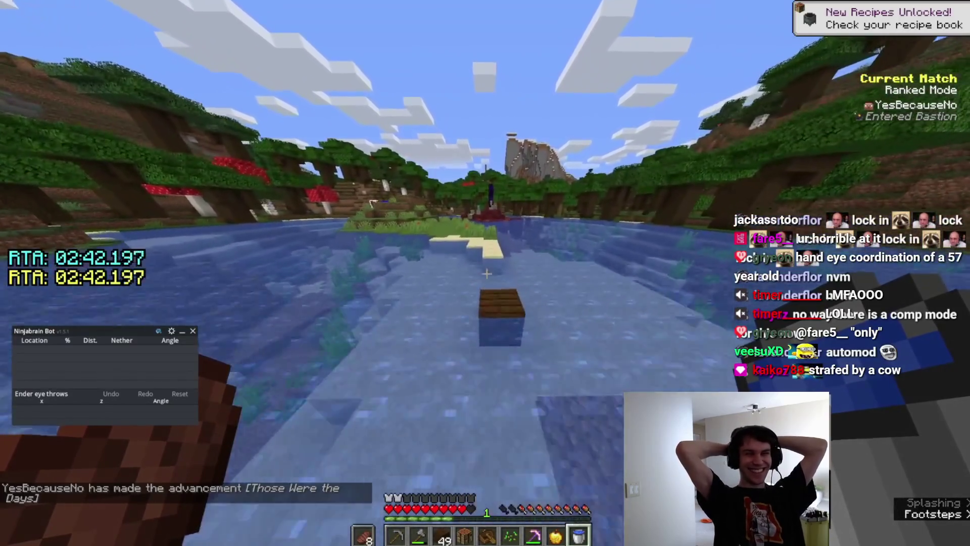
{"action": "key", "text": "w"}
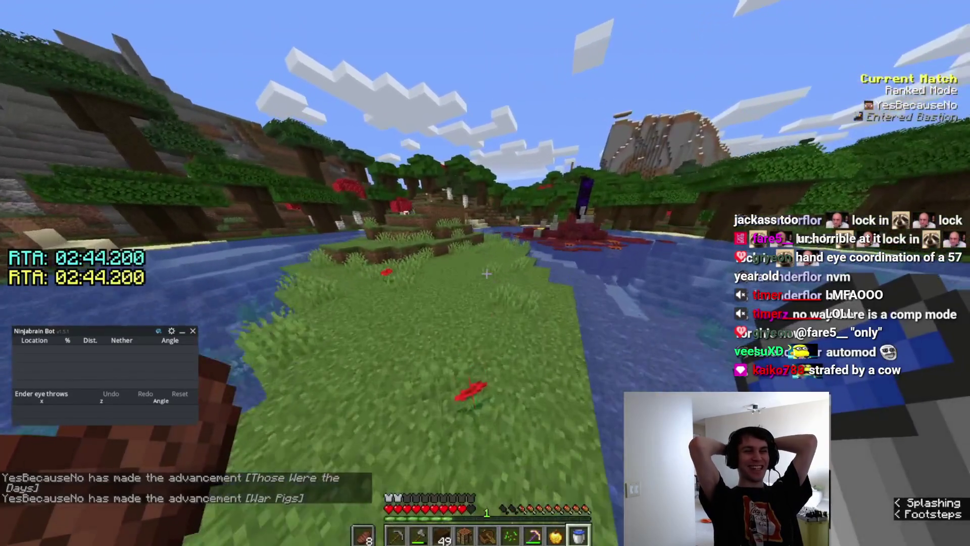
{"action": "key", "text": "3"}
{"action": "key", "text": "w"}
{"action": "key", "text": "w"}
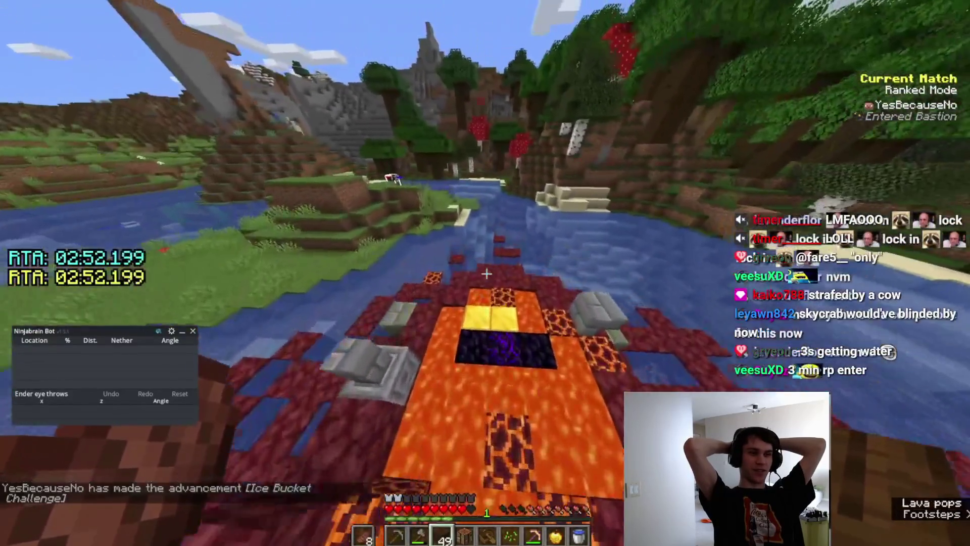
{"action": "key", "text": "w"}
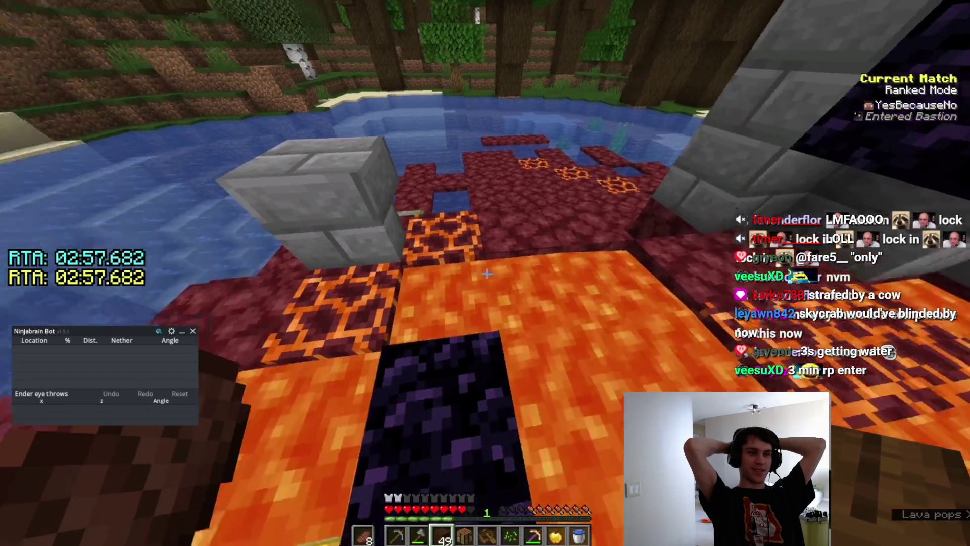
Complete the ruined portal frame by placing lava and pouring water to form obsidian.
{"action": "right_click", "coordinate": [486, 274]}
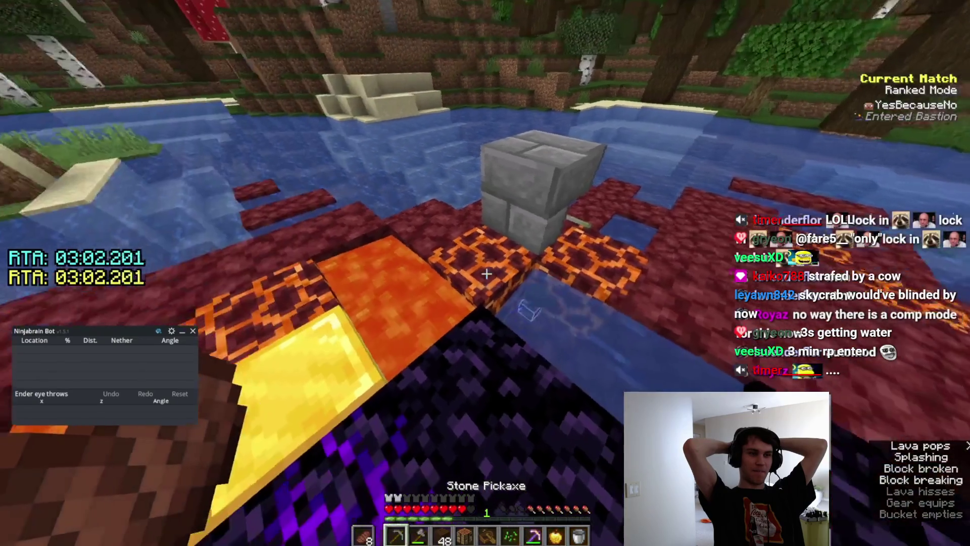
{"action": "key", "text": "9"}
{"action": "right_click", "coordinate": [487, 274]}
{"action": "right_click", "coordinate": [487, 273]}
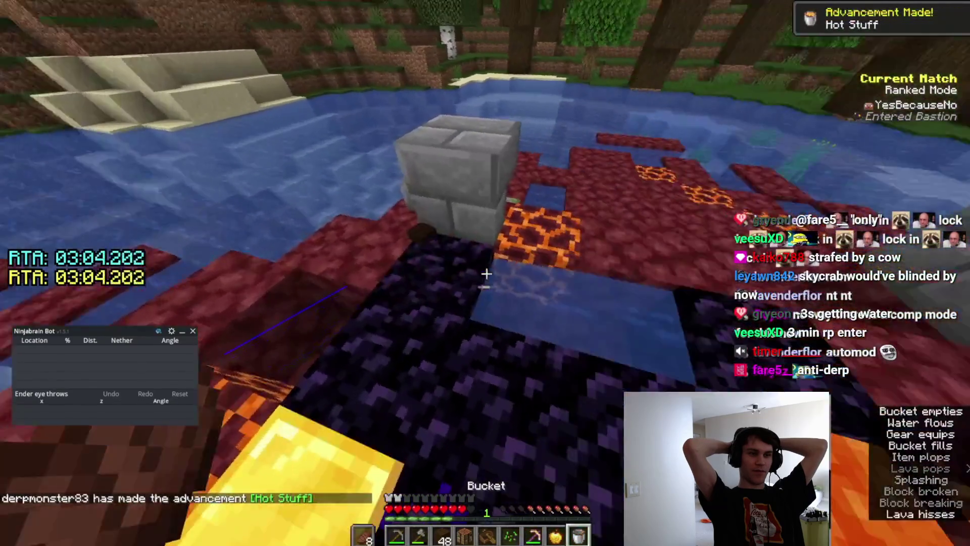
{"action": "key", "text": "e"}
{"action": "key", "text": "e"}
{"action": "key", "text": "3"}
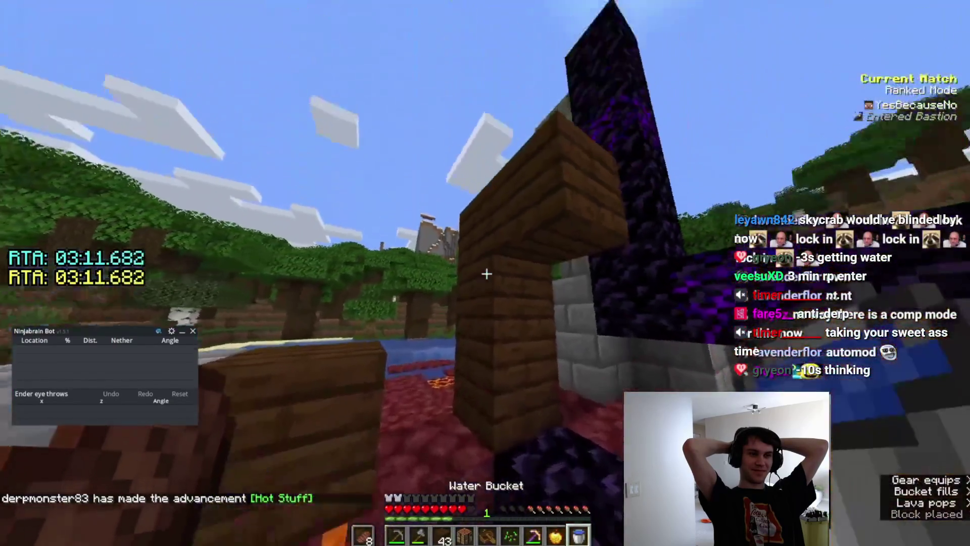
{"action": "right_click", "coordinate": [487, 274]}
{"action": "right_click", "coordinate": [486, 273]}
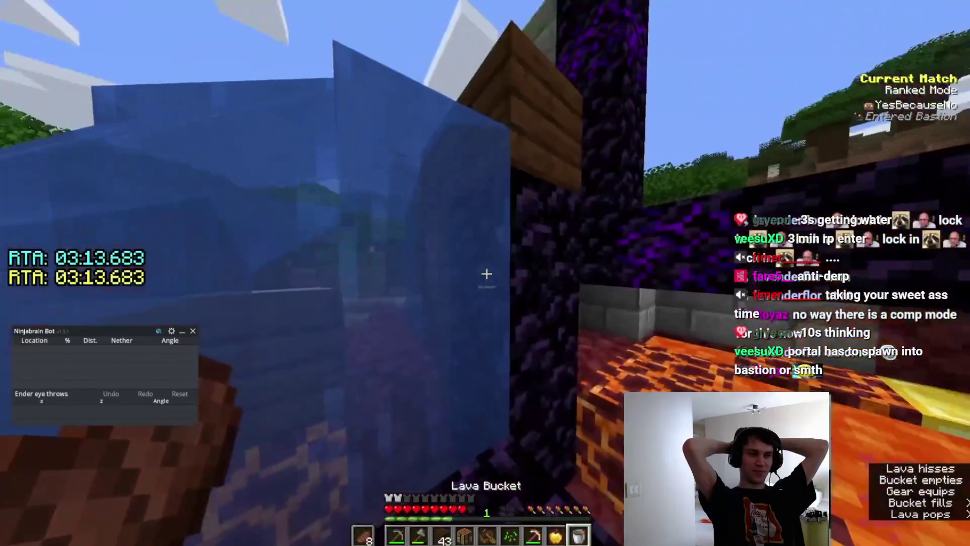
{"action": "right_click", "coordinate": [486, 273]}
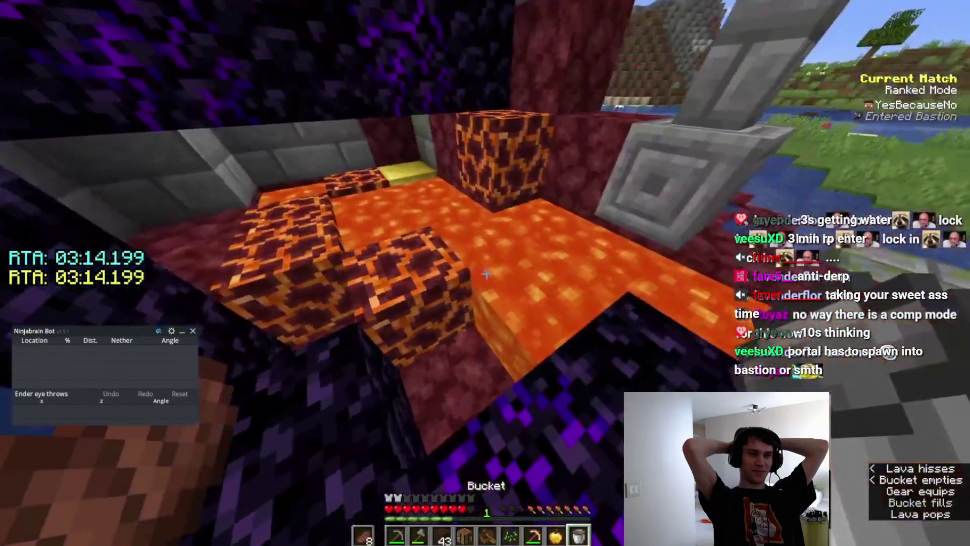
{"action": "right_click", "coordinate": [487, 273]}
{"action": "right_click", "coordinate": [487, 273]}
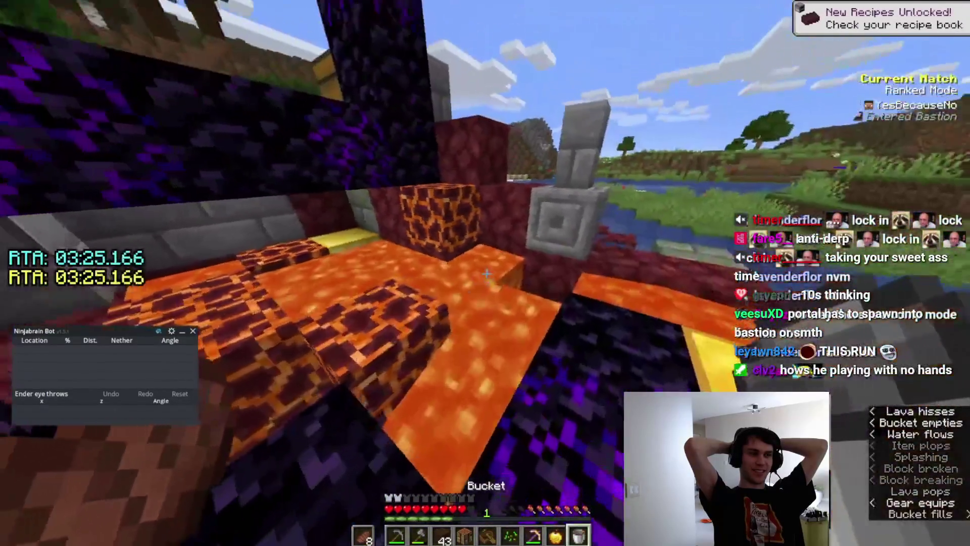
{"action": "right_click", "coordinate": [487, 273]}
{"action": "right_click", "coordinate": [487, 274]}
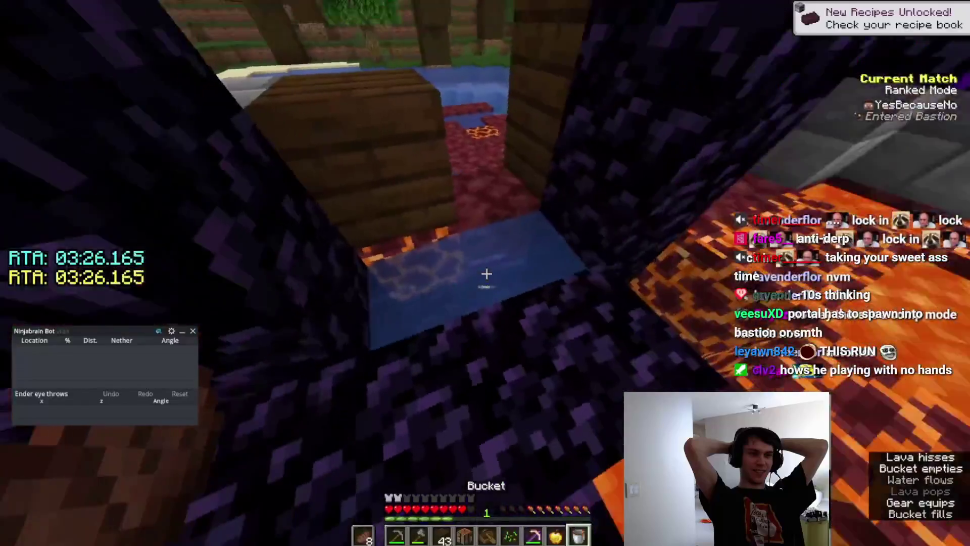
{"action": "right_click", "coordinate": [486, 273]}
{"action": "right_click", "coordinate": [483, 273]}
Move the flint and steel into the hotbar to light the portal.
{"action": "key", "text": "e"}
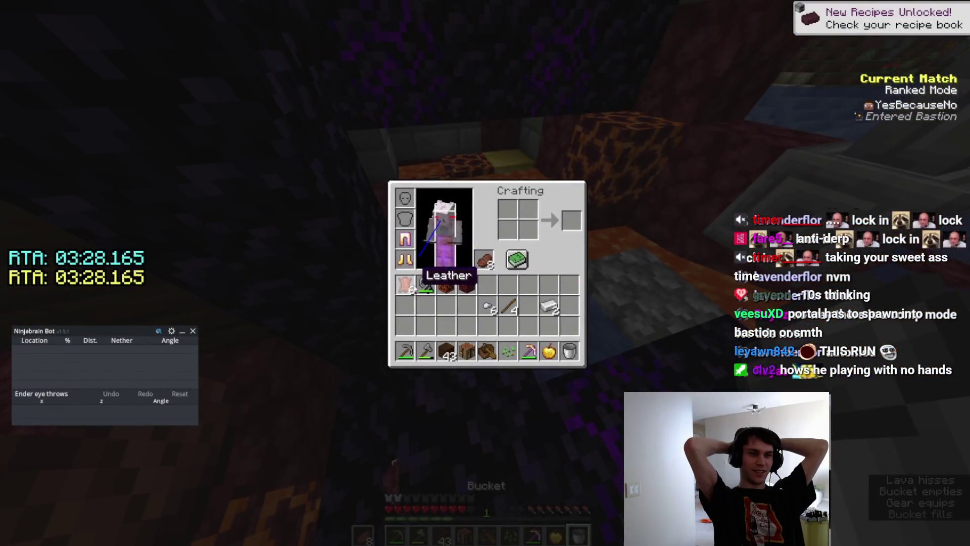
{"action": "key", "text": "3"}
{"action": "key", "text": "e"}
{"action": "key", "text": "3"}
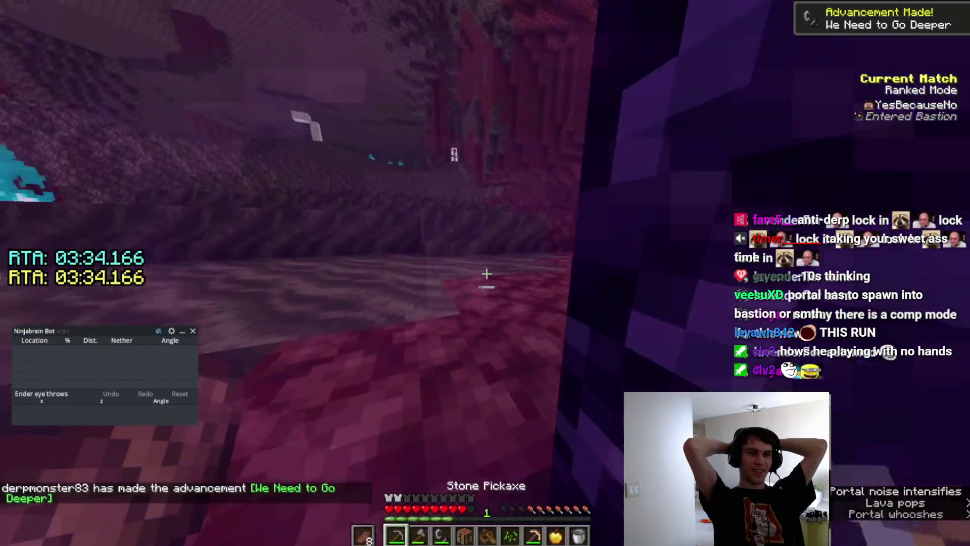
{"action": "key", "text": "w"}
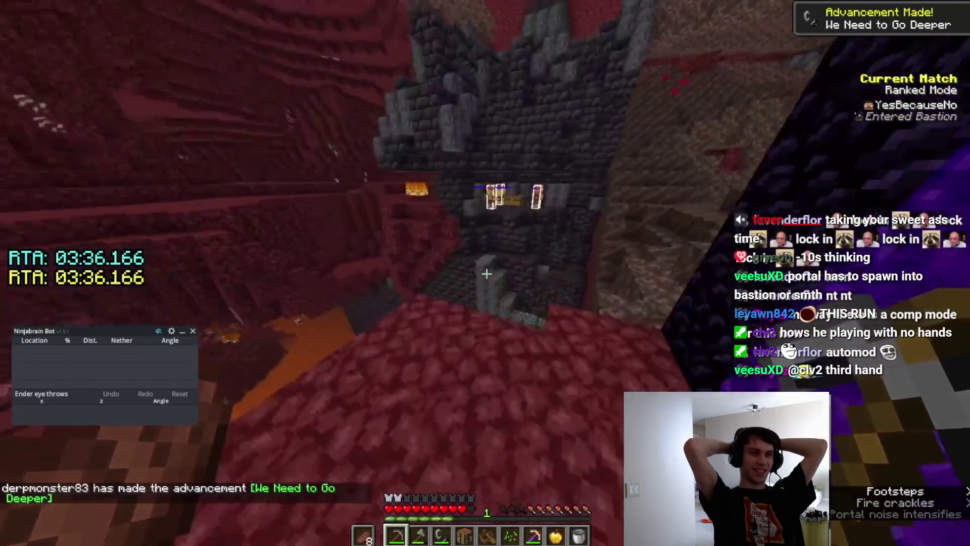
{"action": "key", "text": "w"}
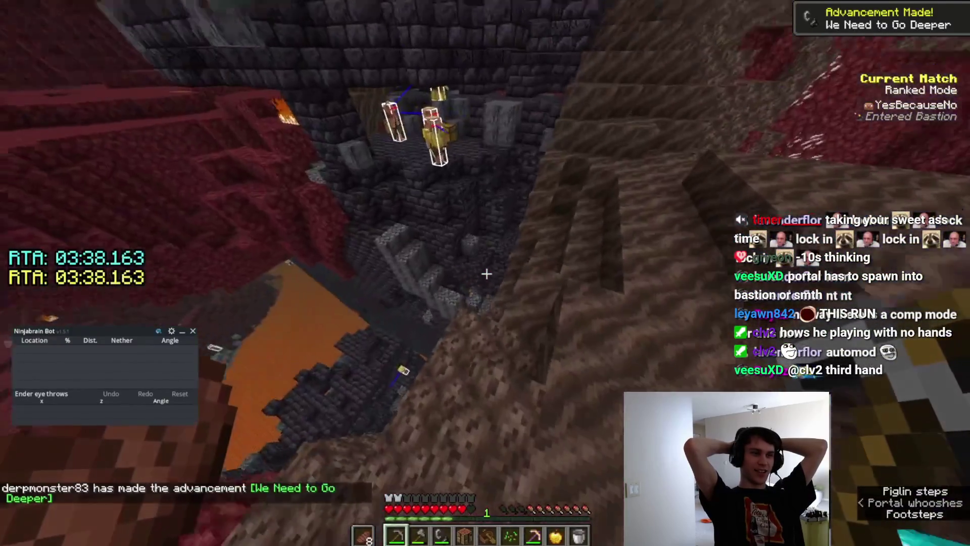
{"action": "key", "text": "w"}
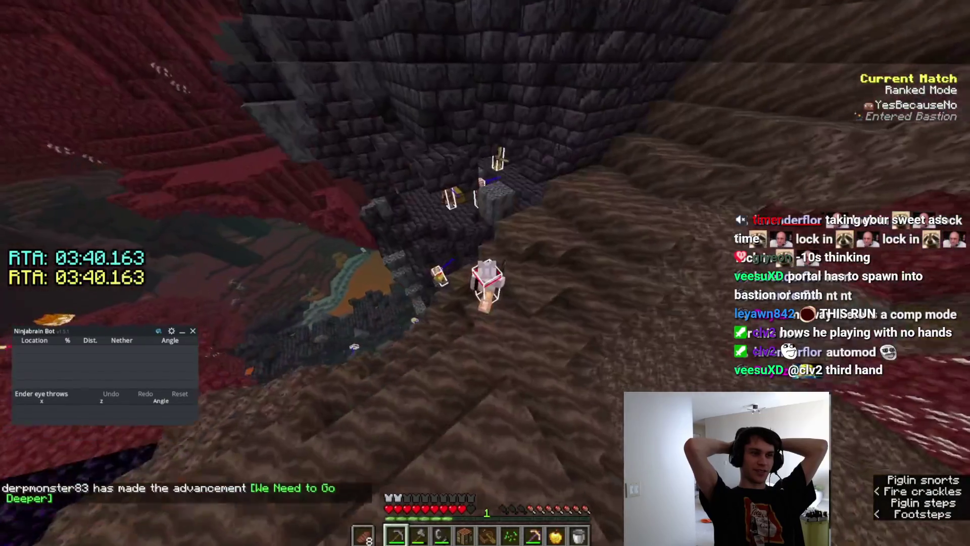
{"action": "key", "text": "w"}
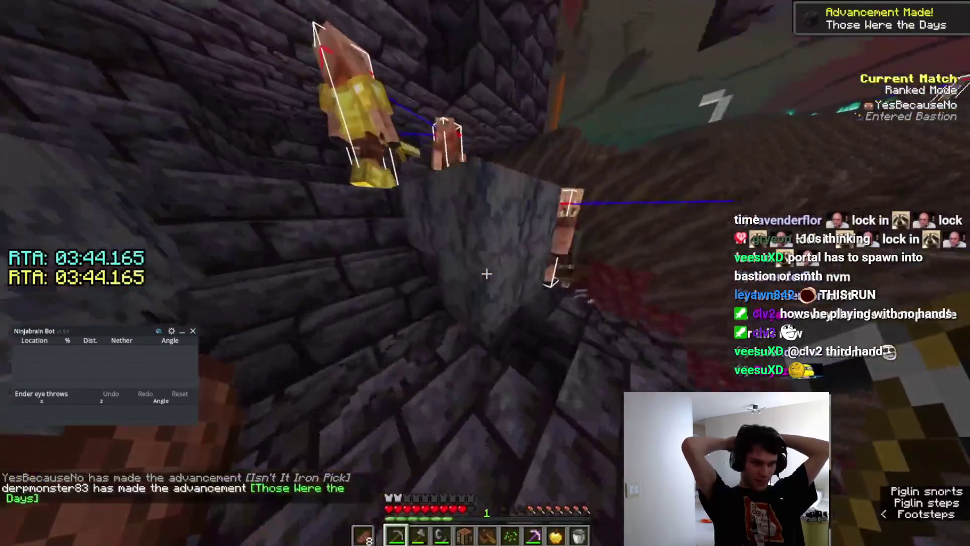
{"action": "key", "text": "8"}
{"action": "key", "text": "e"}
{"action": "key", "text": "3"}
{"action": "key", "text": "e"}
{"action": "key", "text": "3"}
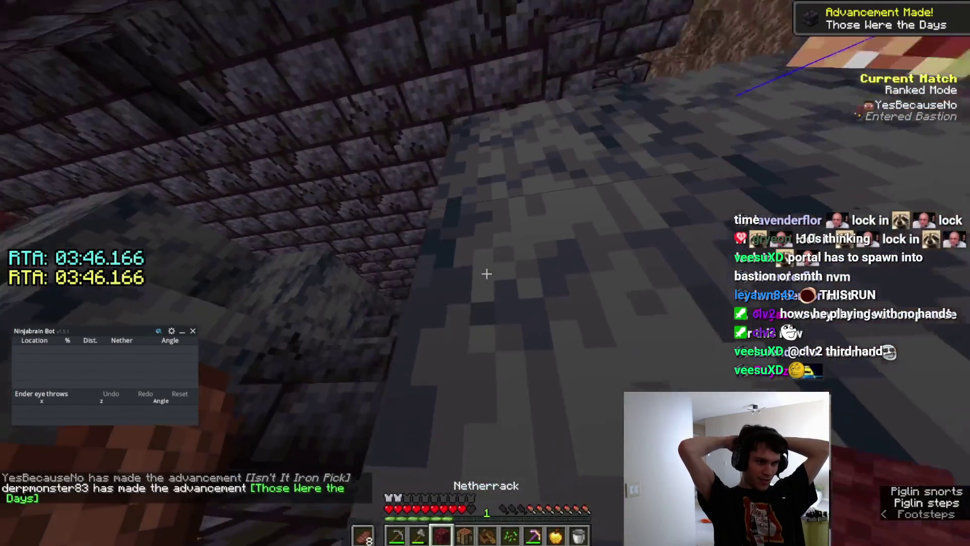
{"action": "right_click", "coordinate": [487, 274]}
{"action": "right_click", "coordinate": [487, 274]}
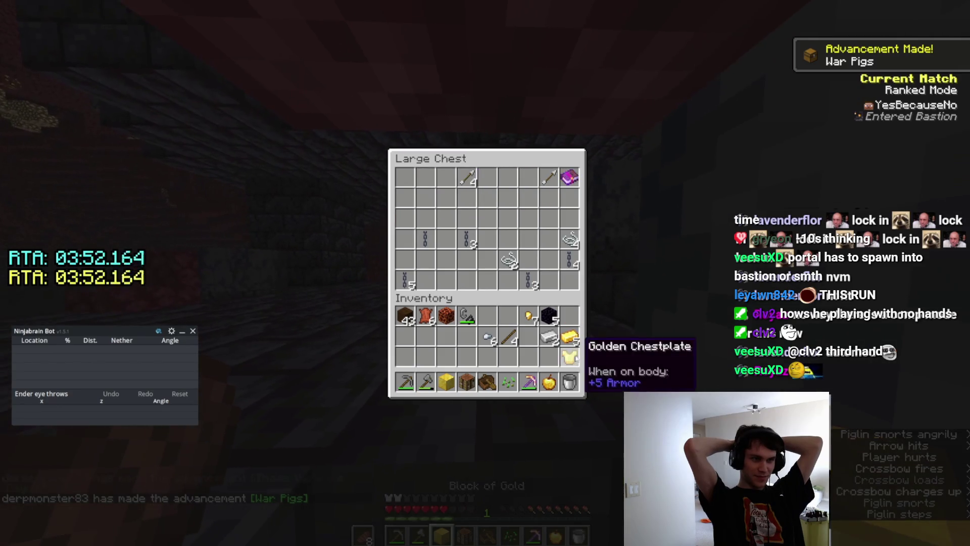
{"action": "key", "text": "2"}
{"action": "key", "text": "e"}
{"action": "key", "text": "2"}
{"action": "right_click", "coordinate": [486, 274]}
{"action": "key", "text": "1"}
{"action": "left_click", "coordinate": [486, 273]}
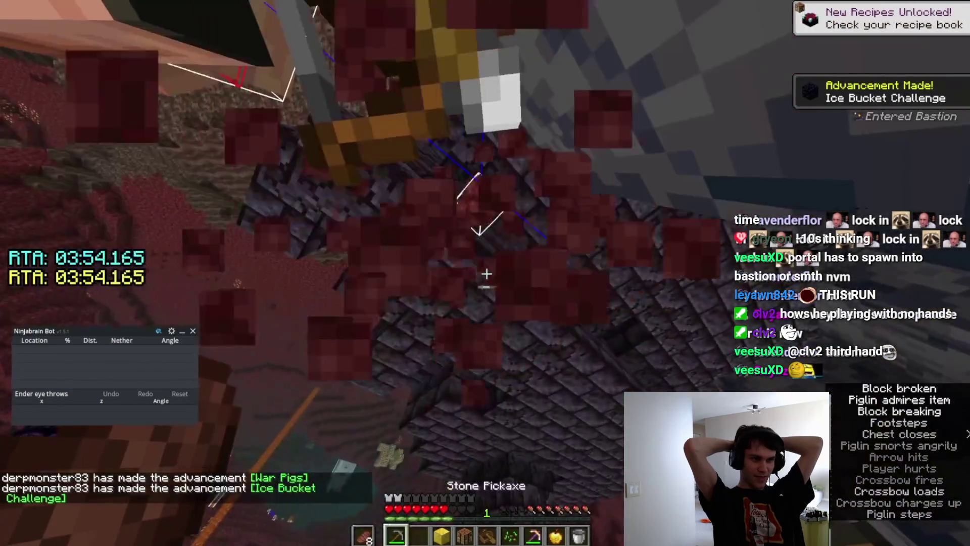
{"action": "key", "text": "2"}
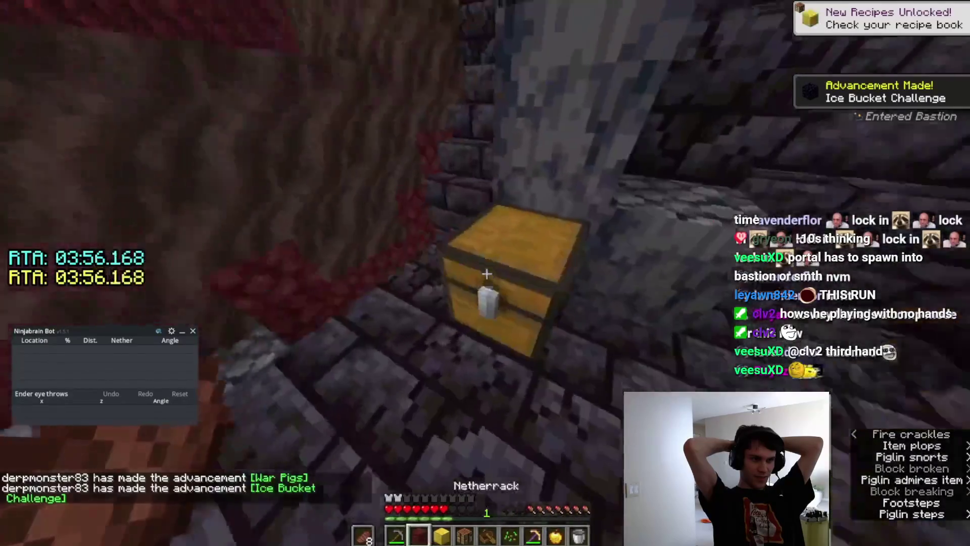
{"action": "key", "text": "e"}
{"action": "key", "text": "2"}
{"action": "key", "text": "e"}
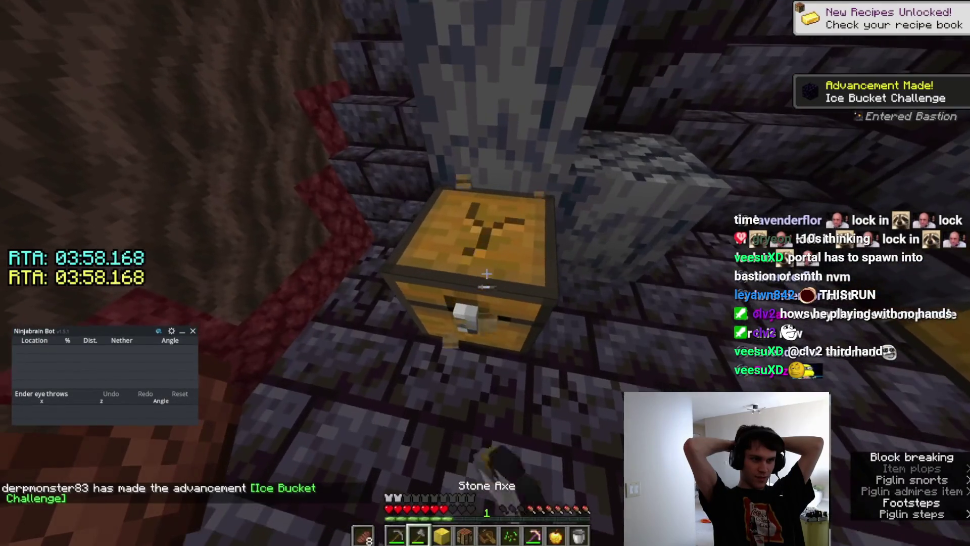
{"action": "key", "text": "w"}
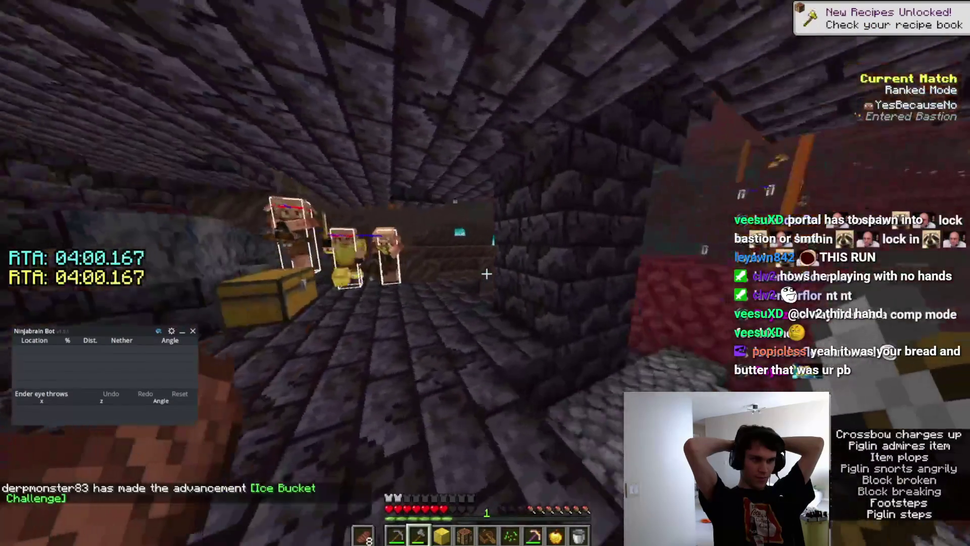
{"action": "key", "text": "w"}
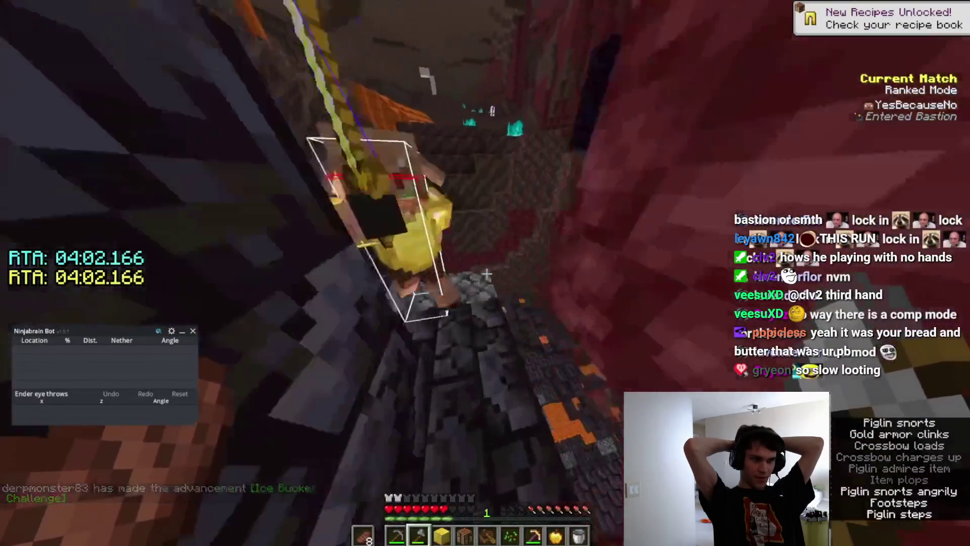
{"action": "key", "text": "w"}
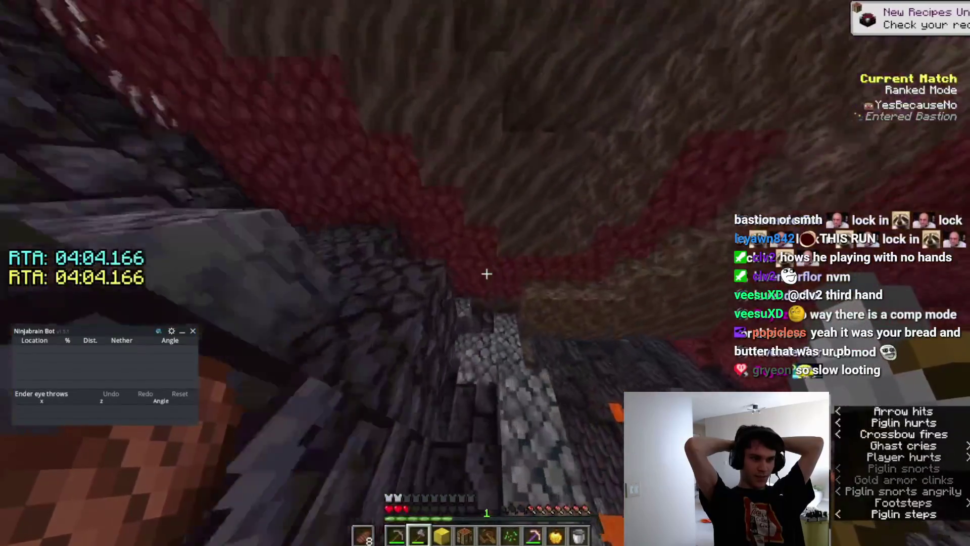
{"action": "key", "text": "8"}
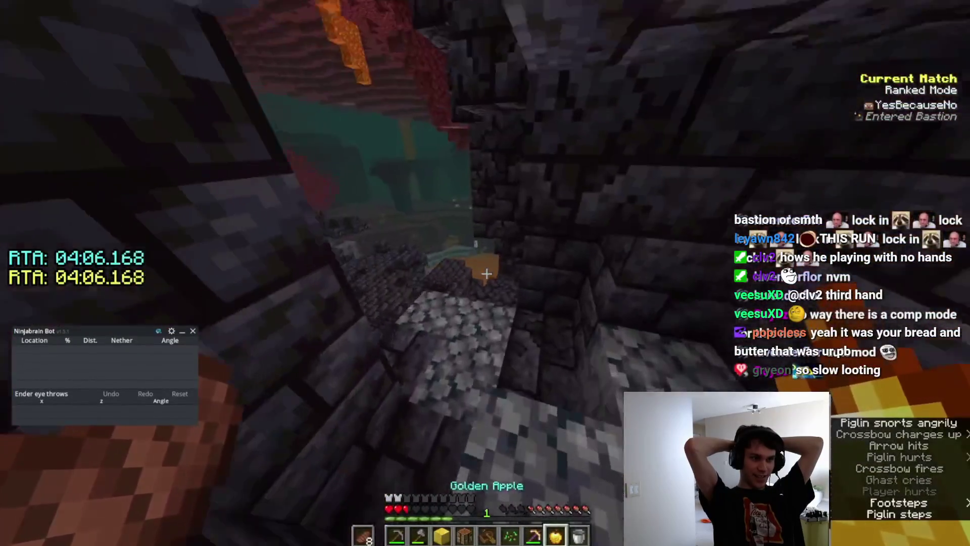
{"action": "key", "text": "w"}
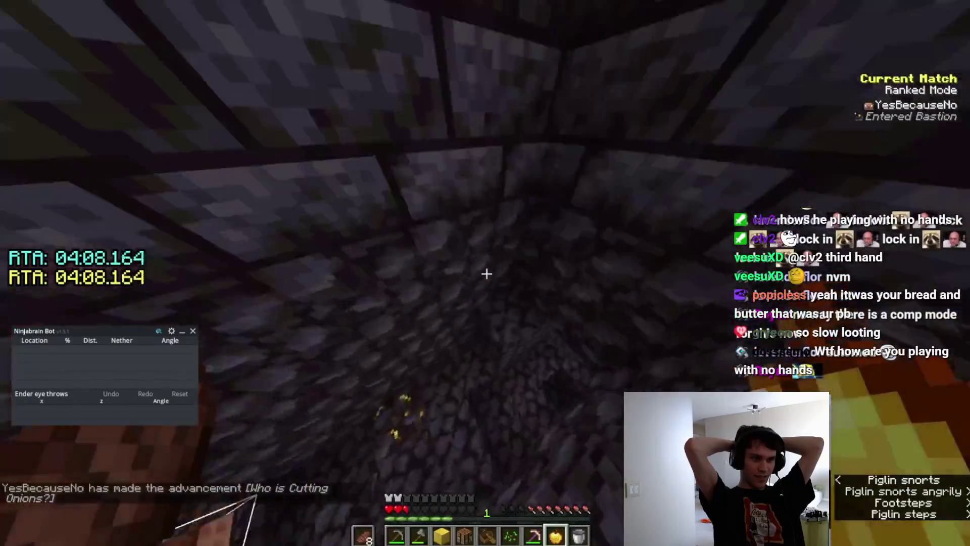
{"action": "right_click", "coordinate": [486, 273]}
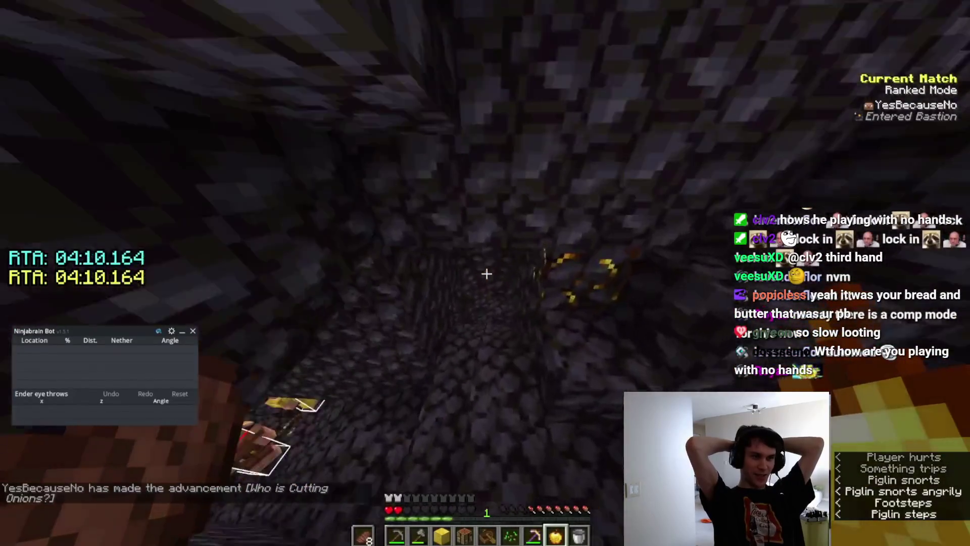
{"action": "right_click", "coordinate": [486, 273]}
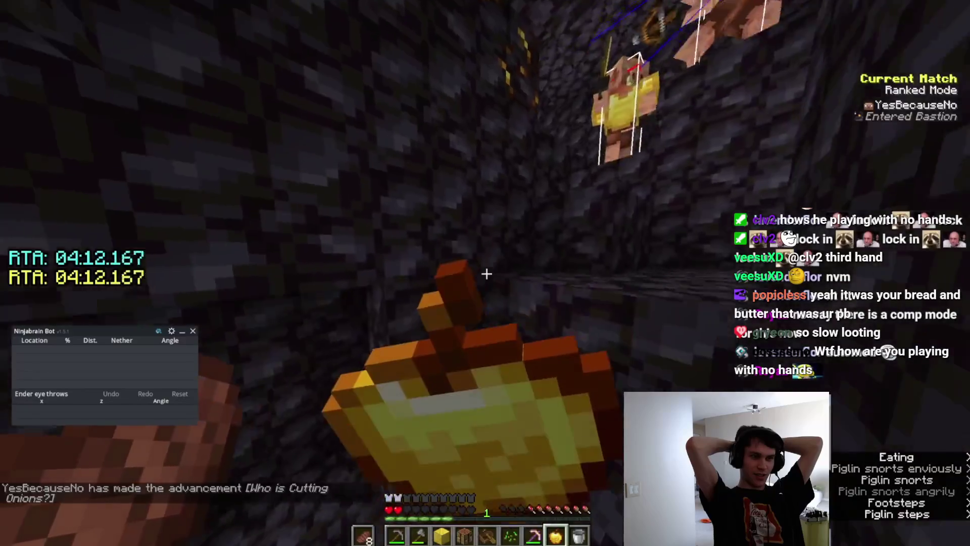
{"action": "key", "text": "e"}
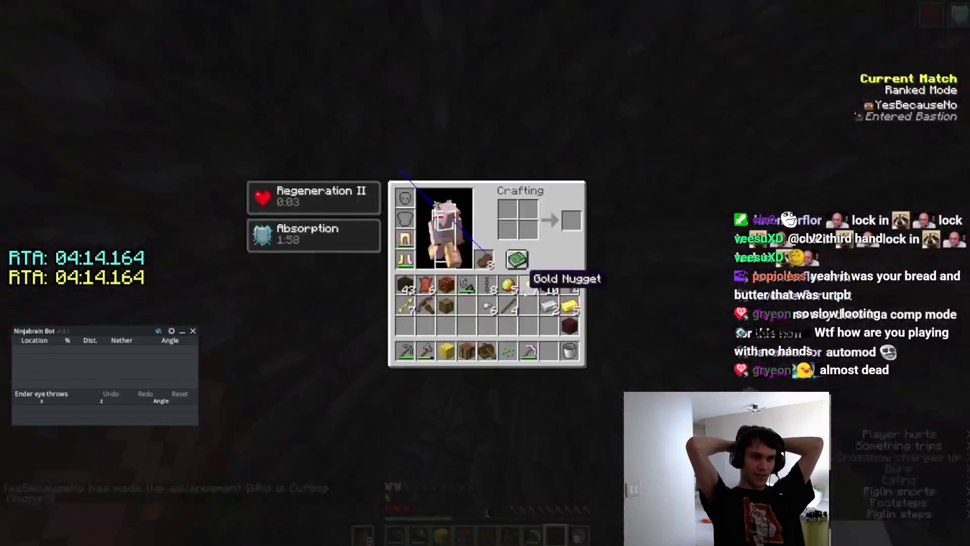
{"action": "key", "text": "e"}
{"action": "key", "text": "5"}
{"action": "right_click", "coordinate": [486, 273]}
{"action": "key", "text": "1"}
{"action": "left_click", "coordinate": [486, 273]}
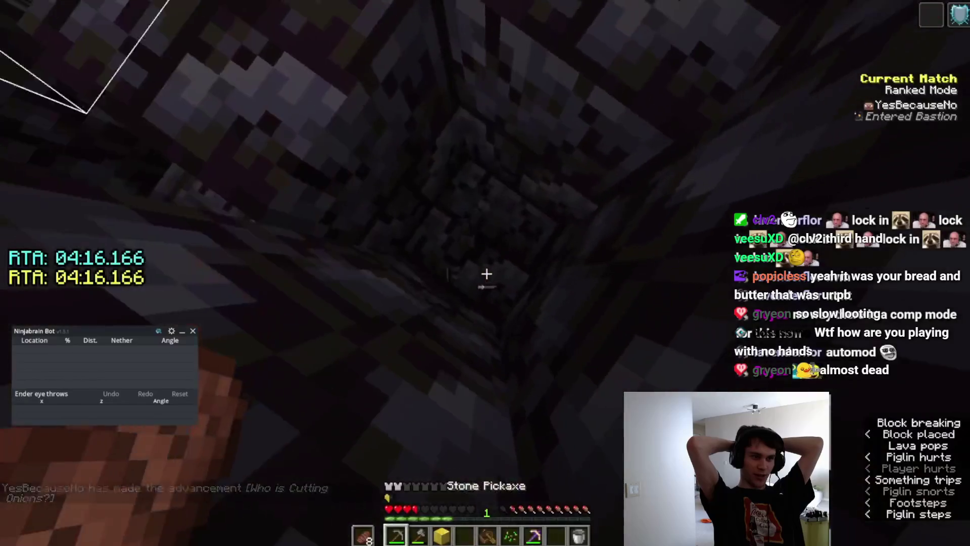
{"action": "left_click", "coordinate": [486, 274]}
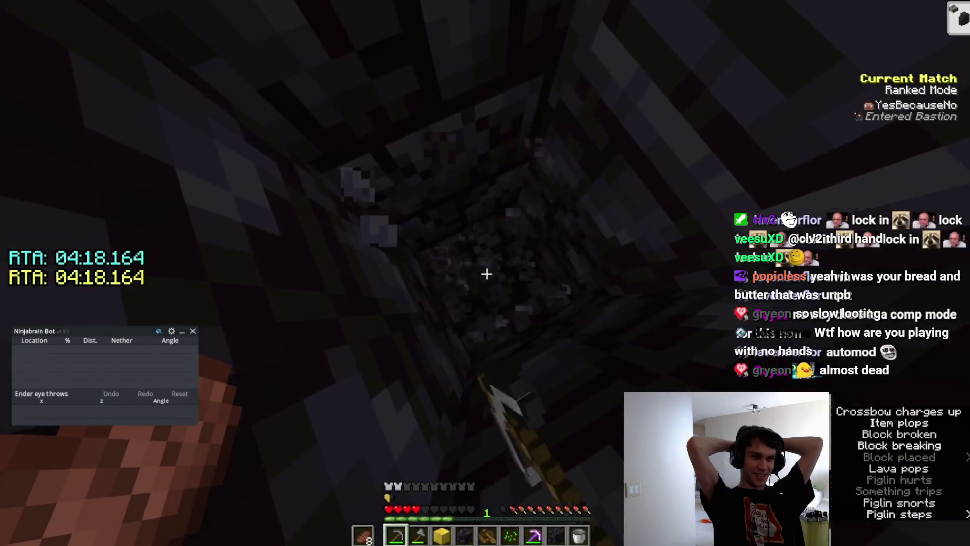
{"action": "key", "text": "e"}
{"action": "key", "text": "e"}
{"action": "left_click", "coordinate": [486, 273]}
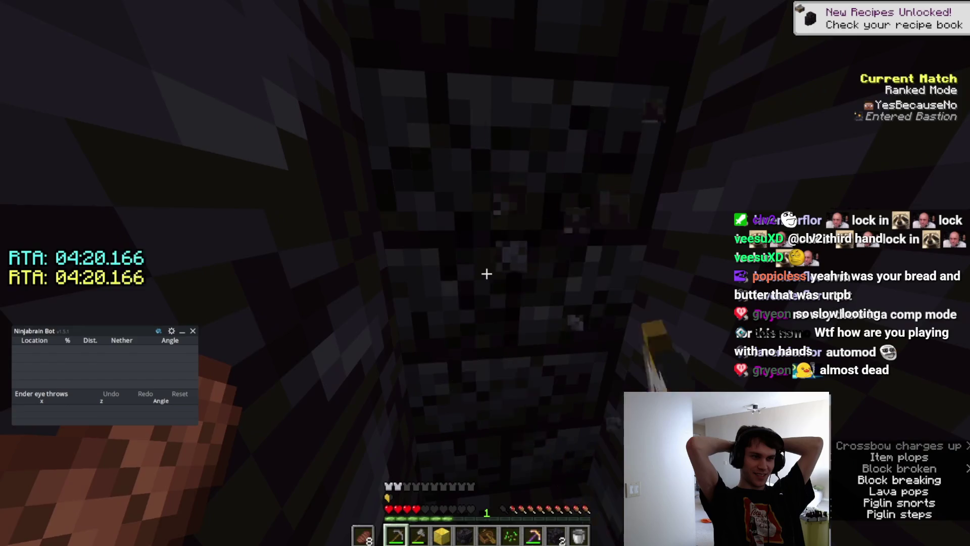
{"action": "key", "text": "e"}
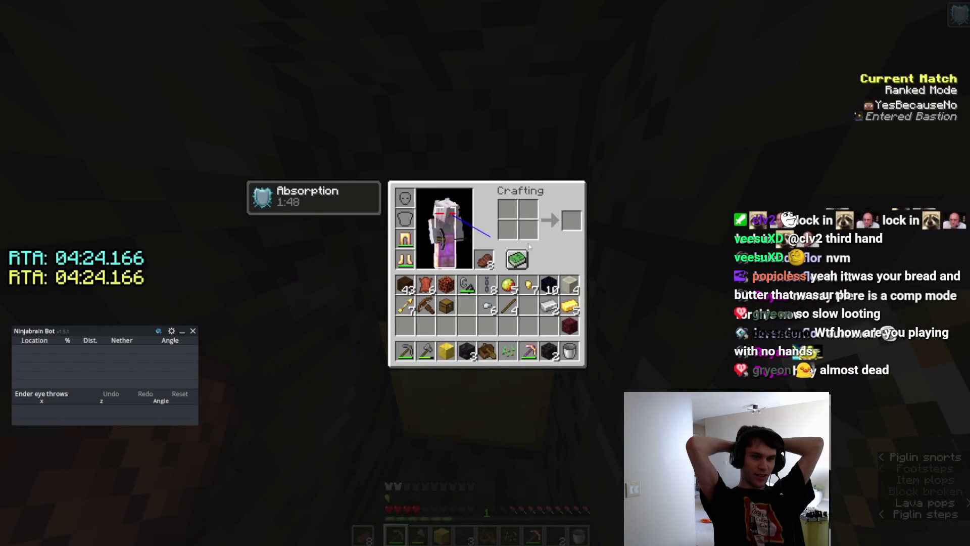
{"action": "key", "text": "e"}
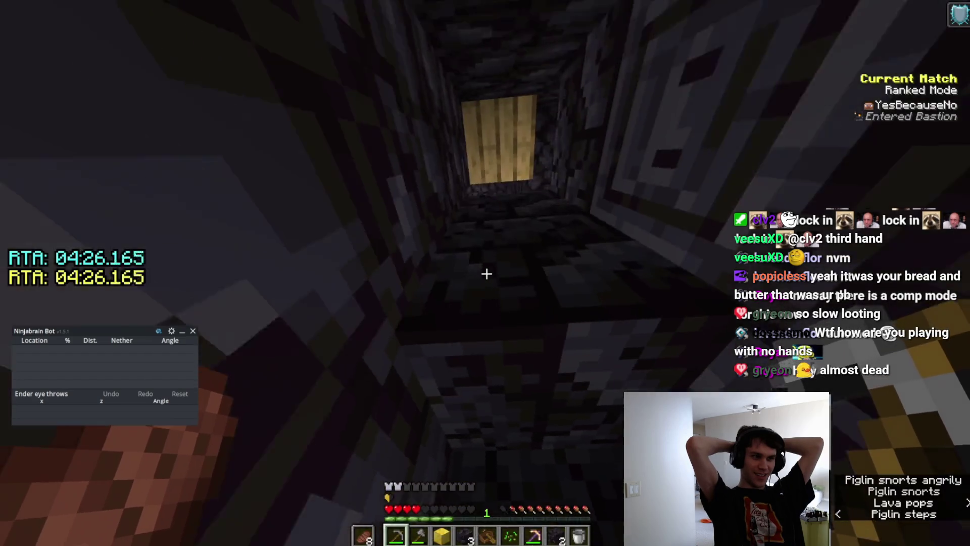
{"action": "key", "text": "e"}
{"action": "key", "text": "e"}
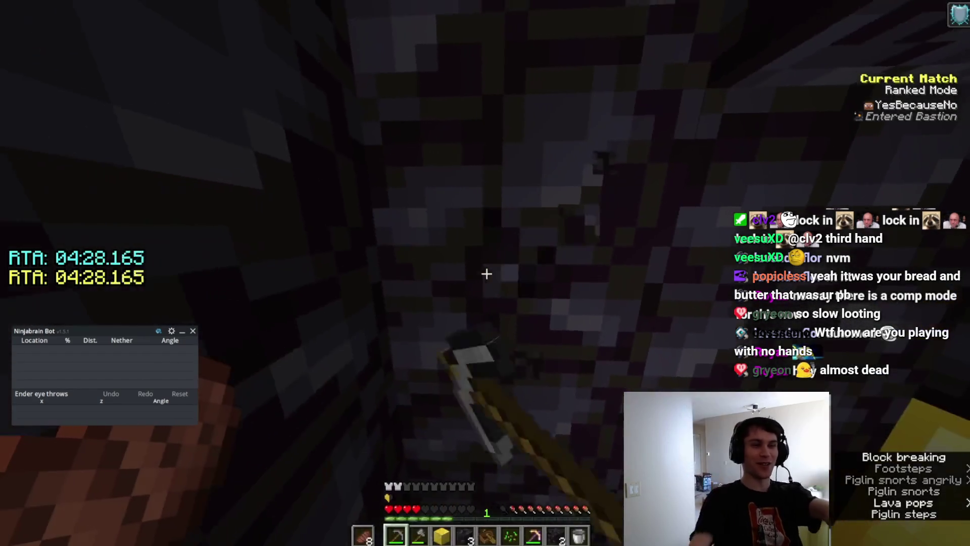
{"action": "left_click", "coordinate": [486, 273]}
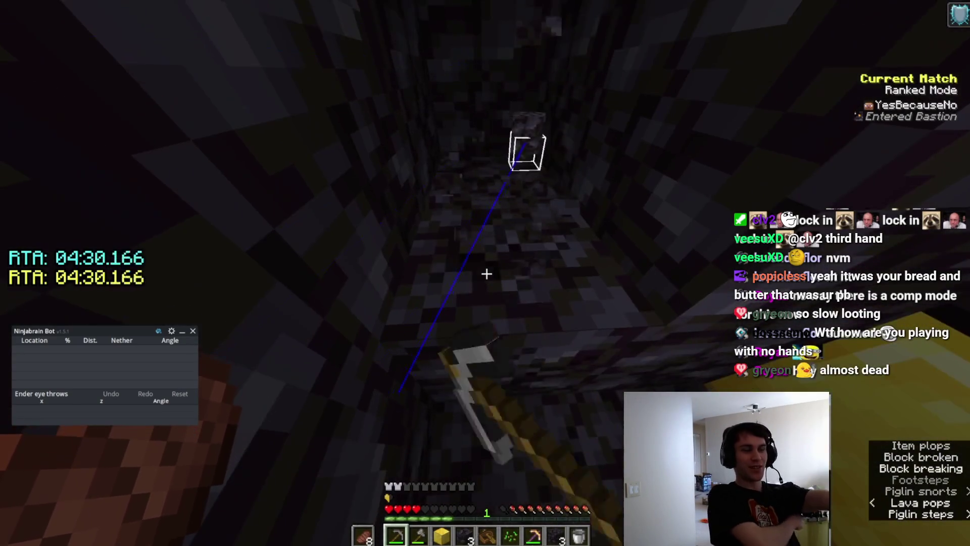
{"action": "left_click", "coordinate": [486, 274]}
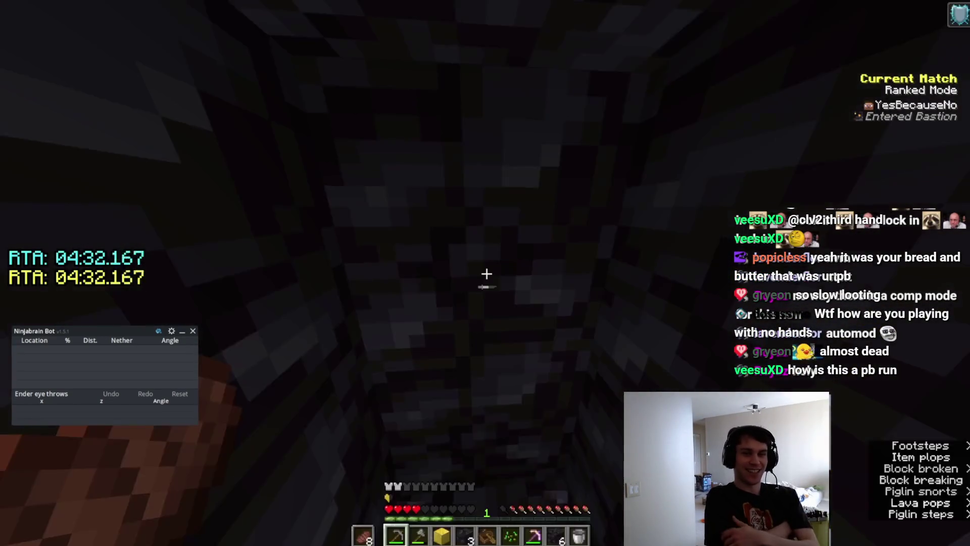
{"action": "left_click", "coordinate": [486, 273]}
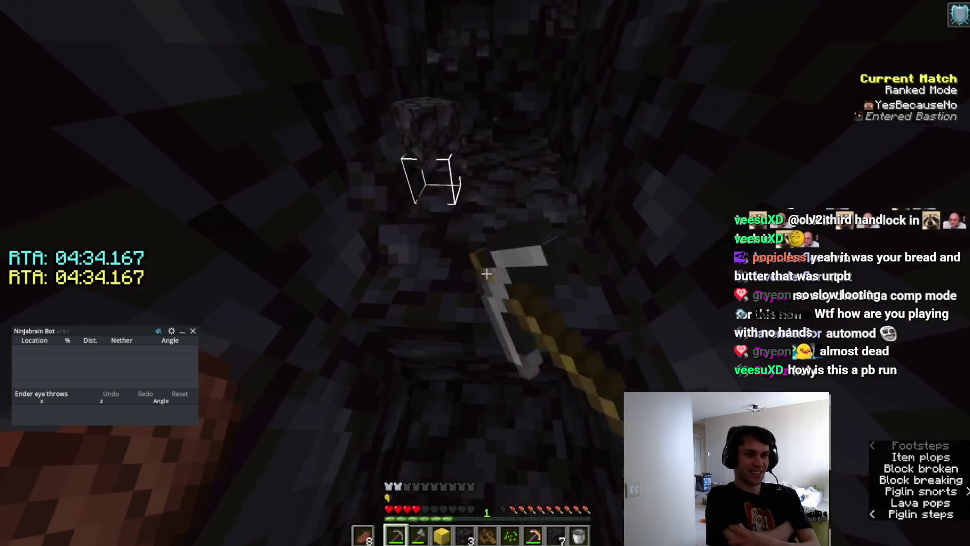
{"action": "left_click", "coordinate": [486, 273]}
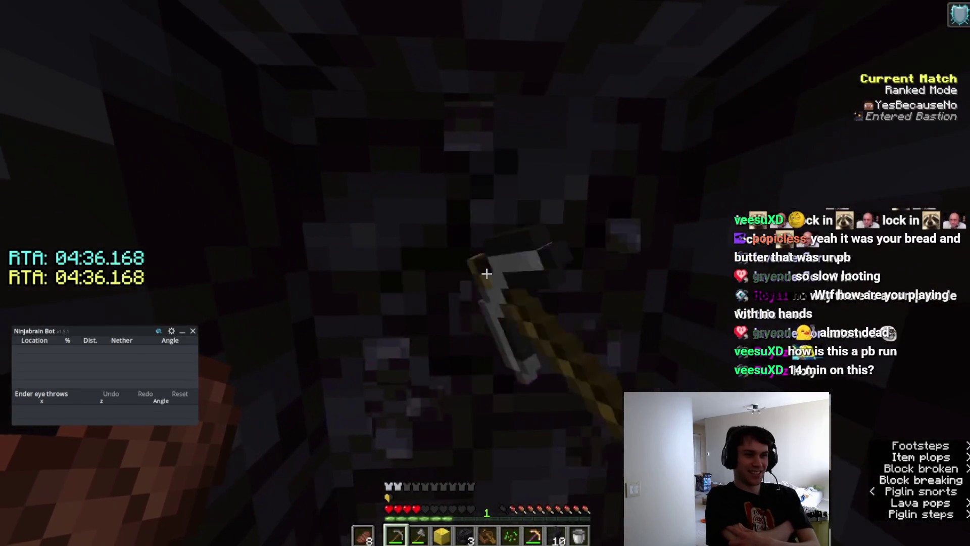
{"action": "right_click", "coordinate": [486, 273]}
{"action": "double_click", "coordinate": [549, 220]}
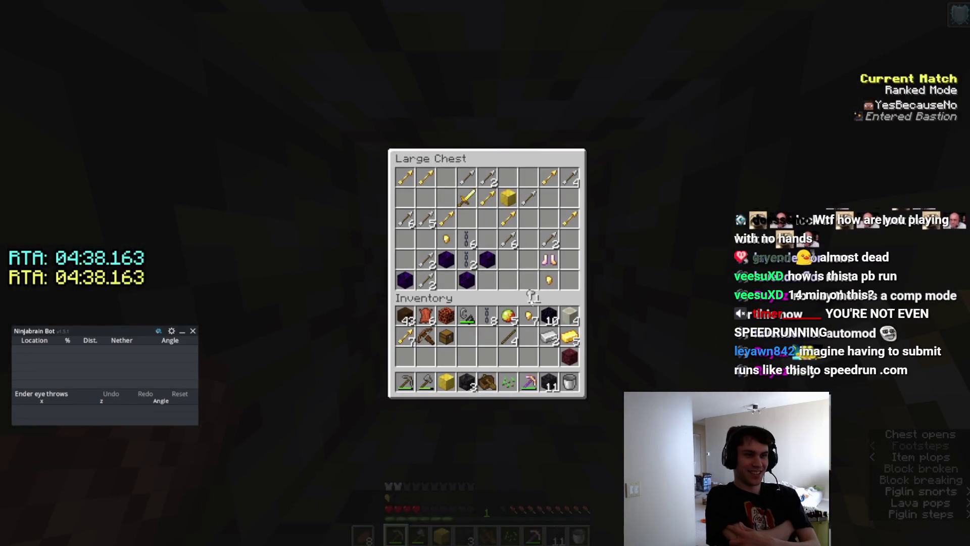
{"action": "double_click", "coordinate": [505, 236]}
{"action": "left_click", "coordinate": [468, 357]}
{"action": "left_click", "coordinate": [549, 260], "text": "shift"}
{"action": "key", "text": "e"}
{"action": "right_click", "coordinate": [486, 273]}
{"action": "key", "text": "e"}
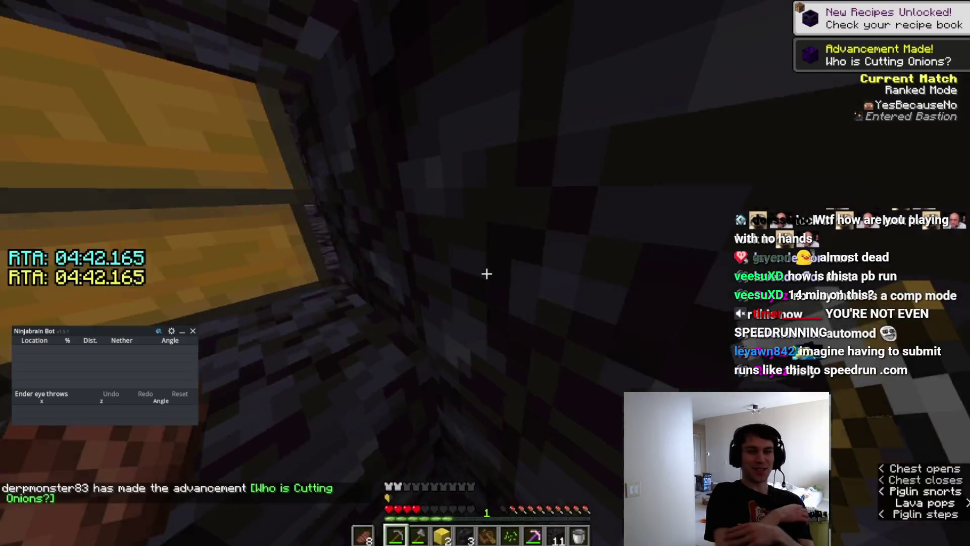
{"action": "left_click", "coordinate": [486, 273]}
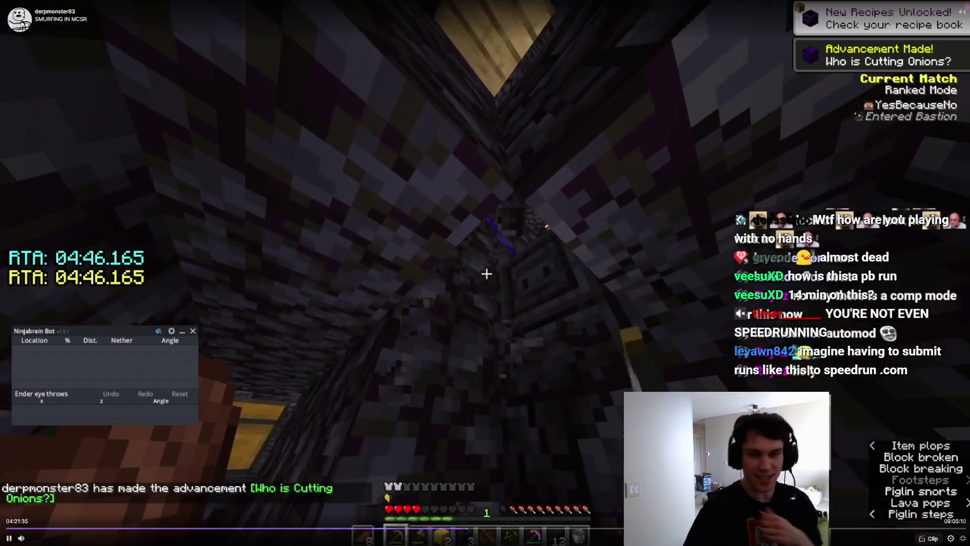
Seek the VOD back about half a minute to 4:21:08 and resume playback.
{"action": "key", "text": "Left"}
{"action": "key", "text": "Left"}
{"action": "key", "text": "Left"}
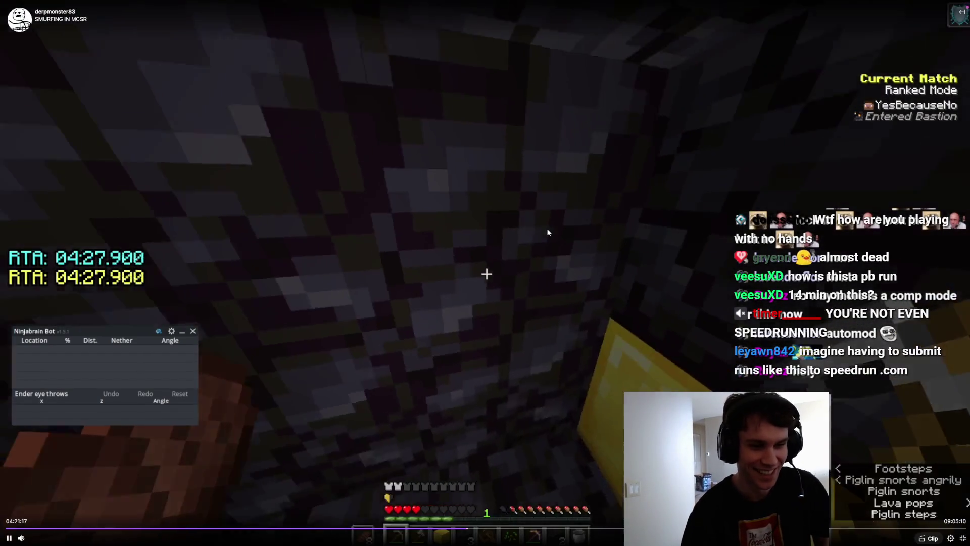
{"action": "key", "text": "space"}
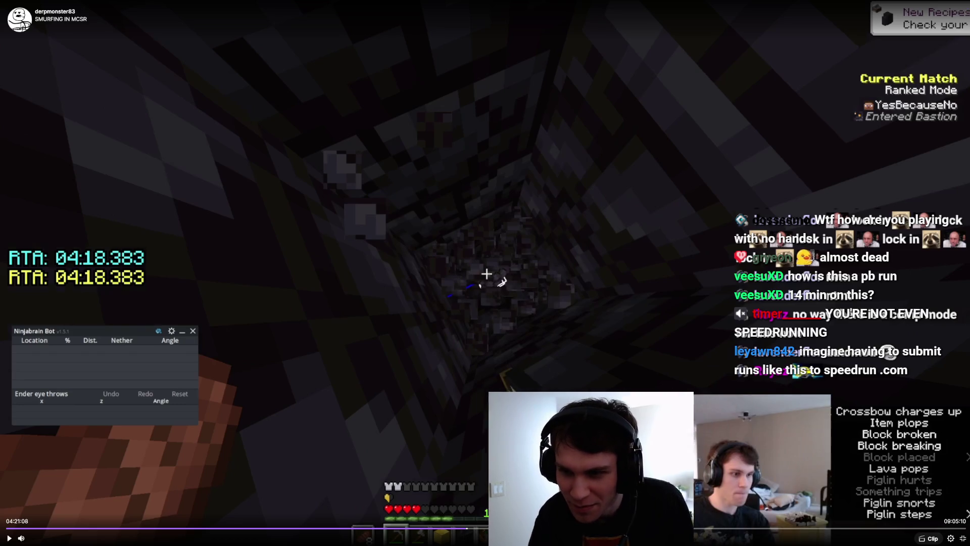
{"action": "left_click", "coordinate": [523, 390]}
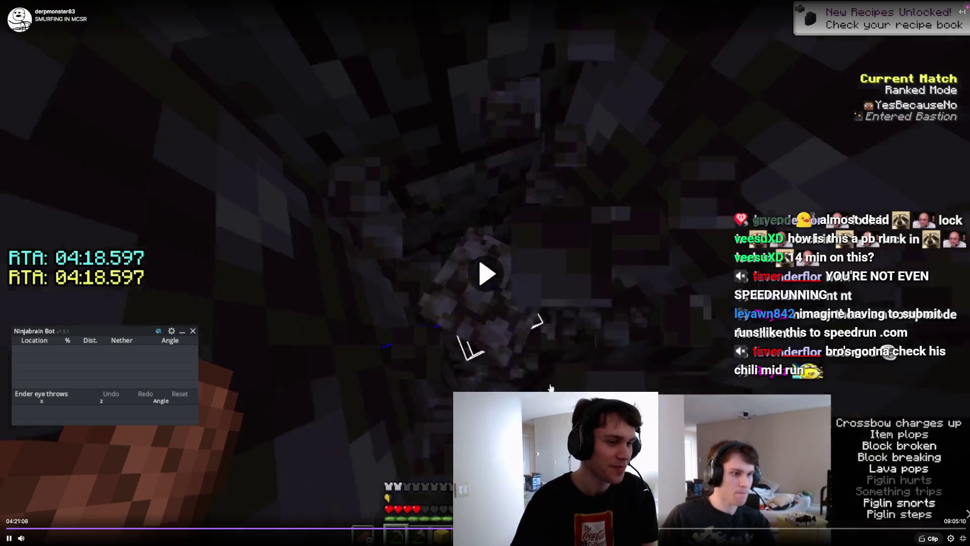
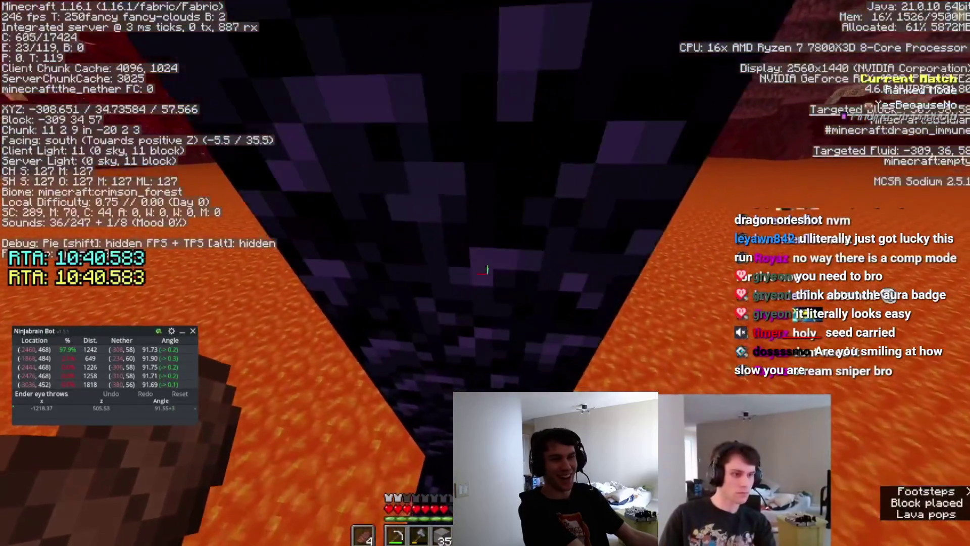
Enter the nether portal to the stronghold, glance at Video Settings, then resume play.
{"action": "key", "text": "e"}
{"action": "key", "text": "e"}
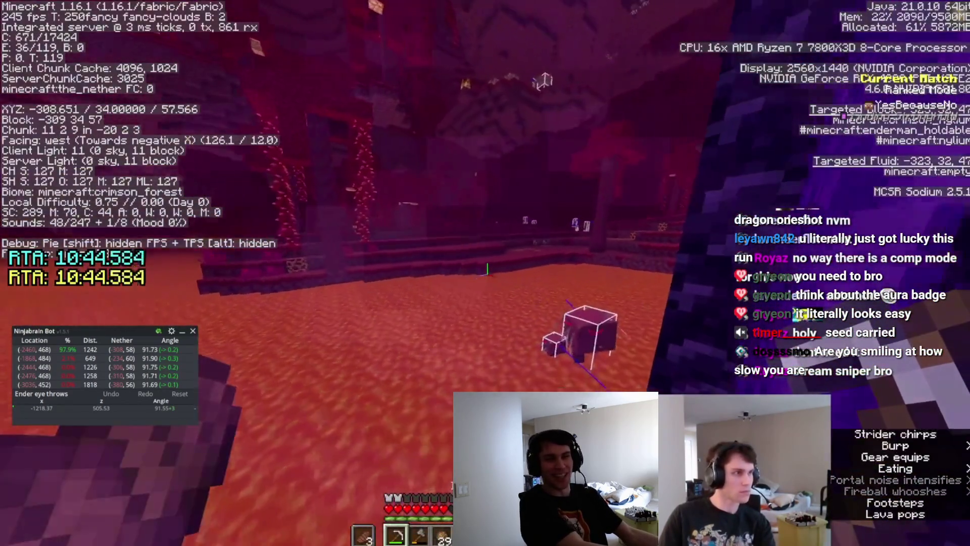
{"action": "key", "text": "w"}
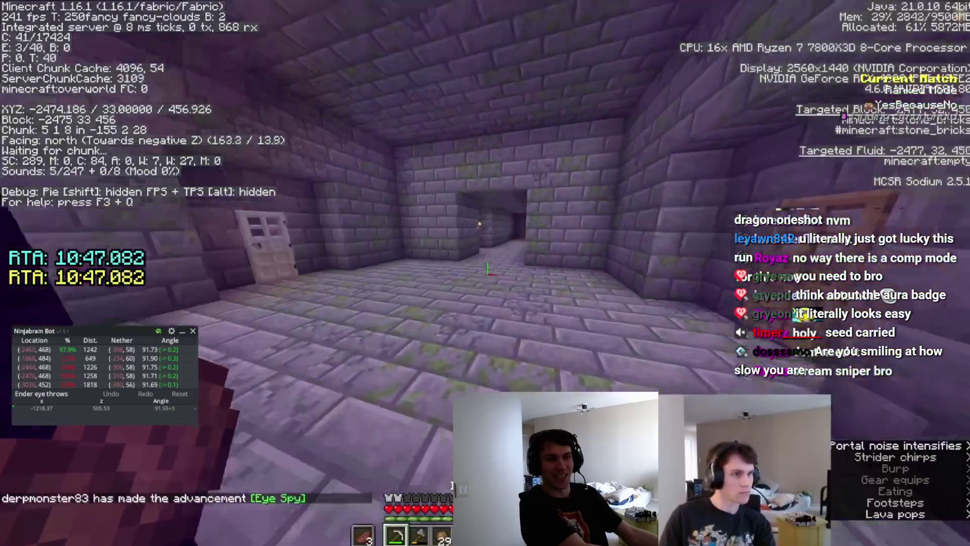
{"action": "key", "text": "Escape"}
{"action": "left_click", "coordinate": [445, 238]}
{"action": "left_click", "coordinate": [422, 188]}
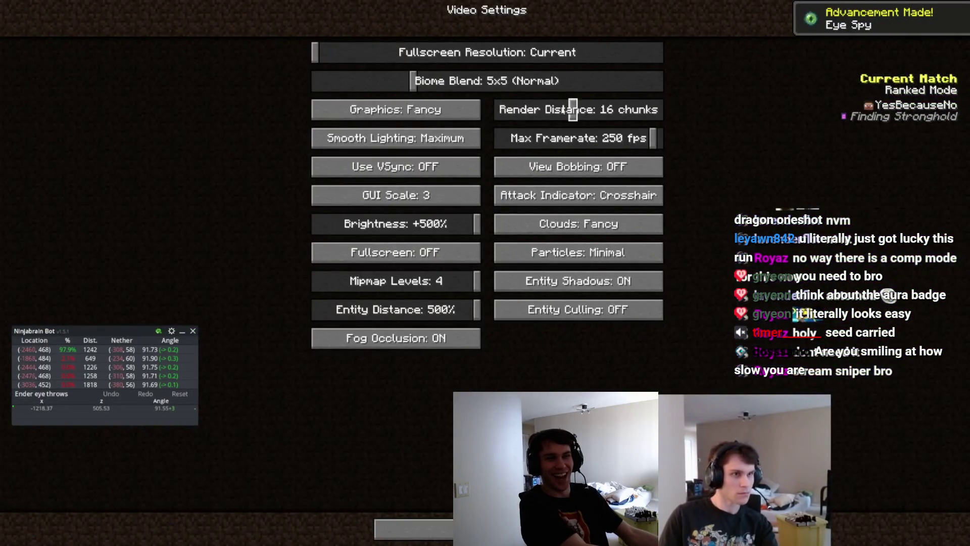
{"action": "key", "text": "Escape"}
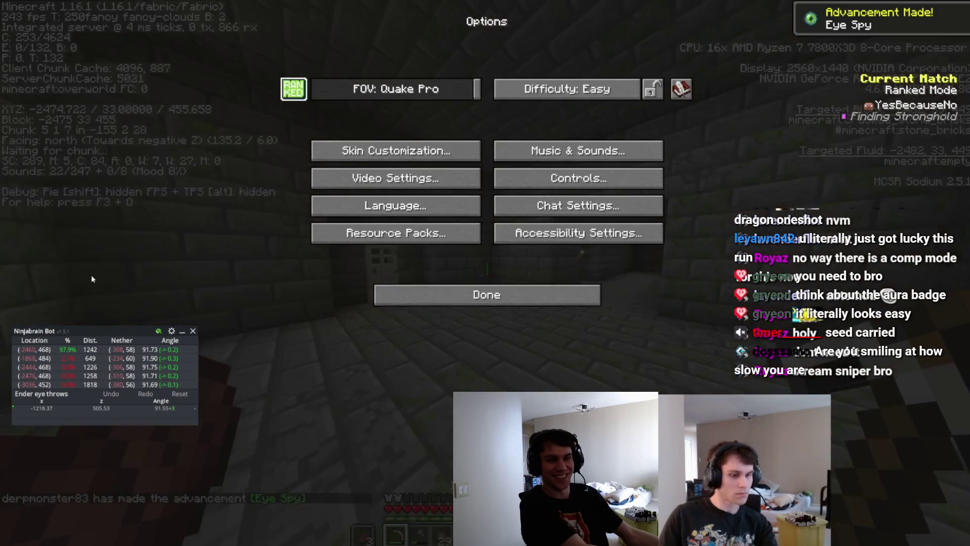
{"action": "key", "text": "Escape"}
{"action": "key", "text": "alt"}
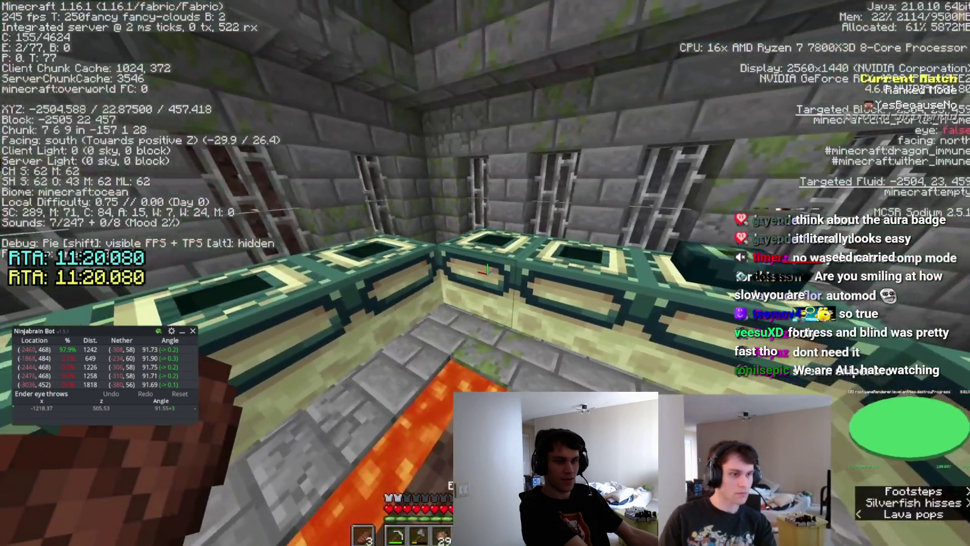
Place the last two eyes of ender to open the portal, jump in and dig through end stone.
{"action": "right_click", "coordinate": [485, 270]}
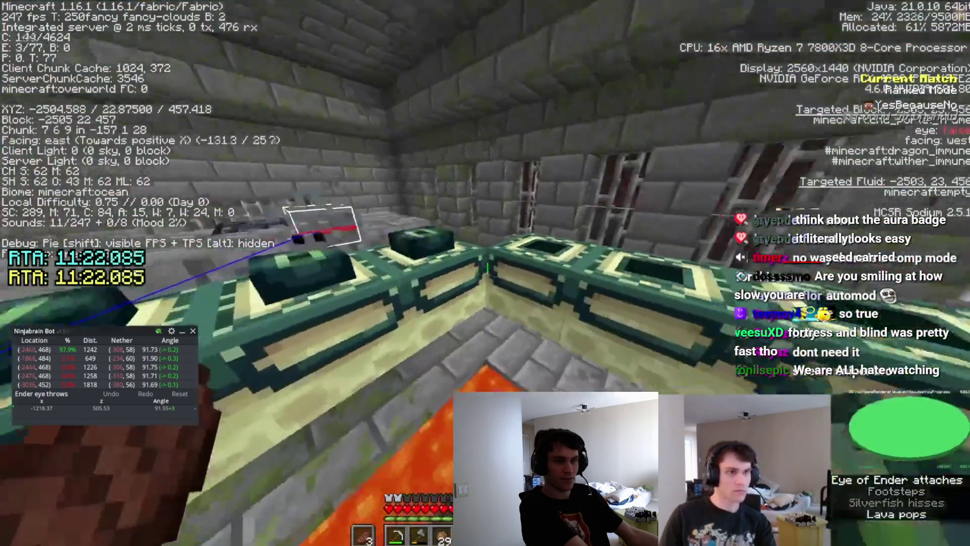
{"action": "right_click", "coordinate": [485, 270]}
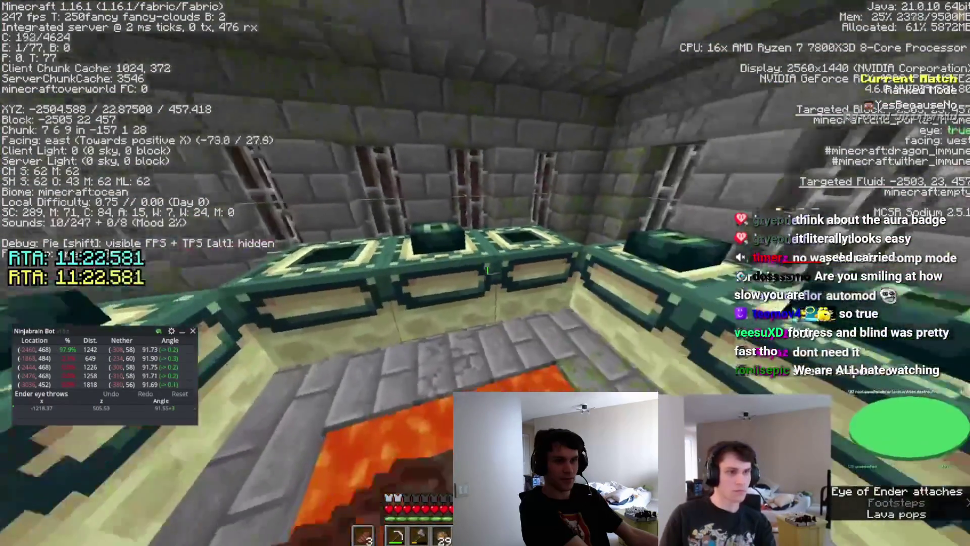
{"action": "key", "text": "w"}
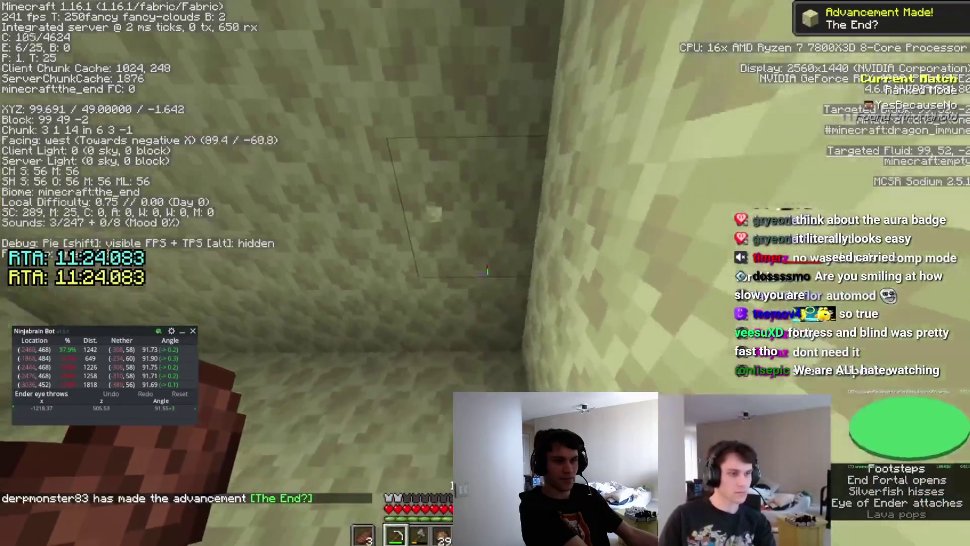
{"action": "left_click_drag", "start_coordinate": [485, 270], "coordinate": [485, 270]}
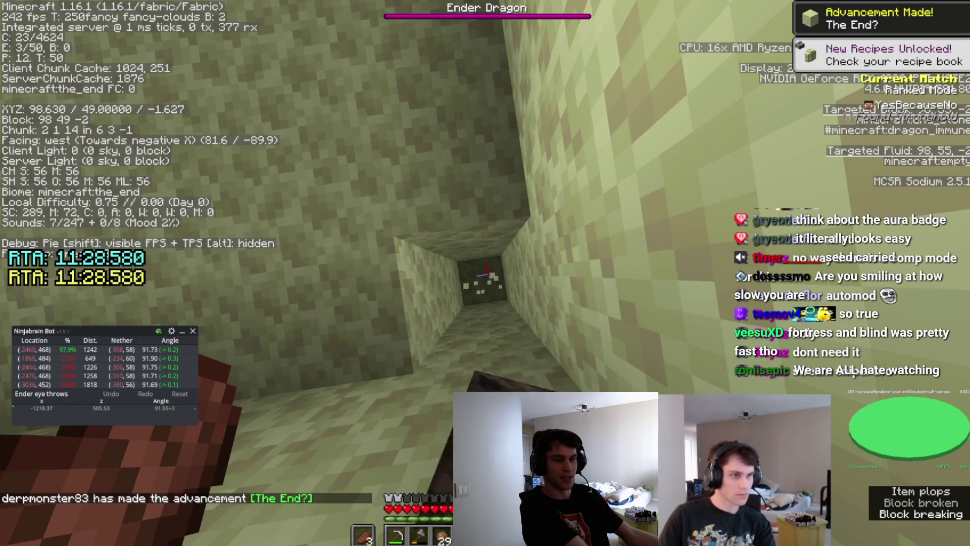
Pillar up with obsidian and break the end stone overhead to reach the surface.
{"action": "key", "text": "space"}
{"action": "right_click", "coordinate": [485, 270]}
{"action": "right_click", "coordinate": [485, 270]}
{"action": "right_click", "coordinate": [485, 270]}
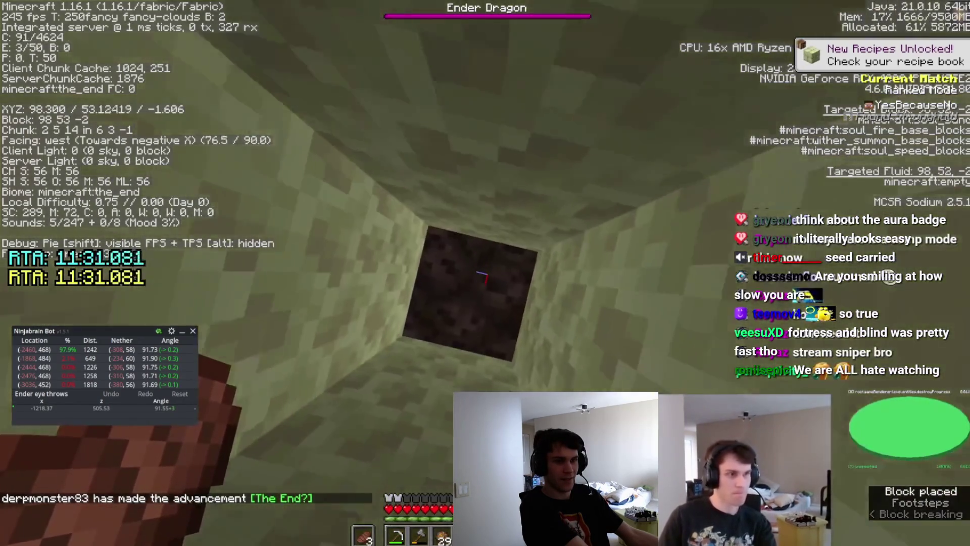
{"action": "left_click_drag", "start_coordinate": [485, 270], "coordinate": [485, 270]}
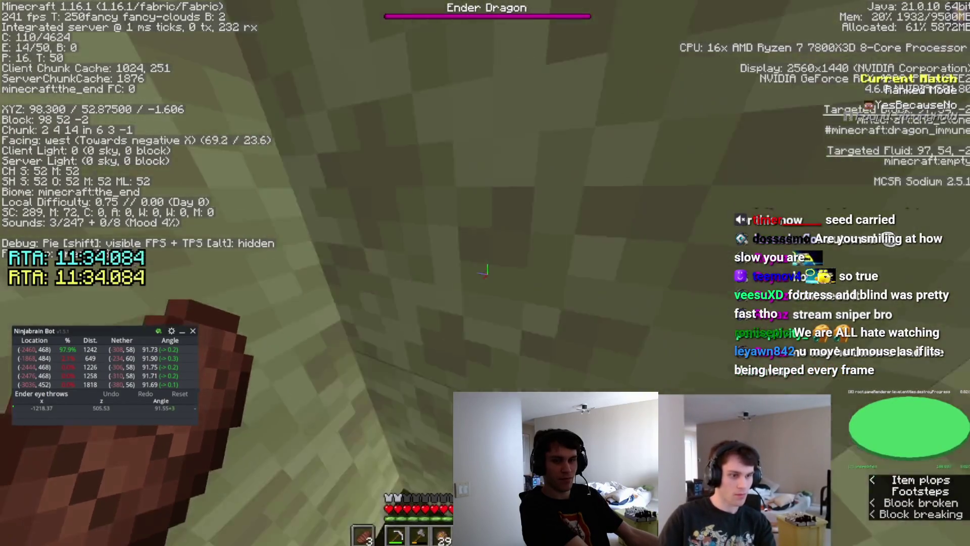
{"action": "key", "text": "space"}
{"action": "right_click", "coordinate": [484, 273]}
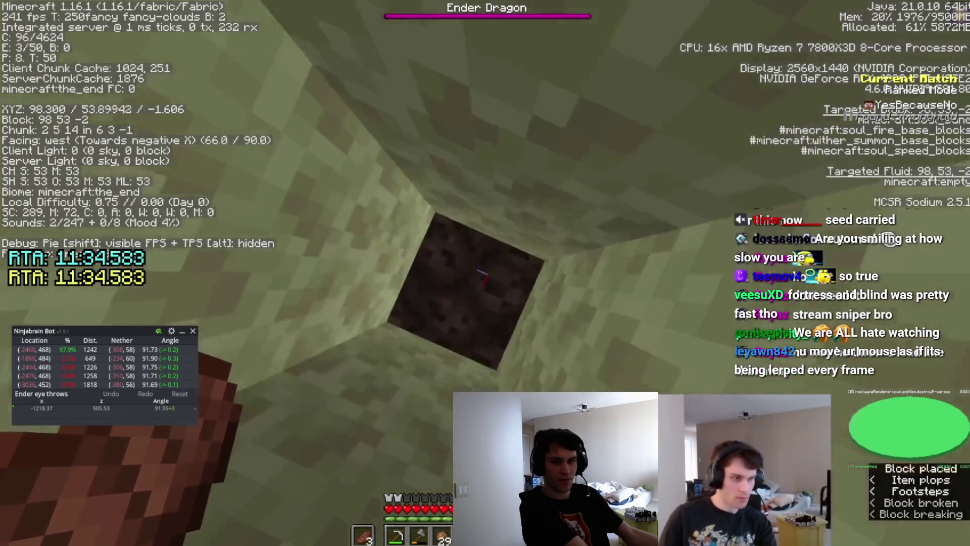
{"action": "key", "text": "space"}
{"action": "right_click", "coordinate": [485, 272]}
{"action": "key", "text": "e"}
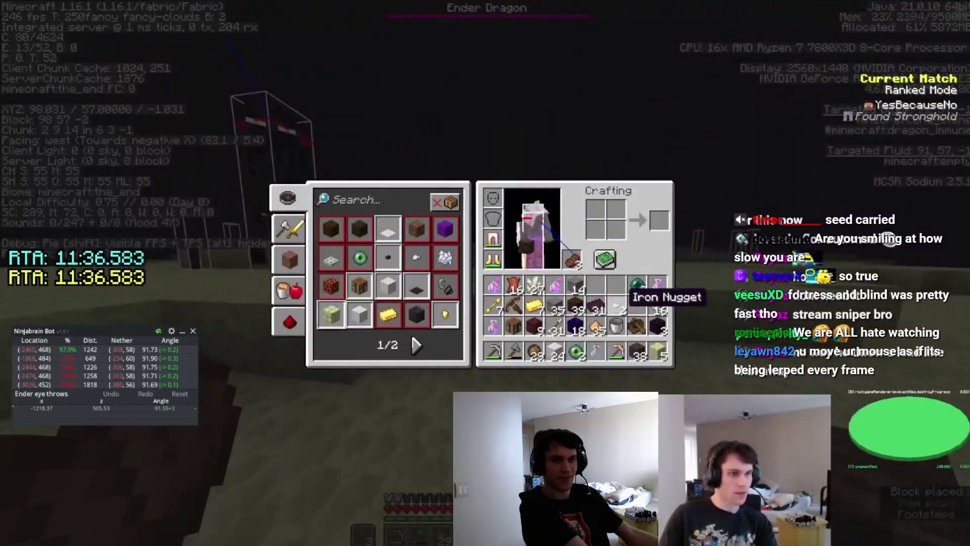
{"action": "key", "text": "e"}
Dismiss the Discord link prompt and check Video Settings: render distance 20, entity distance 50%.
{"action": "key", "text": "Escape"}
{"action": "left_click", "coordinate": [487, 210]}
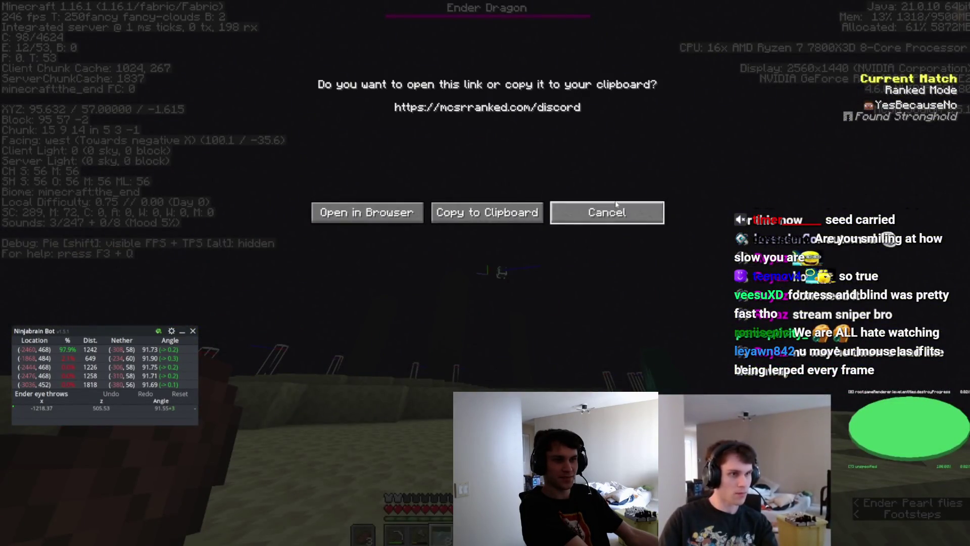
{"action": "left_click", "coordinate": [637, 204]}
{"action": "left_click", "coordinate": [414, 228]}
{"action": "left_click", "coordinate": [398, 180]}
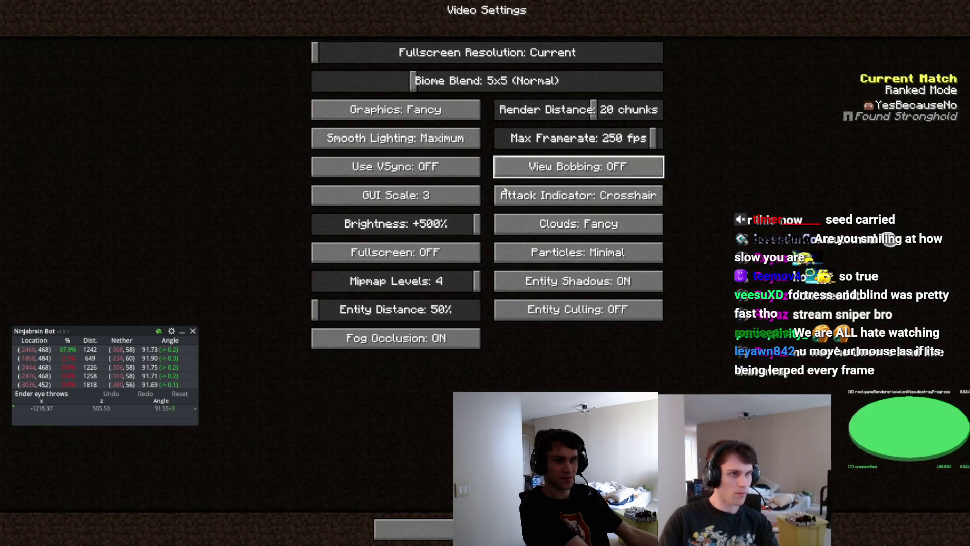
{"action": "key", "text": "Escape"}
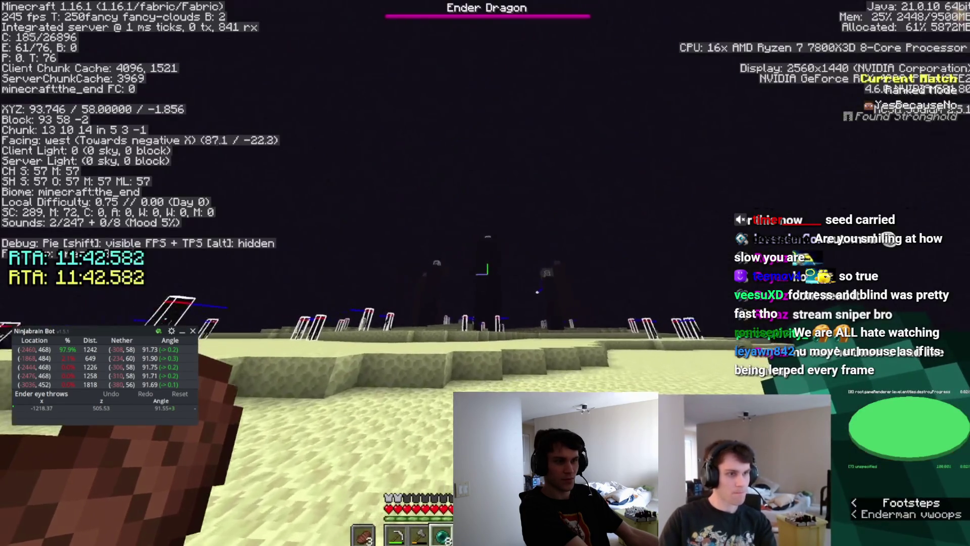
Throw an ender pearl toward the centre, place a block by the bedrock portal, and head north.
{"action": "right_click", "coordinate": [485, 273]}
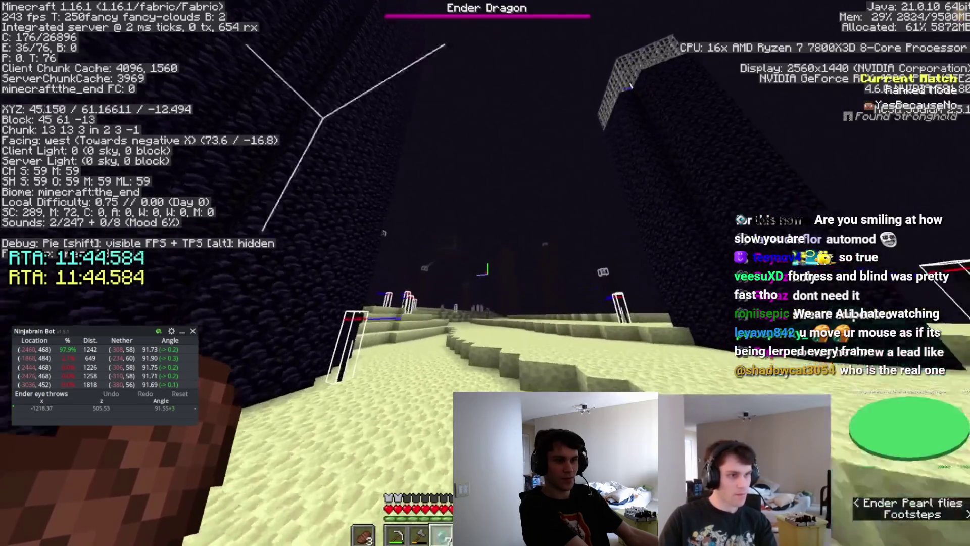
{"action": "key", "text": "e"}
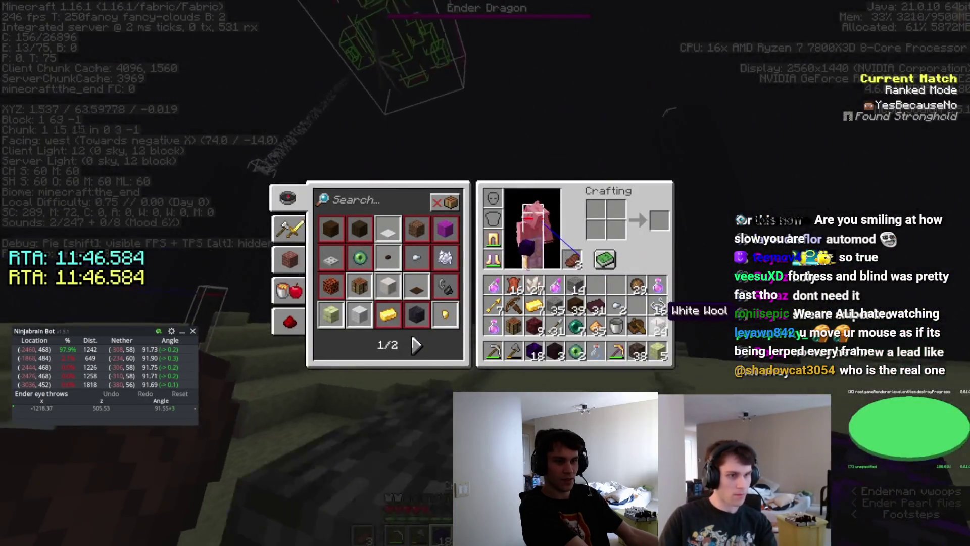
{"action": "key", "text": "e"}
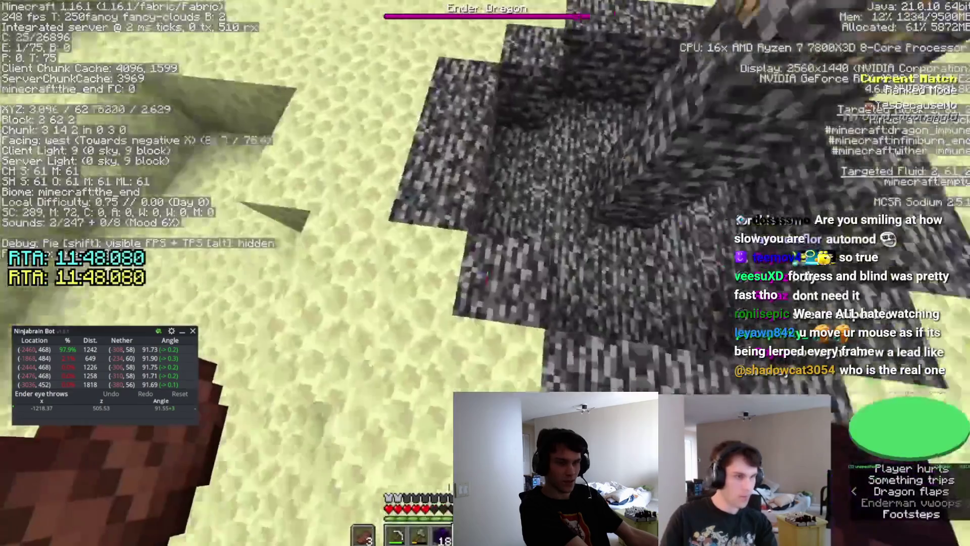
{"action": "right_click", "coordinate": [485, 273]}
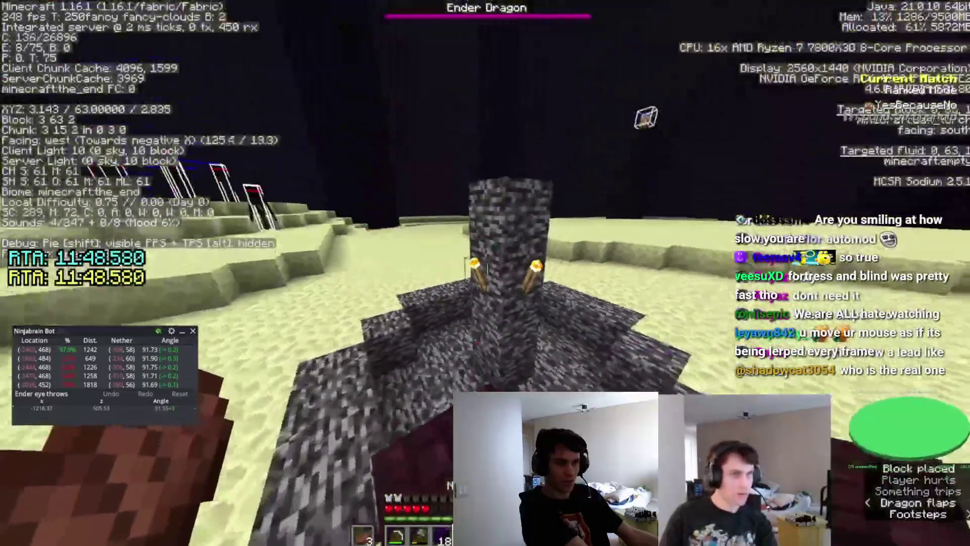
{"action": "key", "text": "w"}
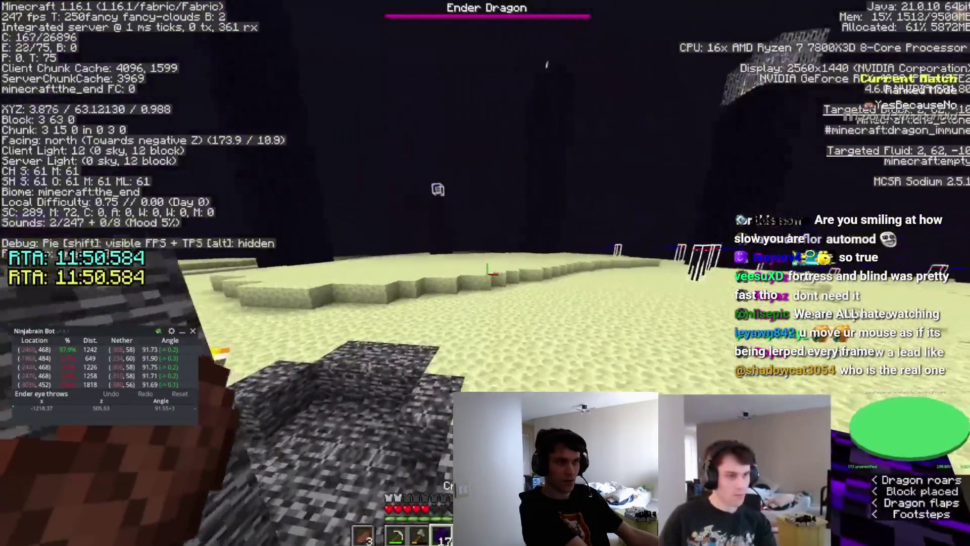
Craft a crafting table from the inventory and place it on the end stone.
{"action": "key", "text": "w"}
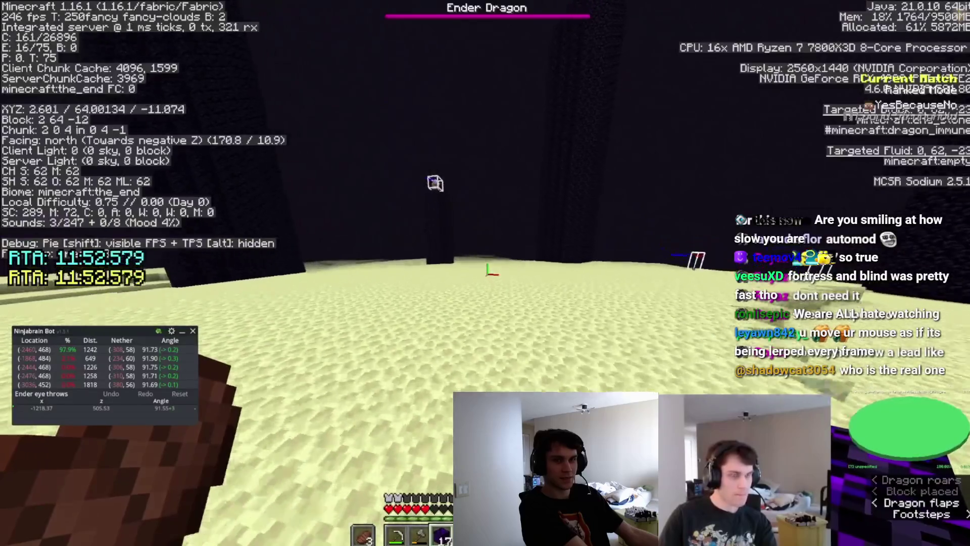
{"action": "key", "text": "e"}
{"action": "left_click", "coordinate": [520, 320], "text": "shift"}
{"action": "key", "text": "e"}
{"action": "right_click", "coordinate": [485, 273]}
{"action": "right_click", "coordinate": [485, 273]}
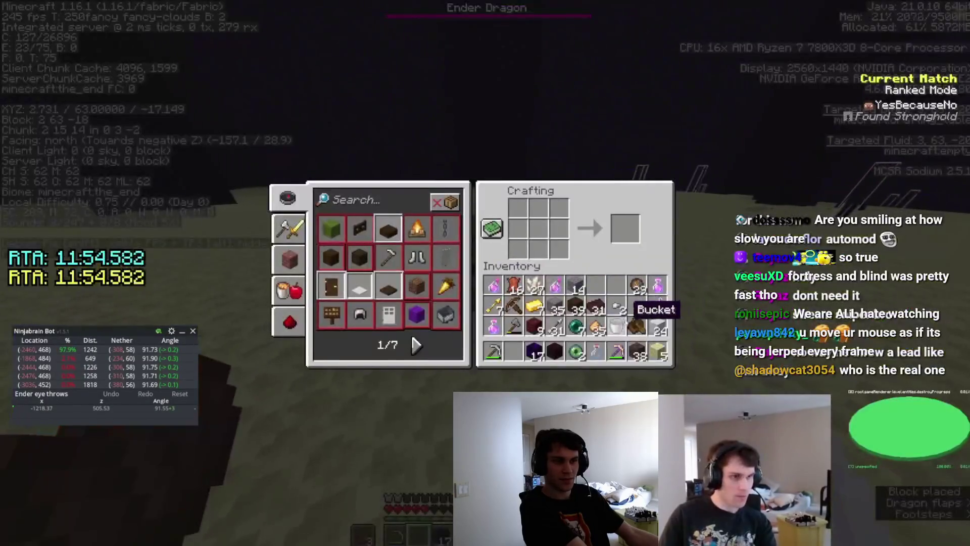
Rearrange the inventory, then open the crafting table's 3x3 grid.
{"action": "key", "text": "e"}
{"action": "key", "text": "e"}
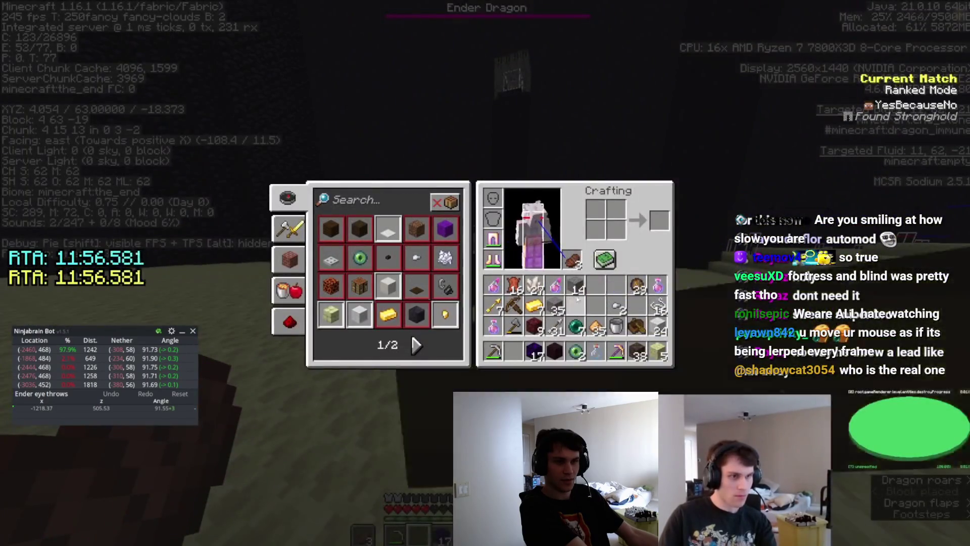
{"action": "key", "text": "e"}
{"action": "key", "text": "w"}
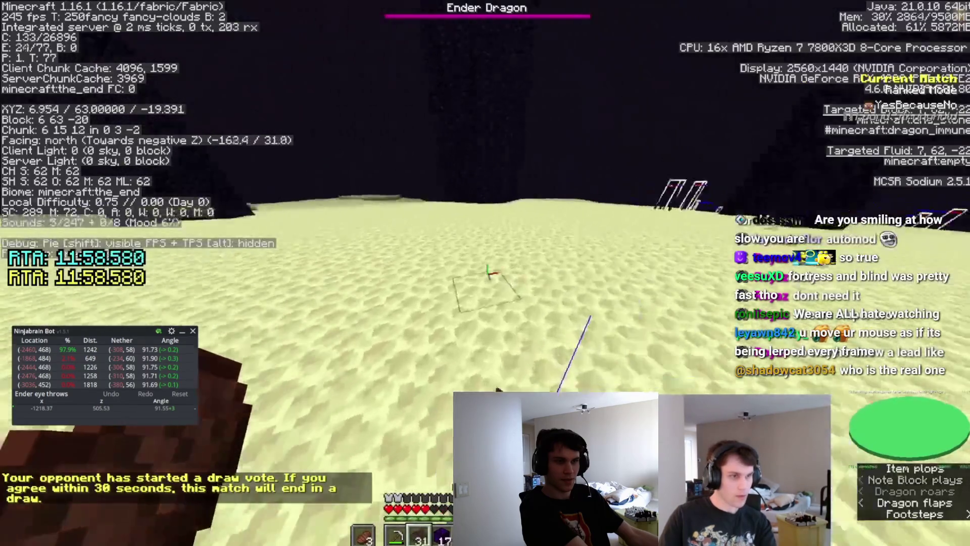
{"action": "key", "text": "e"}
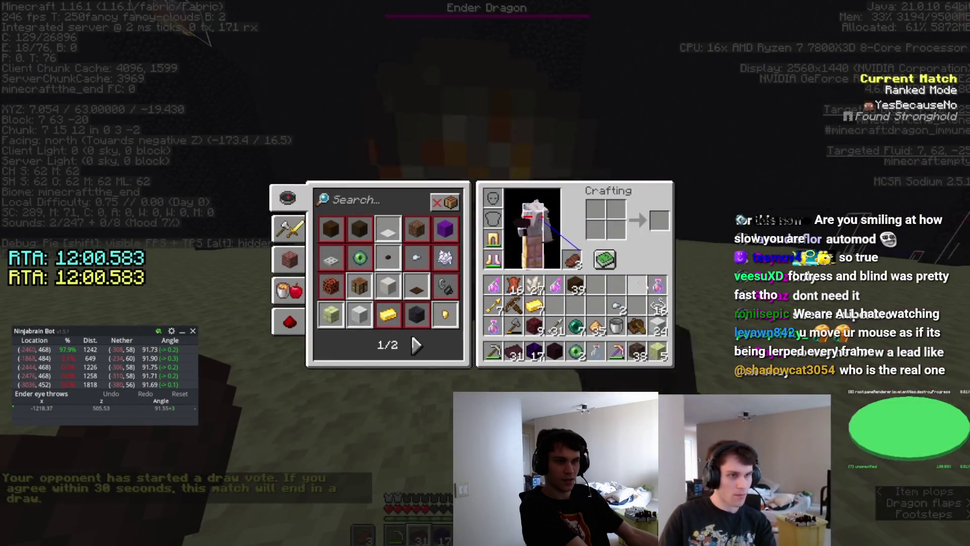
{"action": "key", "text": "e"}
{"action": "right_click", "coordinate": [485, 273]}
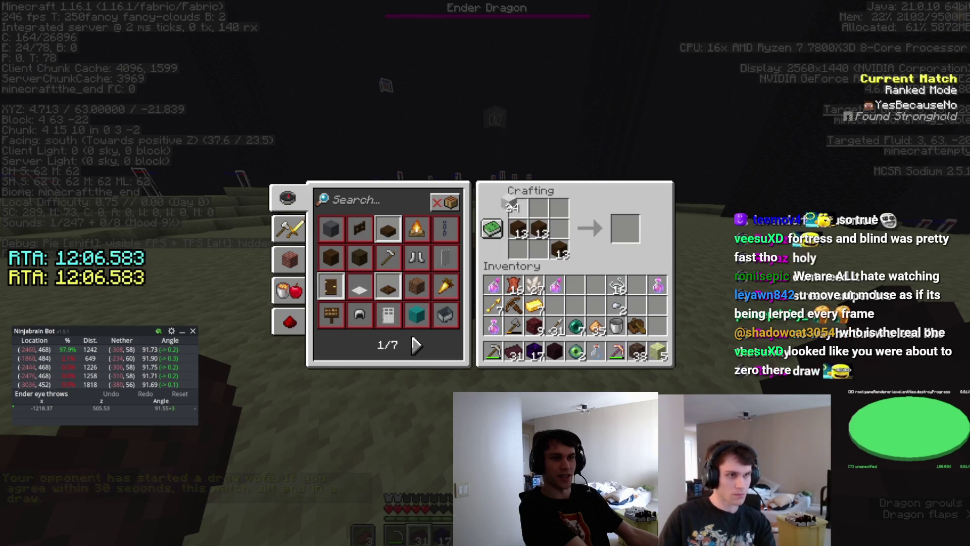
Eat food to restore hunger and place two obsidian blocks on the end stone.
{"action": "key", "text": "e"}
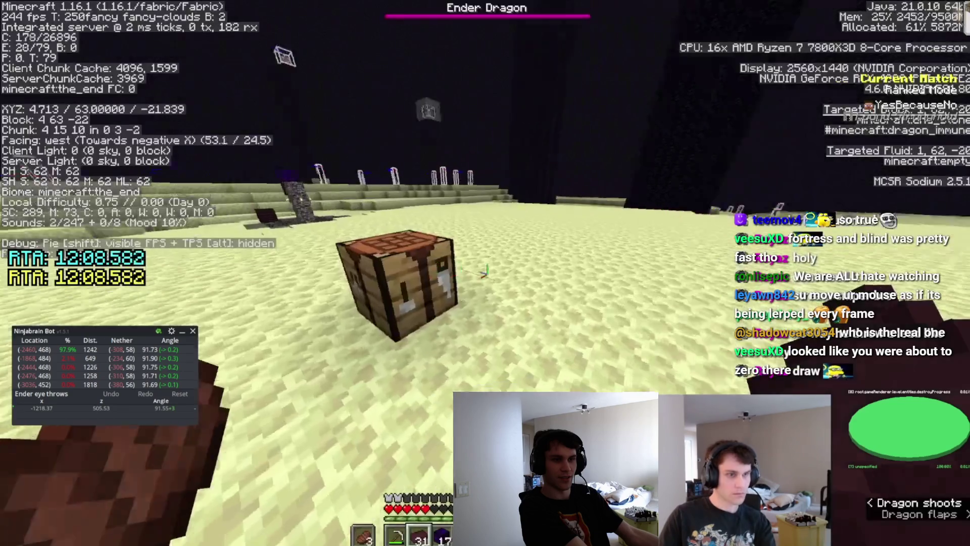
{"action": "key", "text": "w"}
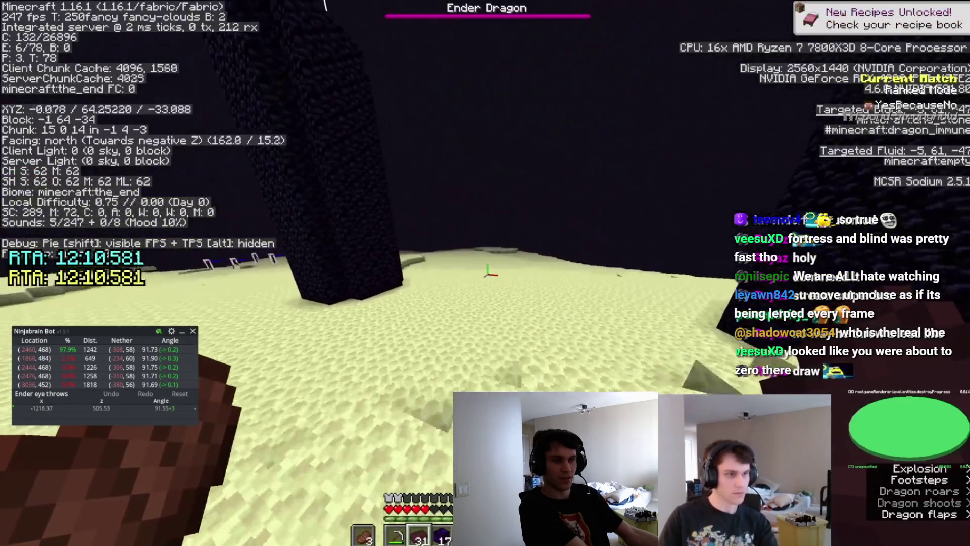
{"action": "right_click", "coordinate": [485, 273]}
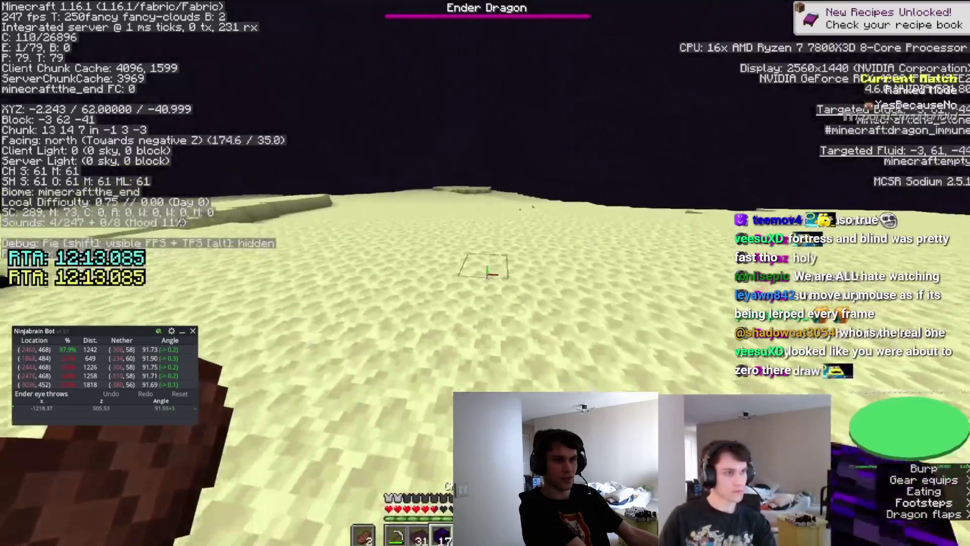
{"action": "key", "text": "3"}
{"action": "right_click", "coordinate": [485, 273]}
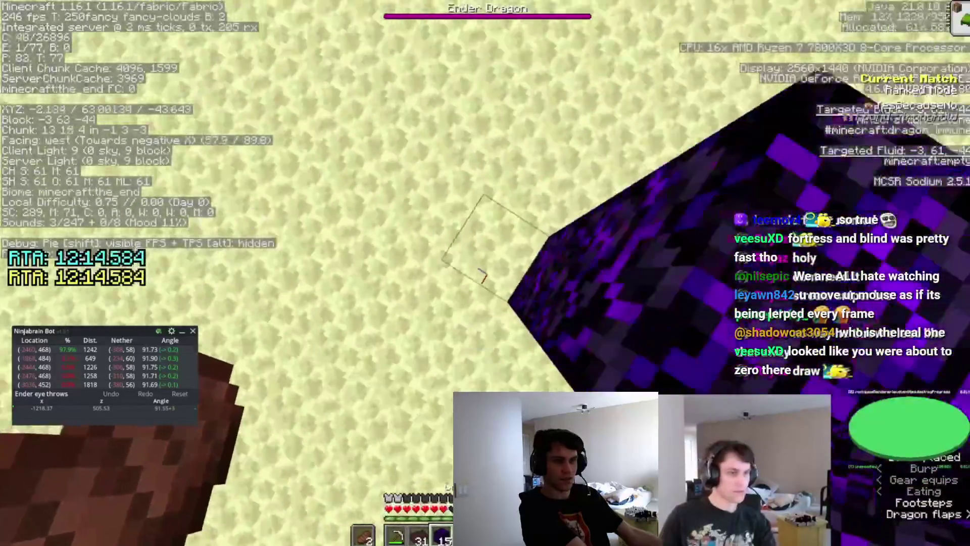
{"action": "right_click", "coordinate": [485, 273]}
Swap a White Bed into the hotbar, then place and detonate it beside the obsidian.
{"action": "key", "text": "e"}
{"action": "key", "text": "2"}
{"action": "key", "text": "e"}
{"action": "key", "text": "e"}
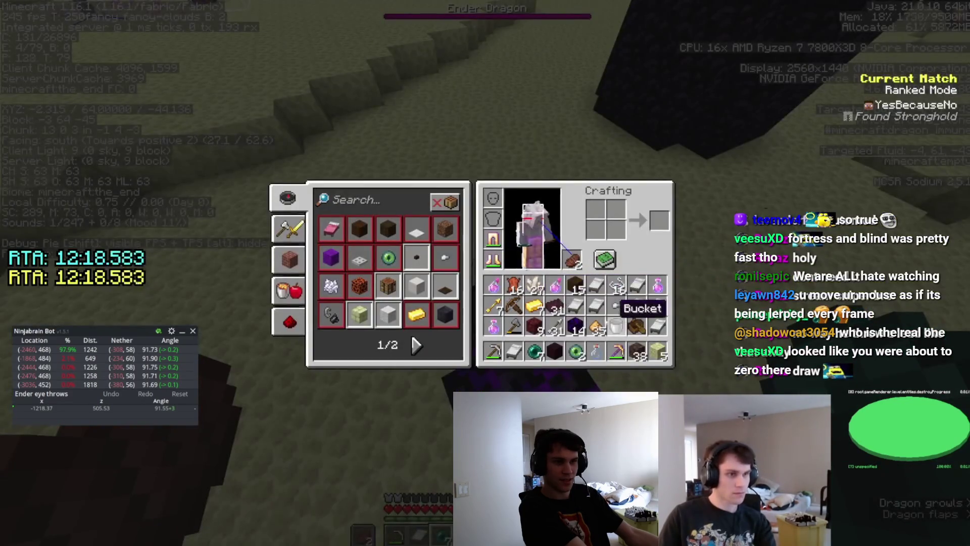
{"action": "key", "text": "e"}
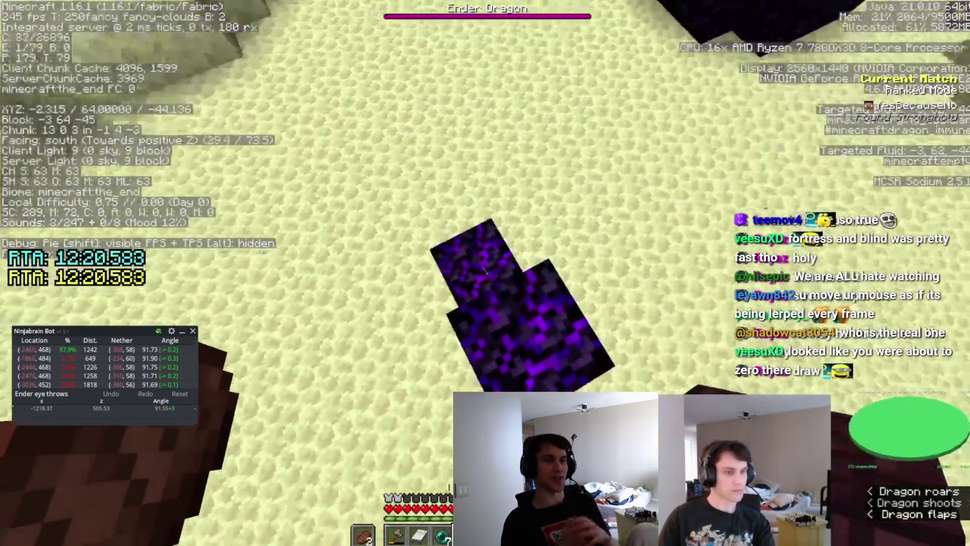
{"action": "key", "text": "space"}
{"action": "right_click", "coordinate": [485, 273]}
{"action": "right_click", "coordinate": [485, 272]}
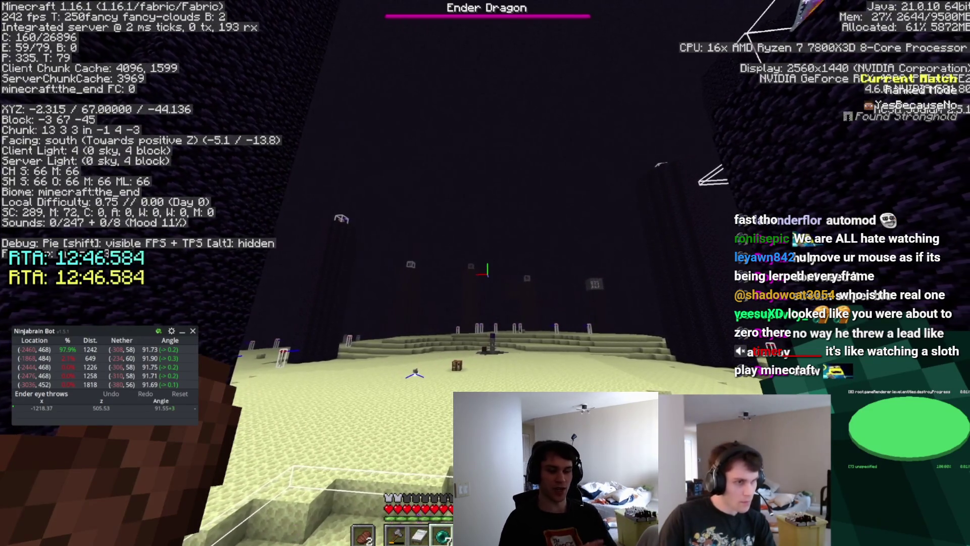
{"action": "key", "text": "Left"}
{"action": "key", "text": "Left"}
{"action": "key", "text": "Left"}
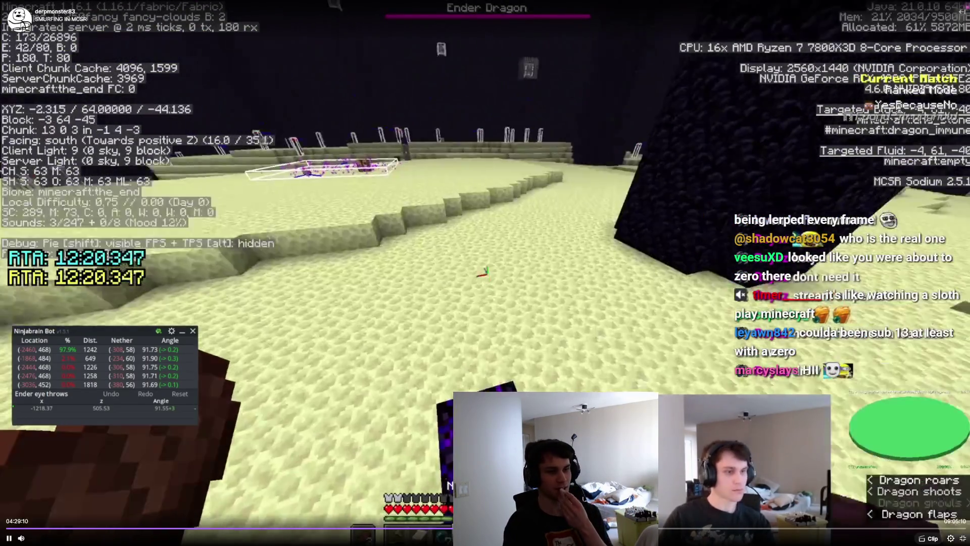
Skip the VOD replay ahead ten seconds.
{"action": "key", "text": "Right"}
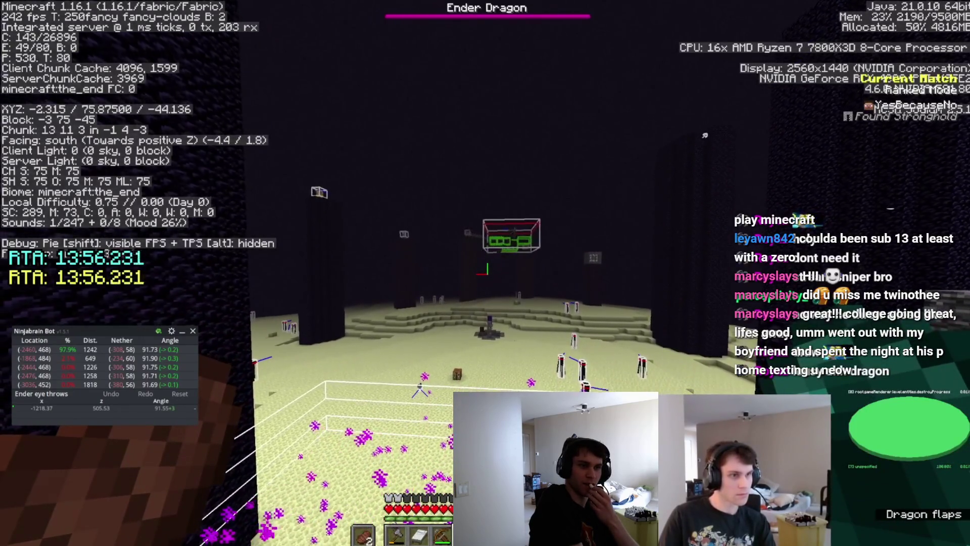
Pearl onto the bedrock pillar and blow up beds repeatedly until the Ender Dragon dies.
{"action": "right_click", "coordinate": [485, 272]}
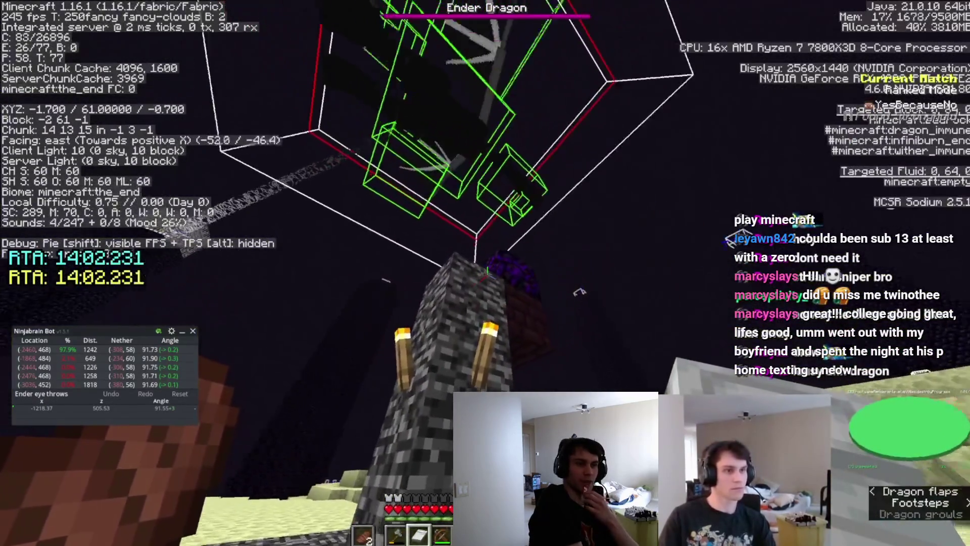
{"action": "right_click", "coordinate": [485, 273]}
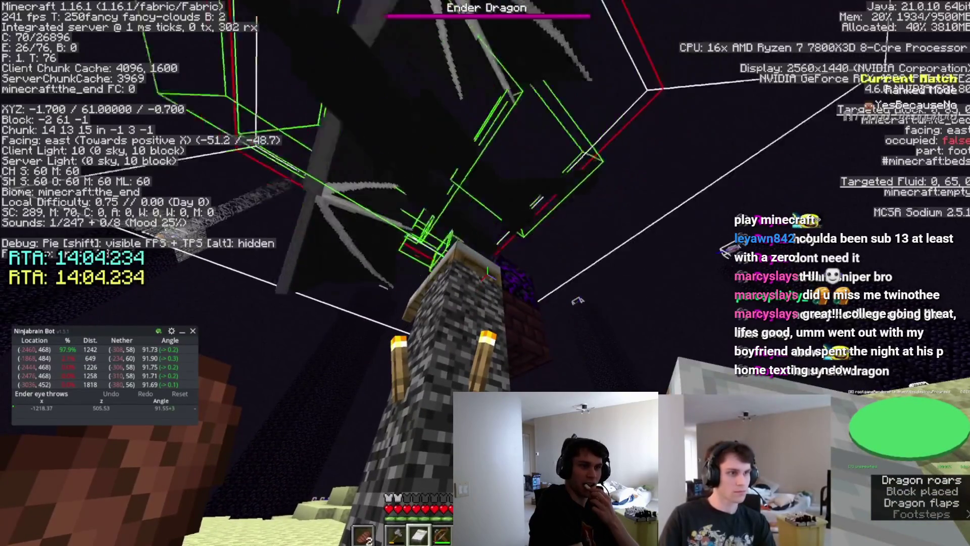
{"action": "right_click", "coordinate": [485, 273]}
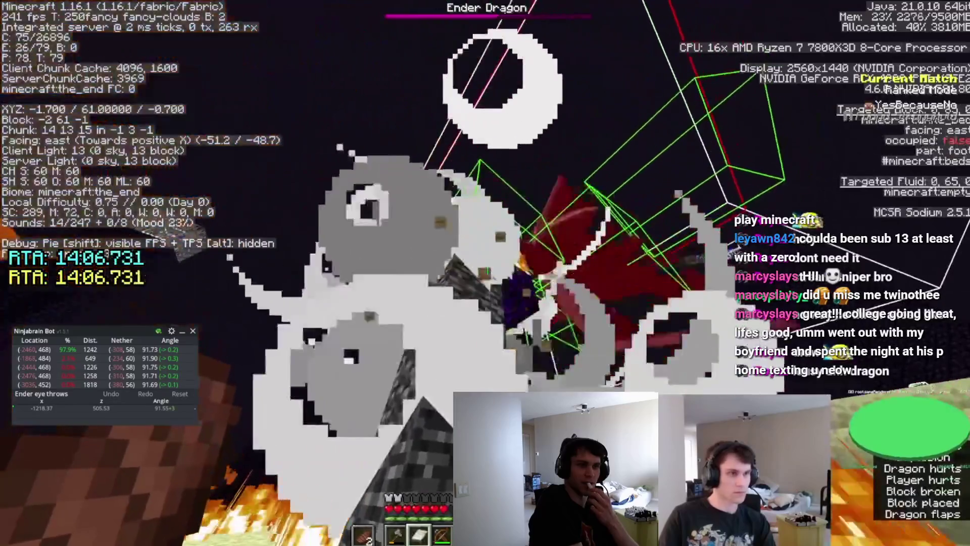
{"action": "right_click", "coordinate": [485, 273]}
{"action": "right_click", "coordinate": [485, 273]}
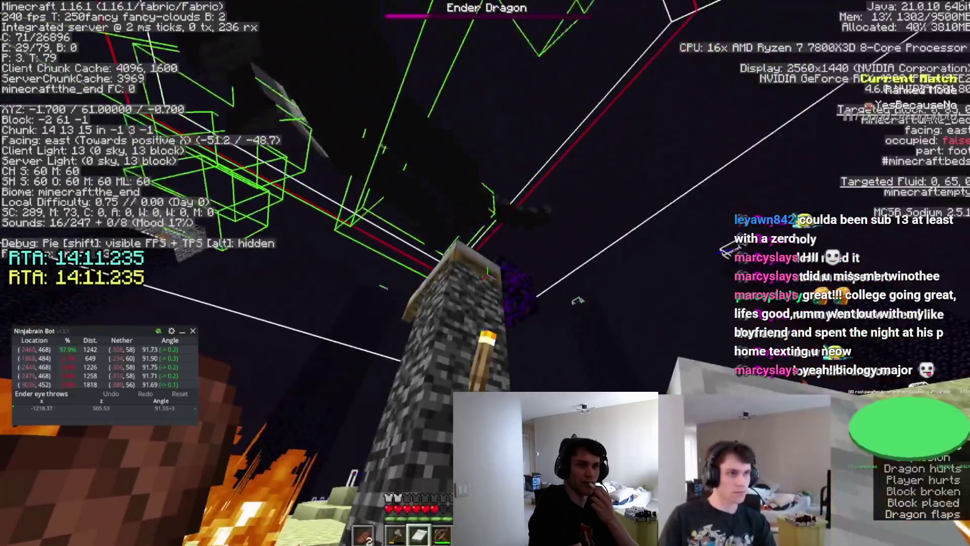
{"action": "right_click", "coordinate": [485, 273]}
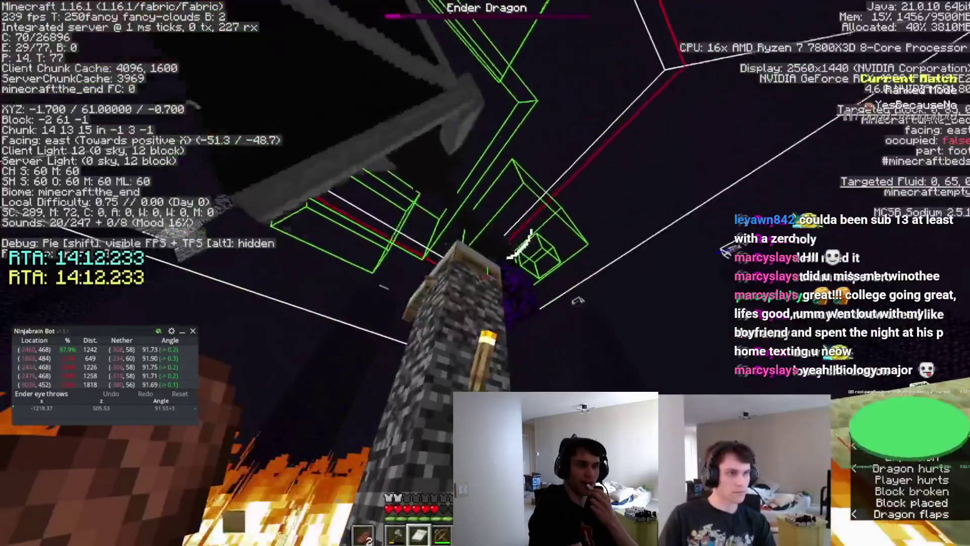
{"action": "right_click", "coordinate": [485, 273]}
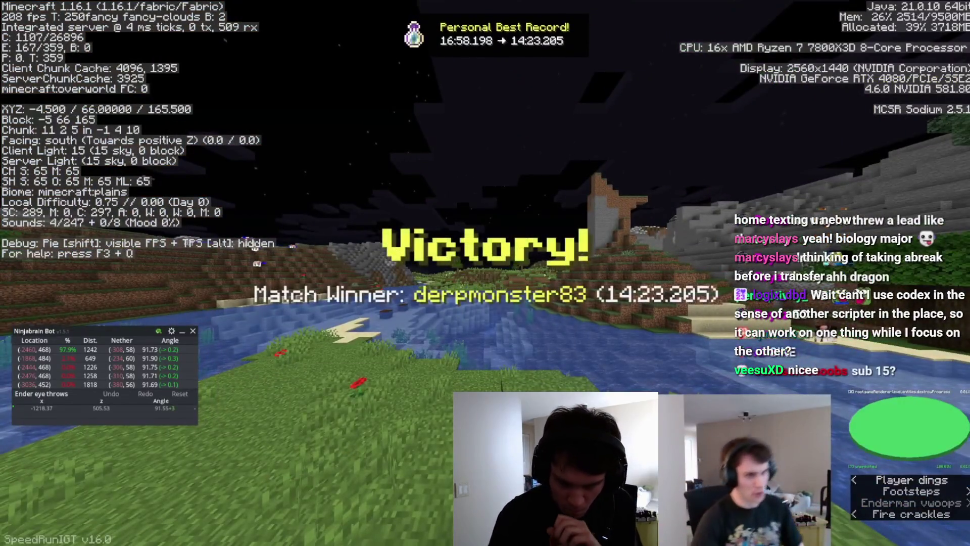
Send 'GG' in the match chat and leave for the match room results.
{"action": "type", "text": "tWGG"}
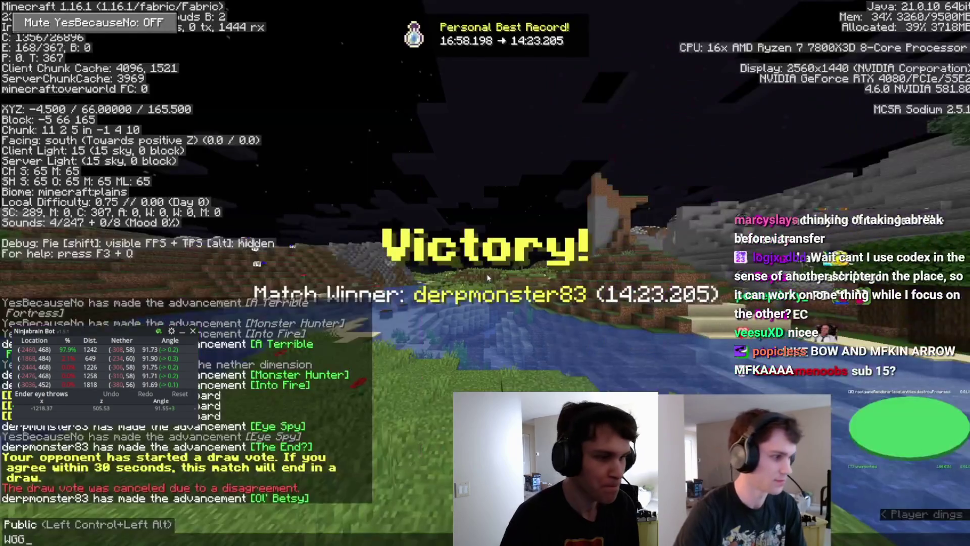
{"action": "type", "text": "G"}
{"action": "key", "text": "Return"}
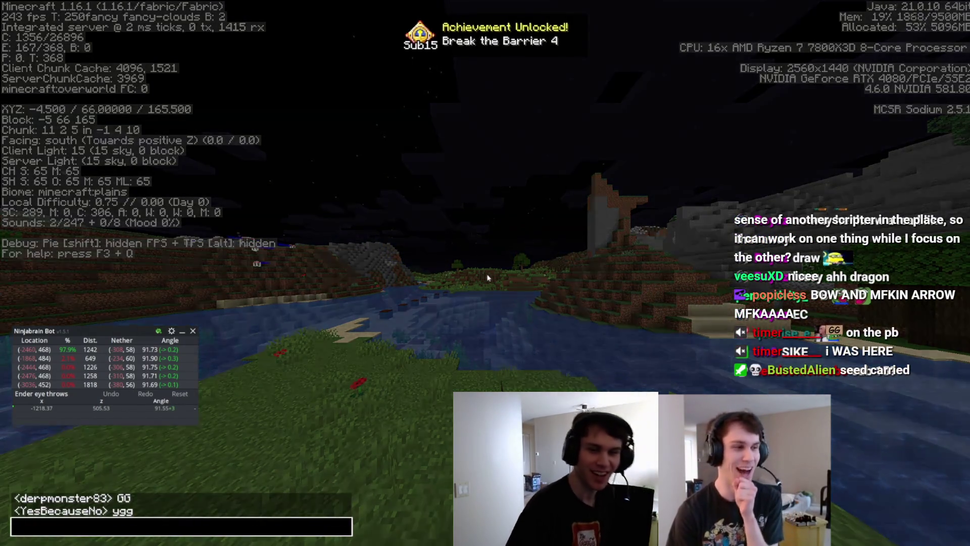
{"action": "key", "text": "t"}
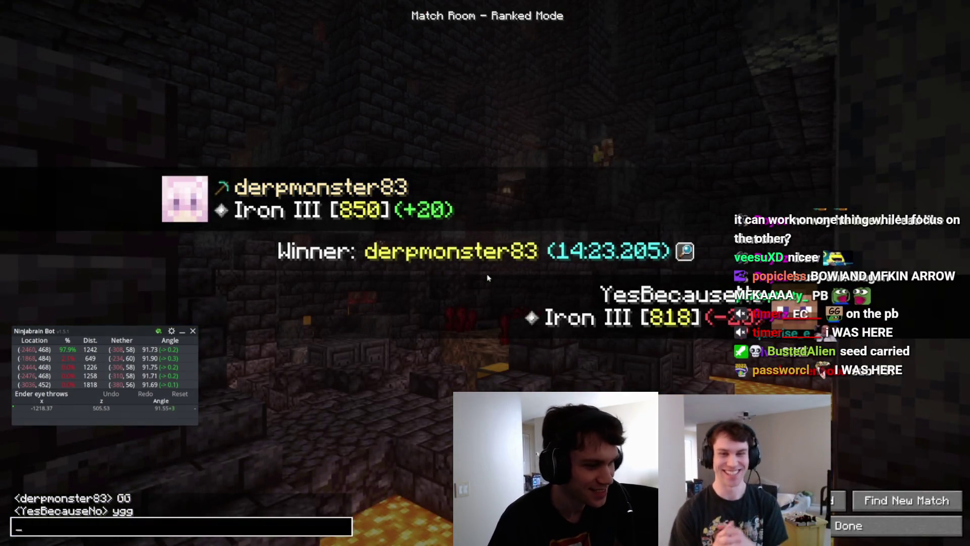
{"action": "mouse_move", "coordinate": [10, 538]}
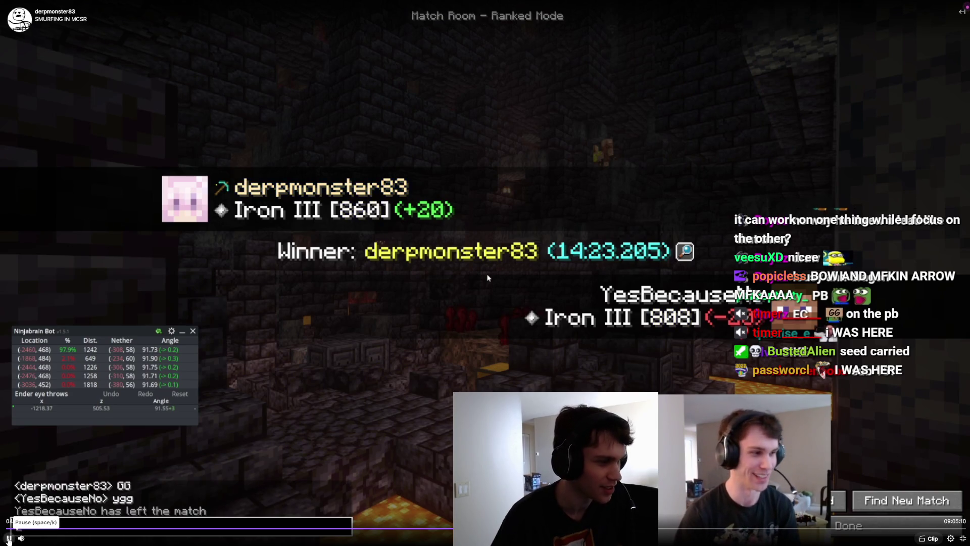
Pause the VOD on the winner screen and exit fullscreen to show the whole page.
{"action": "left_click", "coordinate": [9, 539]}
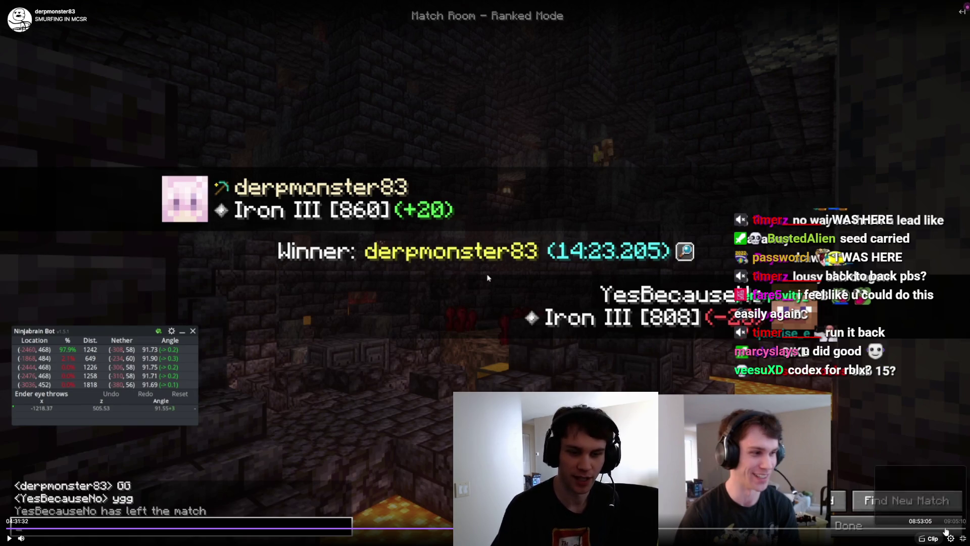
{"action": "key", "text": "Escape"}
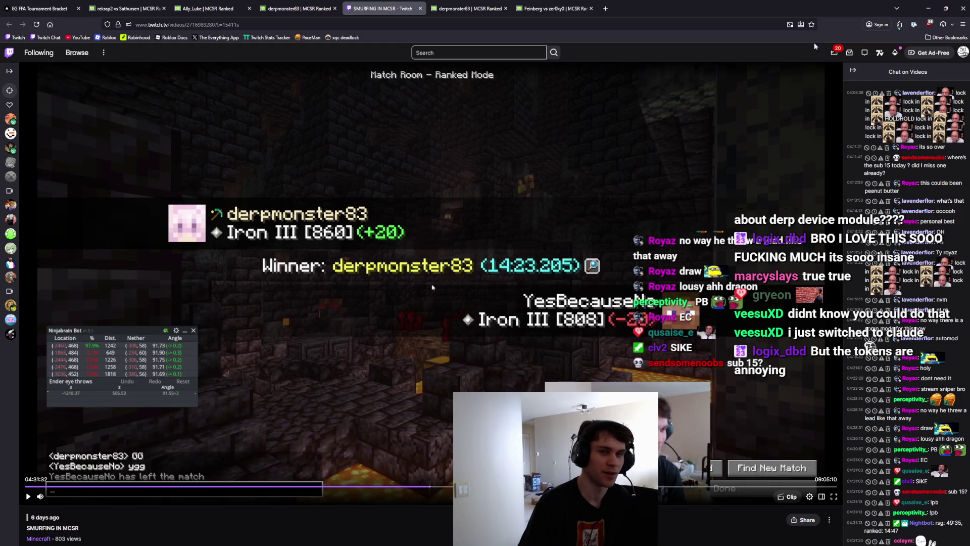
{"action": "left_click", "coordinate": [963, 52]}
Open the streamer's Channel page in a new tab, switch to it, and go to its home page.
{"action": "middle_click", "coordinate": [919, 96]}
{"action": "left_click", "coordinate": [454, 6]}
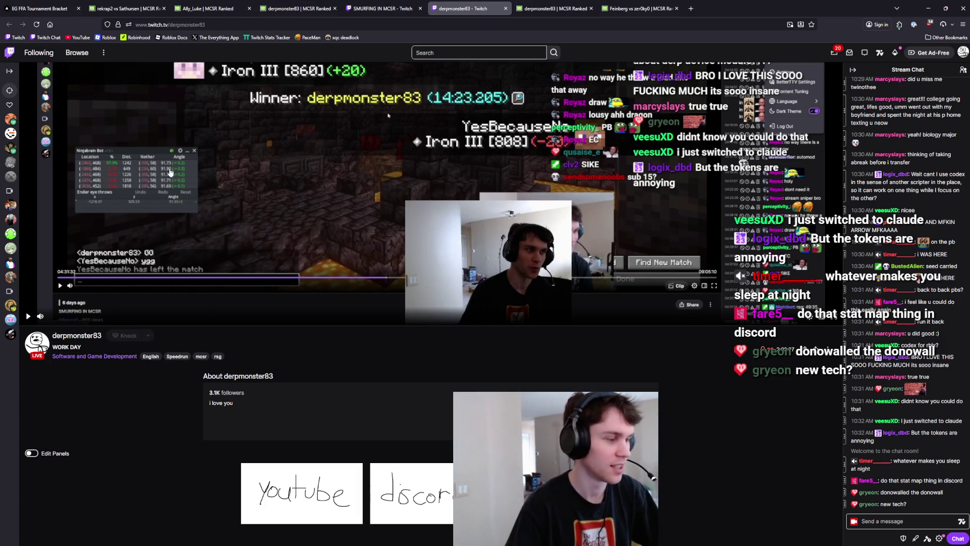
{"action": "left_click", "coordinate": [76, 336]}
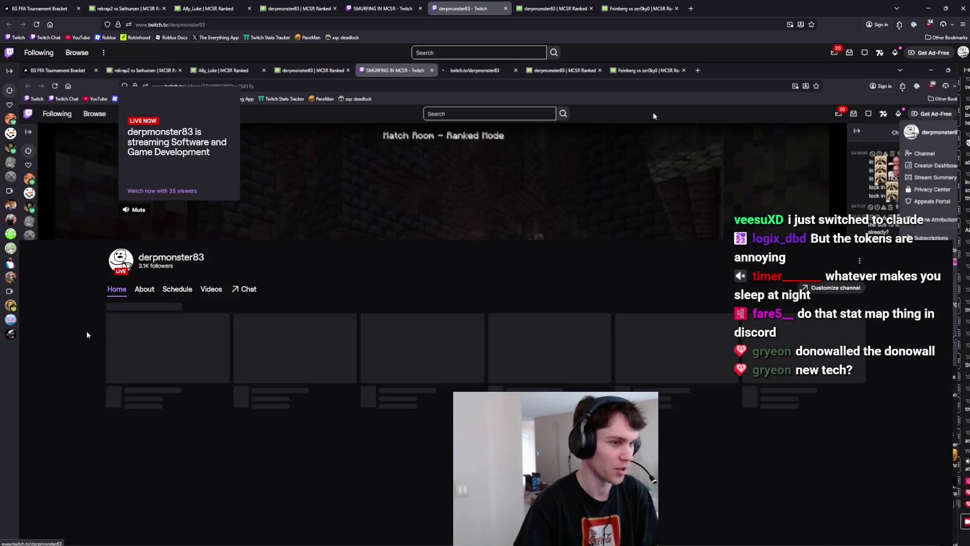
Play the 42:50 PRAC ROOMS broadcast and skip ahead past the ad.
{"action": "left_click", "coordinate": [273, 359]}
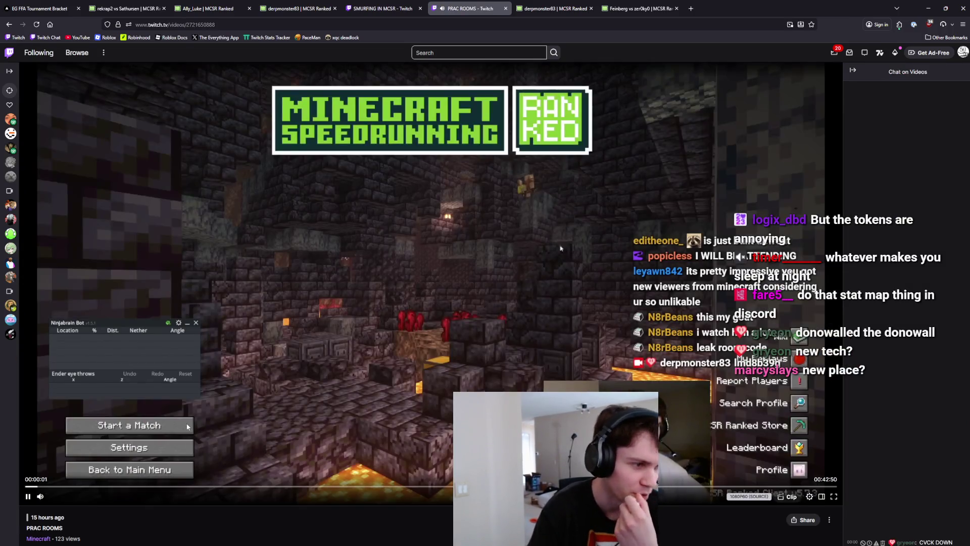
{"action": "key", "text": "Right"}
{"action": "key", "text": "Right"}
{"action": "key", "text": "Right"}
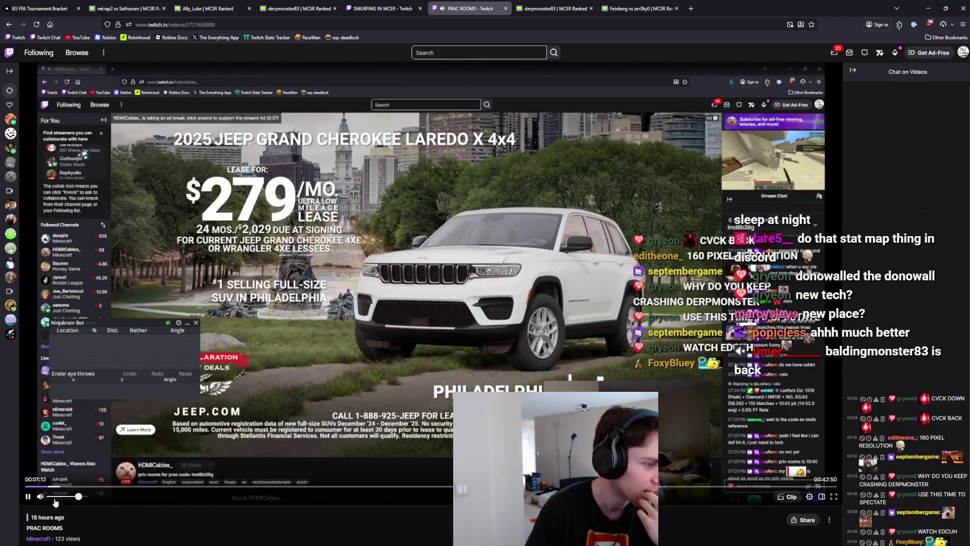
{"action": "mouse_move", "coordinate": [53, 499]}
{"action": "key", "text": "Right"}
{"action": "key", "text": "Right"}
{"action": "key", "text": "Right"}
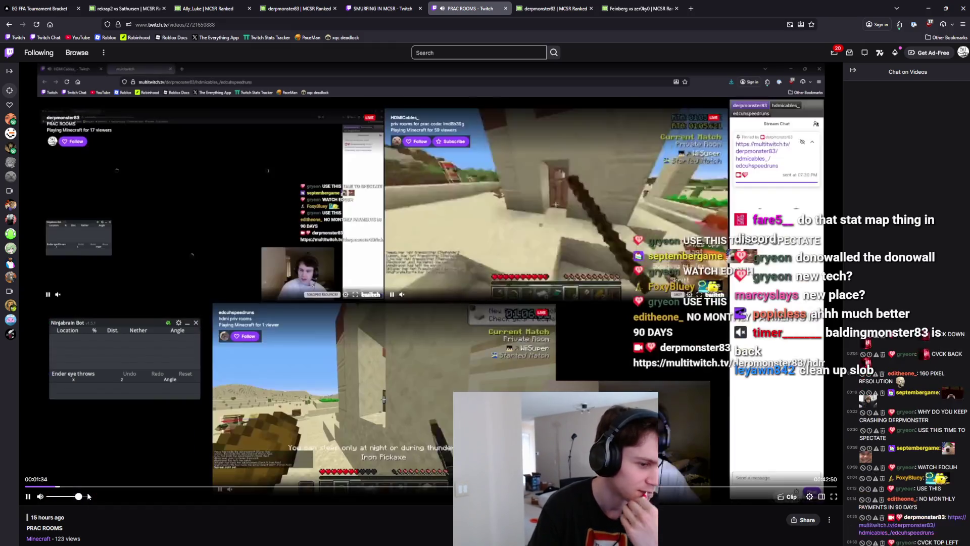
Jump through the broadcast to 00:02:49, 00:04:20 and later, then return to the channel home.
{"action": "left_click", "coordinate": [78, 487]}
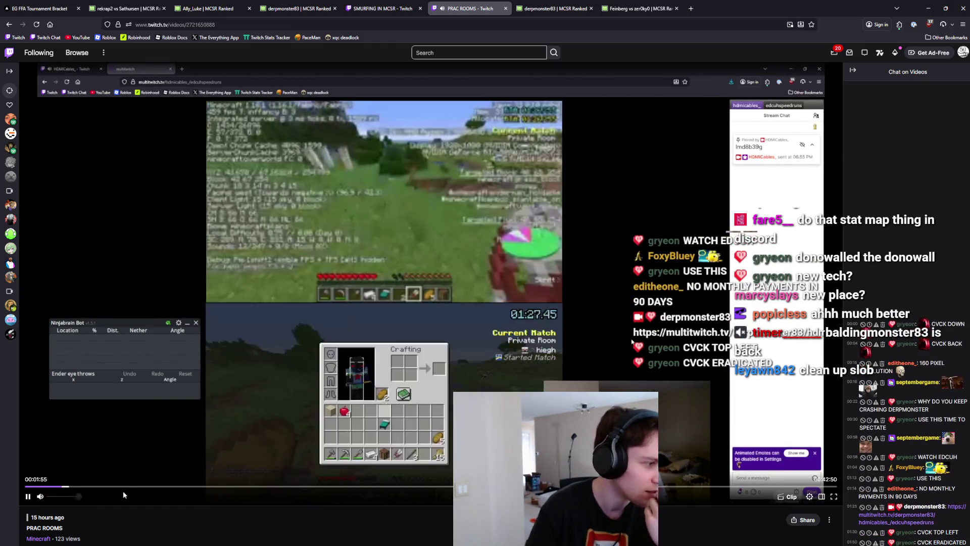
{"action": "left_click", "coordinate": [107, 488]}
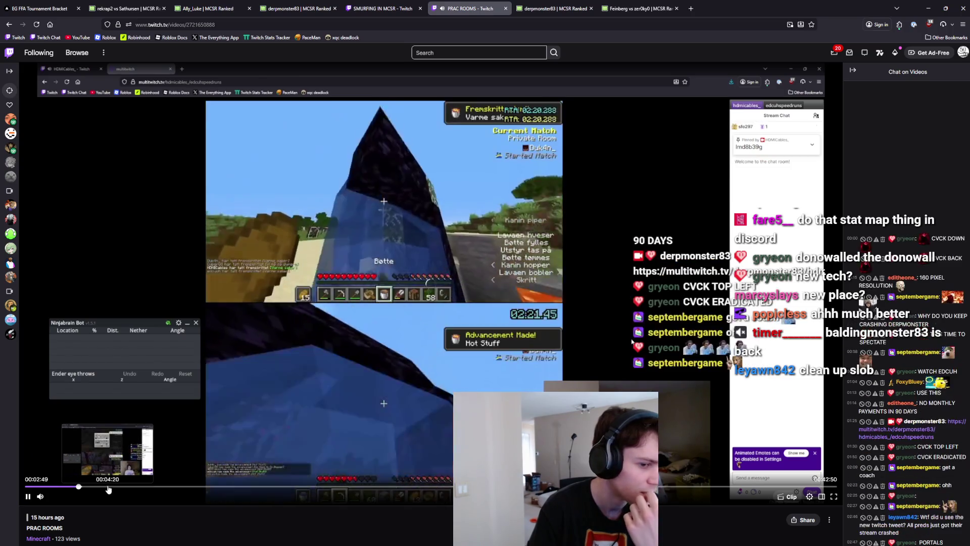
{"action": "left_click", "coordinate": [155, 486]}
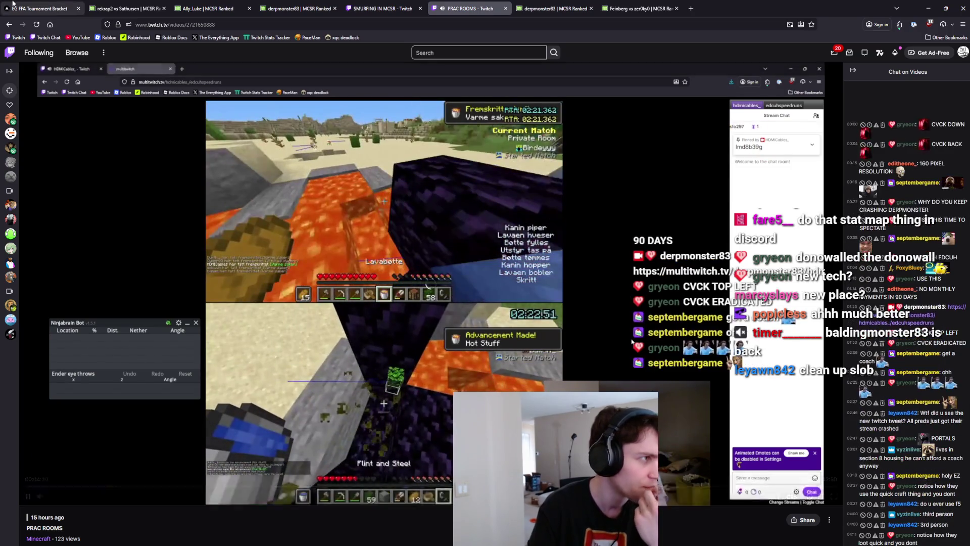
{"action": "key", "text": "alt+Left"}
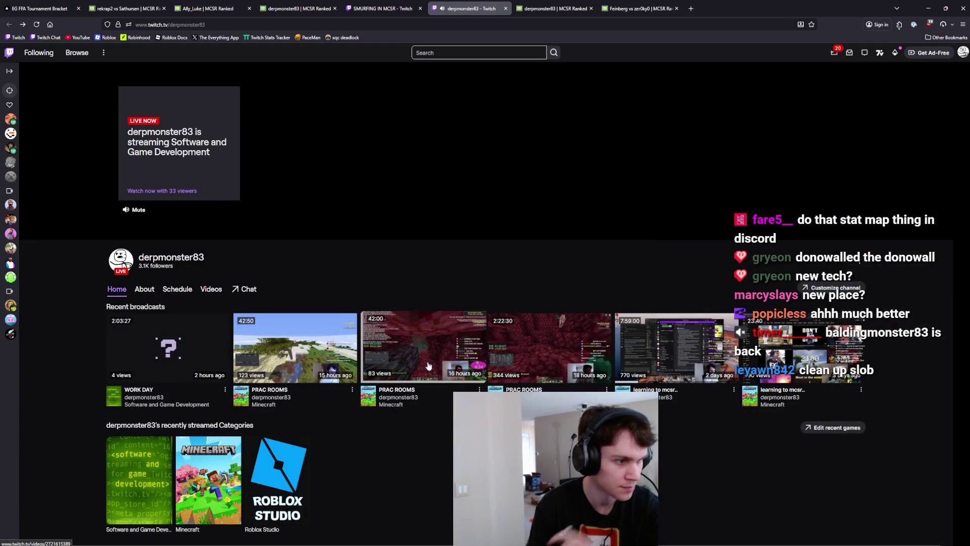
Watch the 42:00 PRAC ROOMS broadcast's opening, skipping ahead about 20 seconds, then open the 2:22:30 broadcast.
{"action": "left_click", "coordinate": [429, 373]}
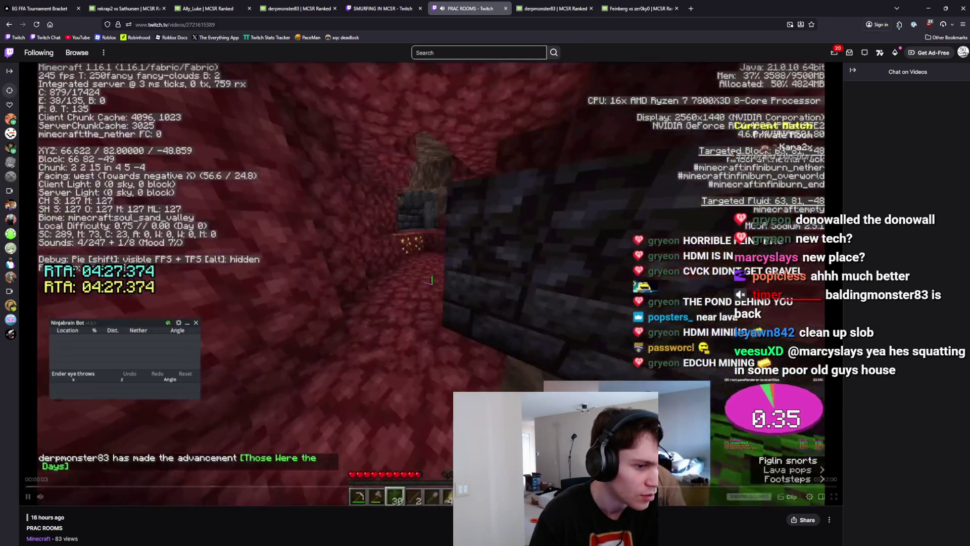
{"action": "mouse_move", "coordinate": [431, 540]}
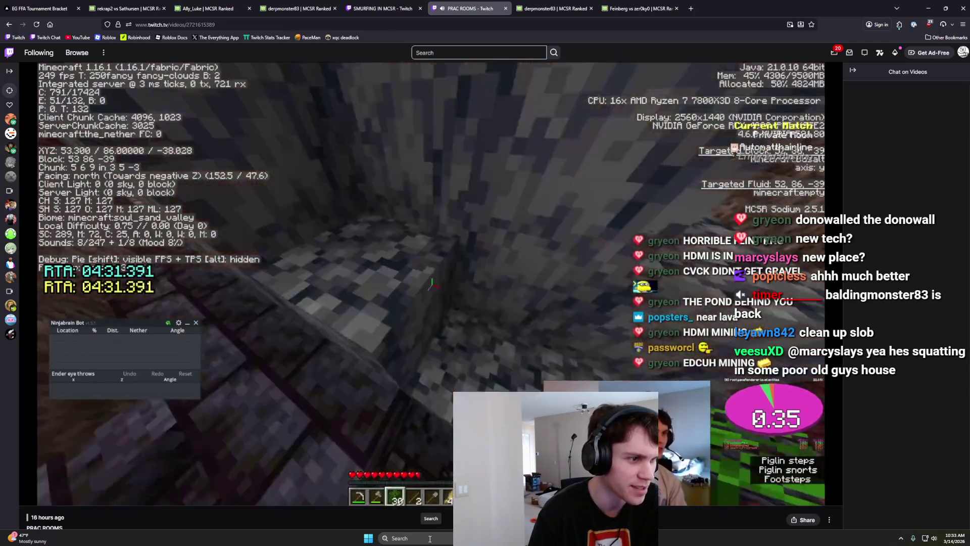
{"action": "mouse_move", "coordinate": [376, 354]}
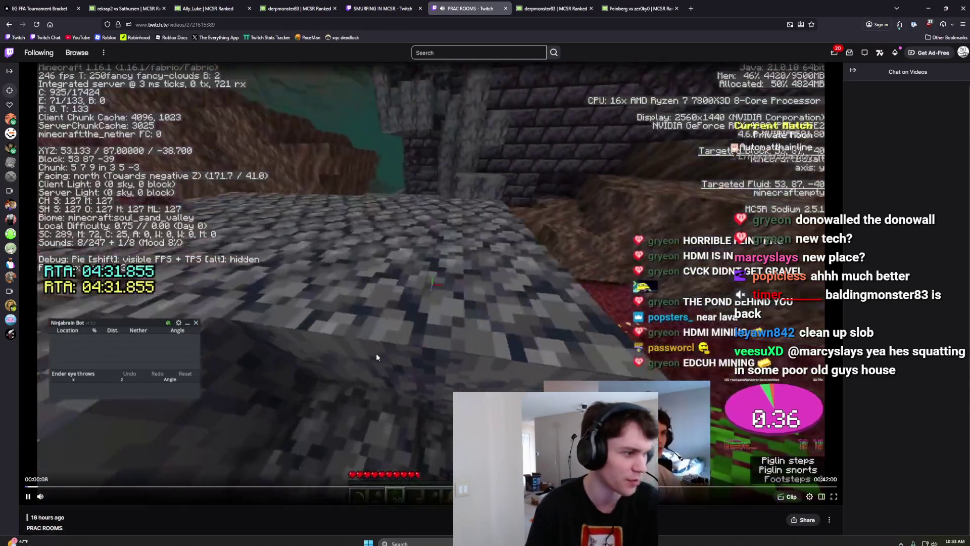
{"action": "key", "text": "Right"}
{"action": "key", "text": "Right"}
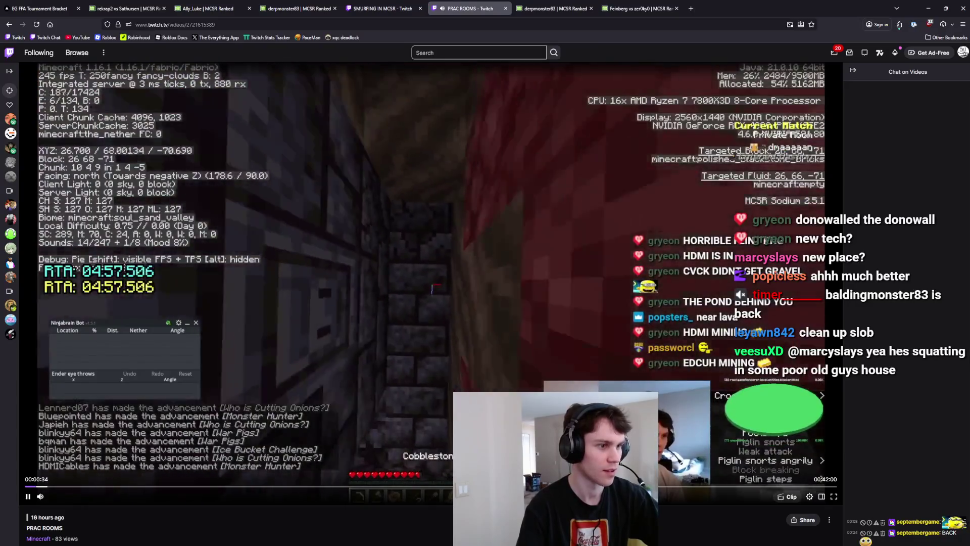
{"action": "key", "text": "Right"}
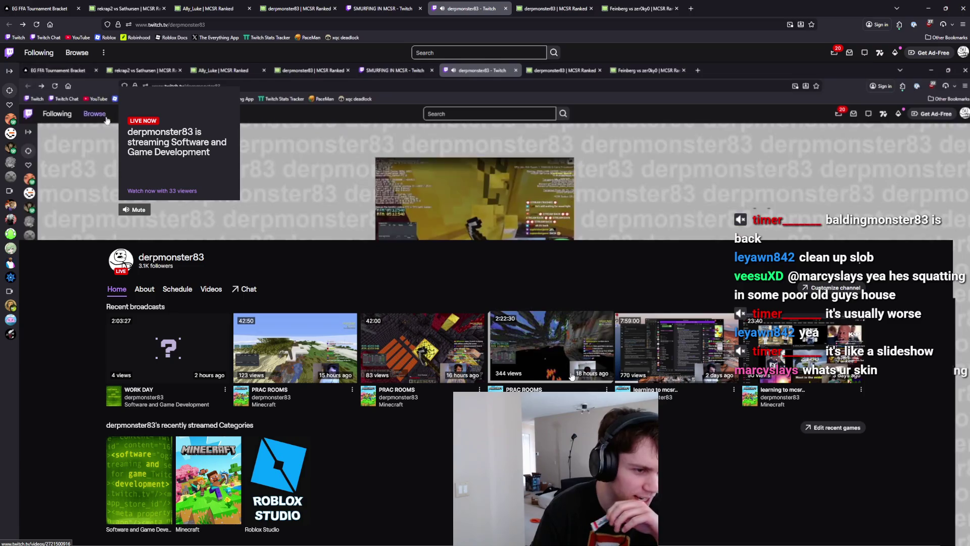
{"action": "left_click", "coordinate": [523, 347]}
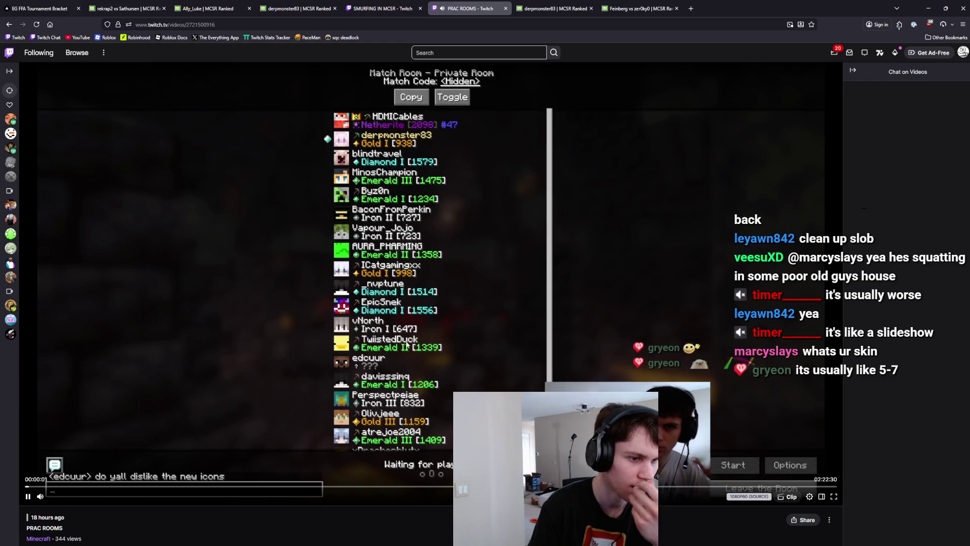
Skip past the match room and countdown to about one minute into the broadcast.
{"action": "key", "text": "Right"}
{"action": "key", "text": "Right"}
{"action": "key", "text": "Right"}
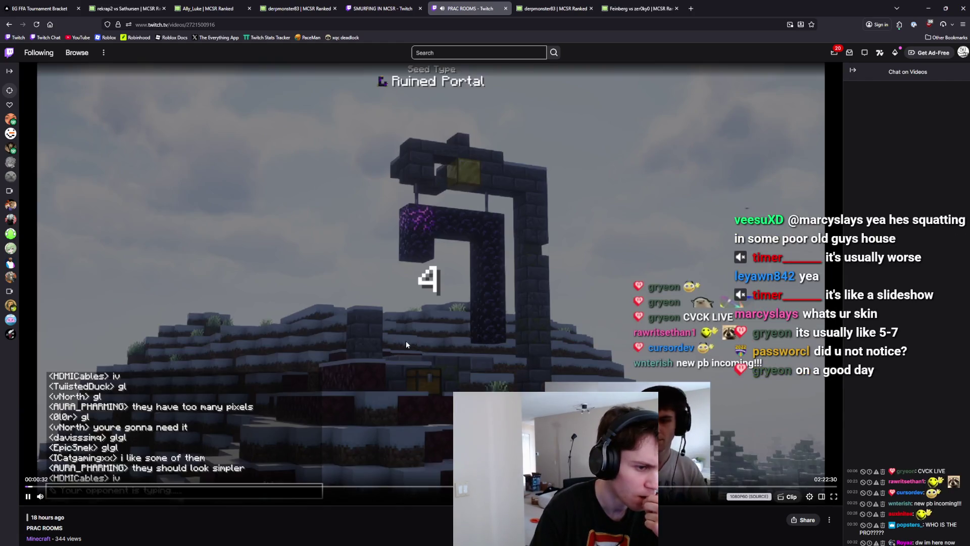
{"action": "key", "text": "Right"}
{"action": "key", "text": "Right"}
{"action": "key", "text": "Right"}
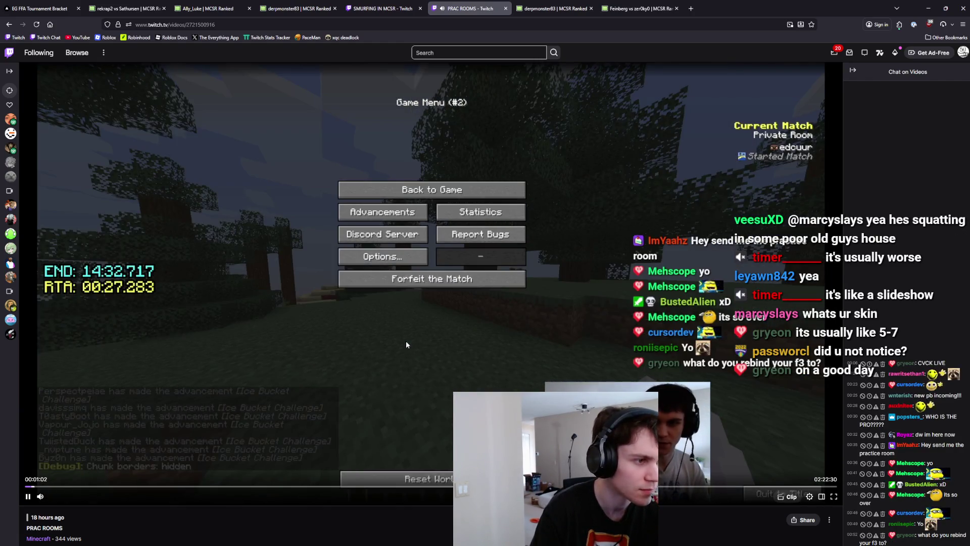
{"action": "key", "text": "Right"}
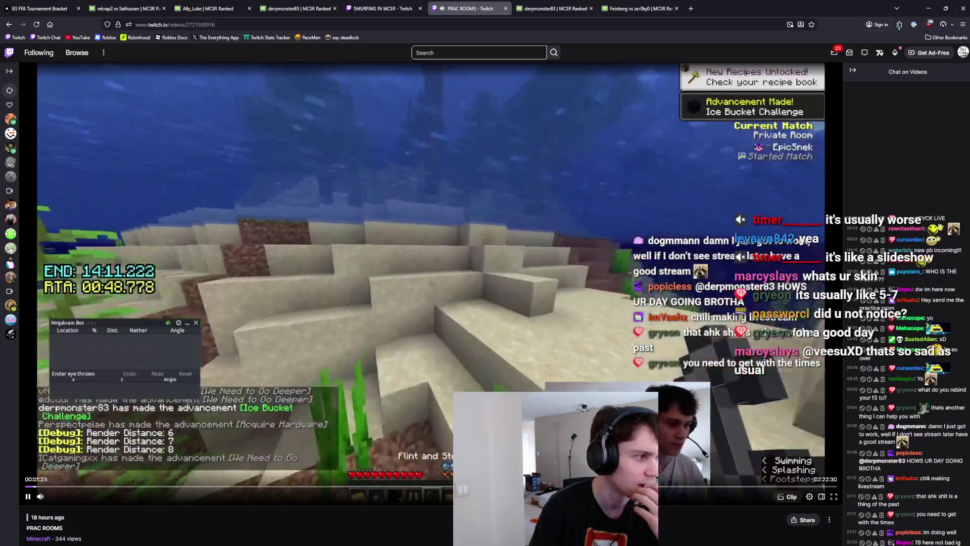
{"action": "key", "text": "Right"}
{"action": "key", "text": "Right"}
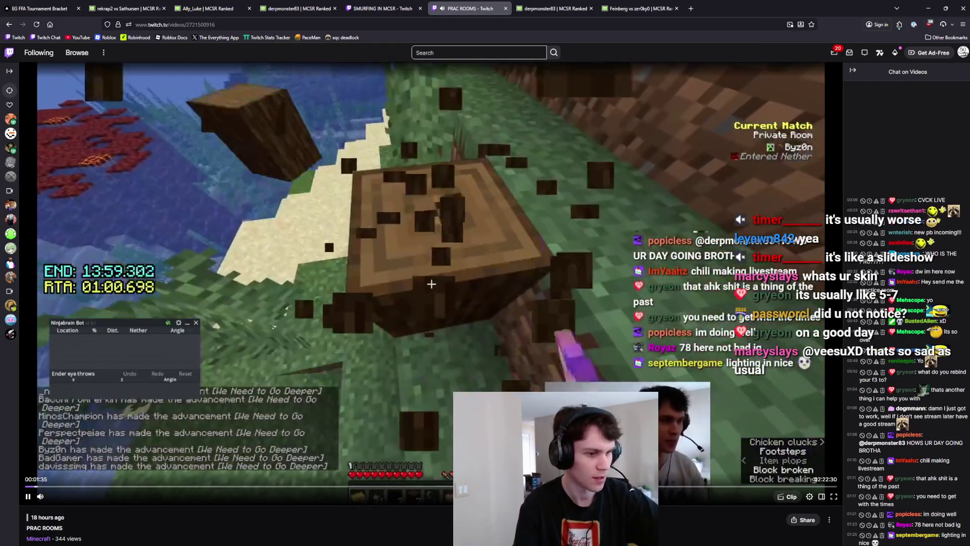
Jump to about 01:26 and skip ahead through the lobby to where the match starts.
{"action": "left_click", "coordinate": [516, 486]}
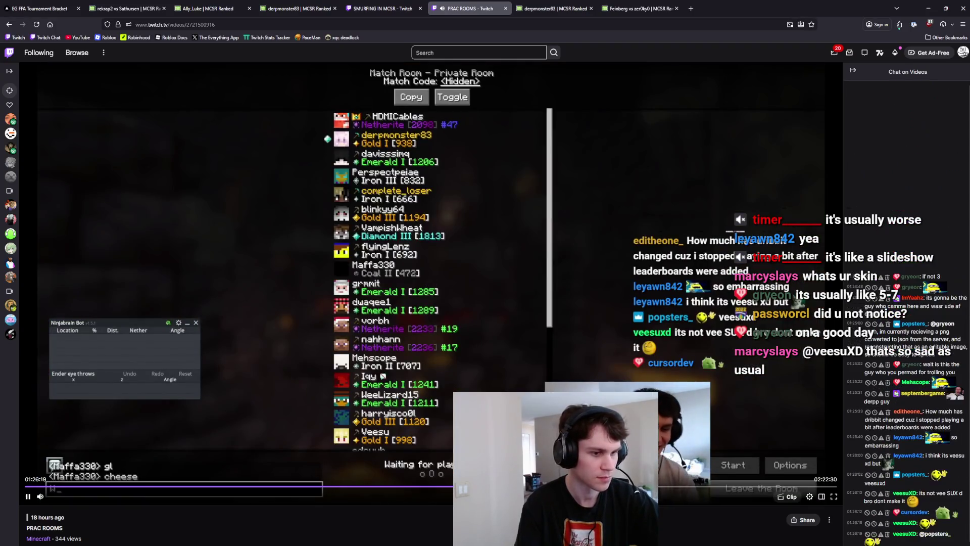
{"action": "key", "text": "Right"}
{"action": "key", "text": "Right"}
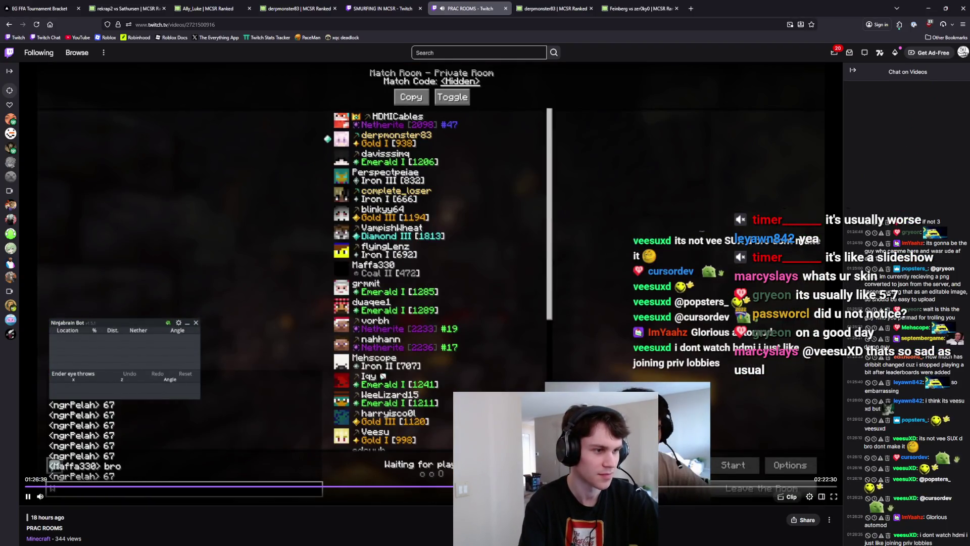
{"action": "key", "text": "Right"}
{"action": "key", "text": "Right"}
{"action": "key", "text": "Right"}
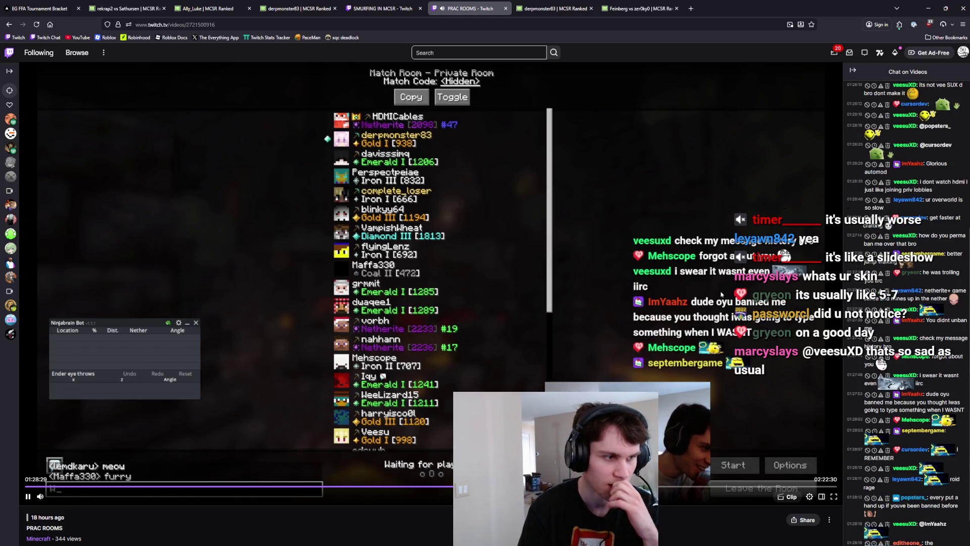
{"action": "key", "text": "Right"}
{"action": "key", "text": "Right"}
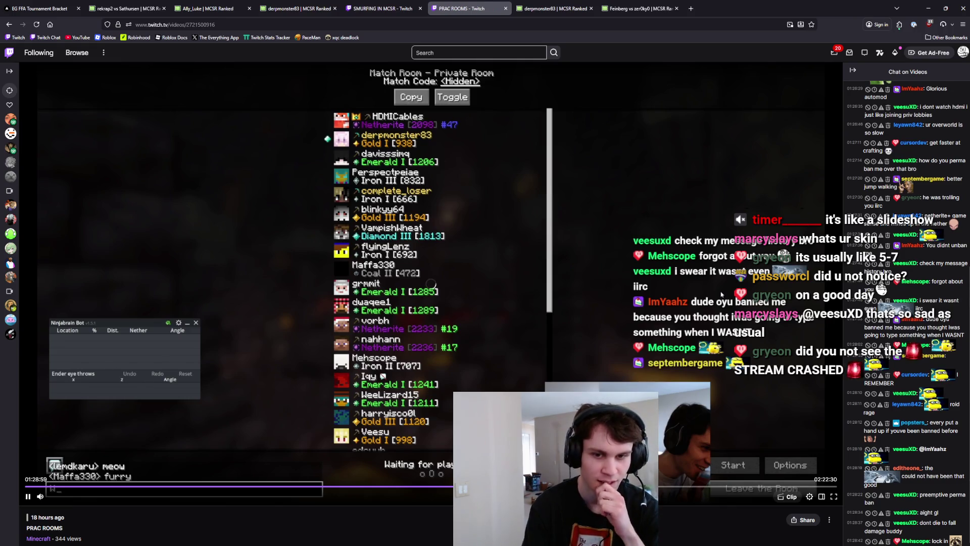
{"action": "key", "text": "Right"}
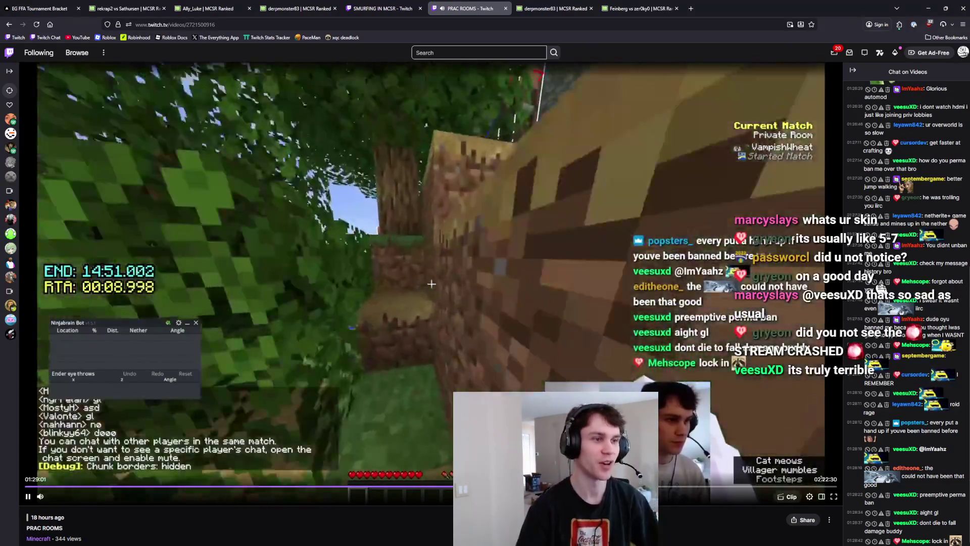